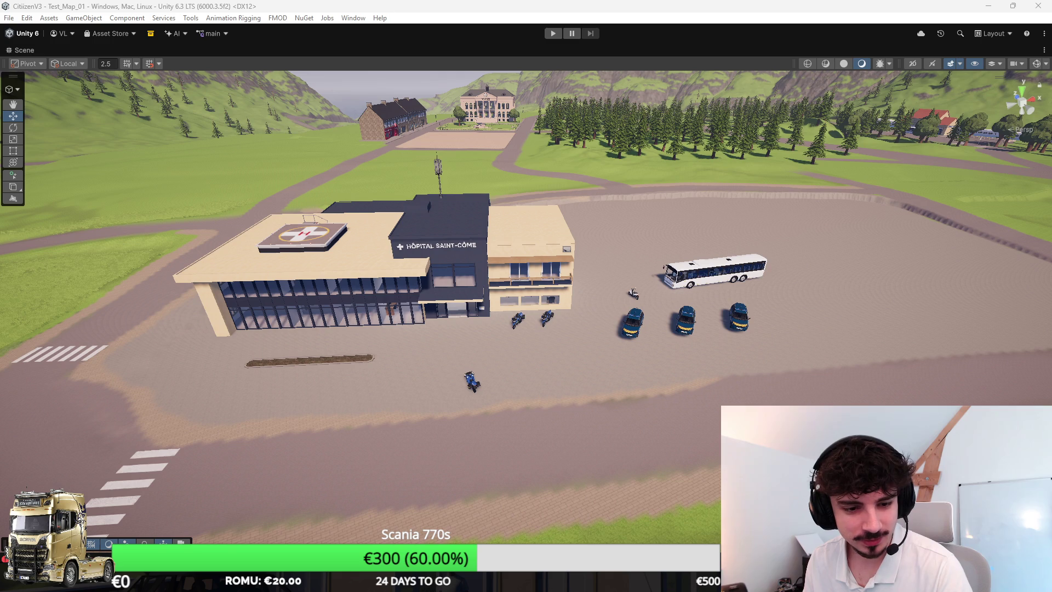
Step: Orbit in closer around the hospital lot, then bring up the 'hôpital extérieur' Chrome search
scroll(363, 313, up, 3)
mouse_move(367, 307)
mouse_down()
mouse_move(521, 320)
mouse_move(467, 315)
mouse_up()
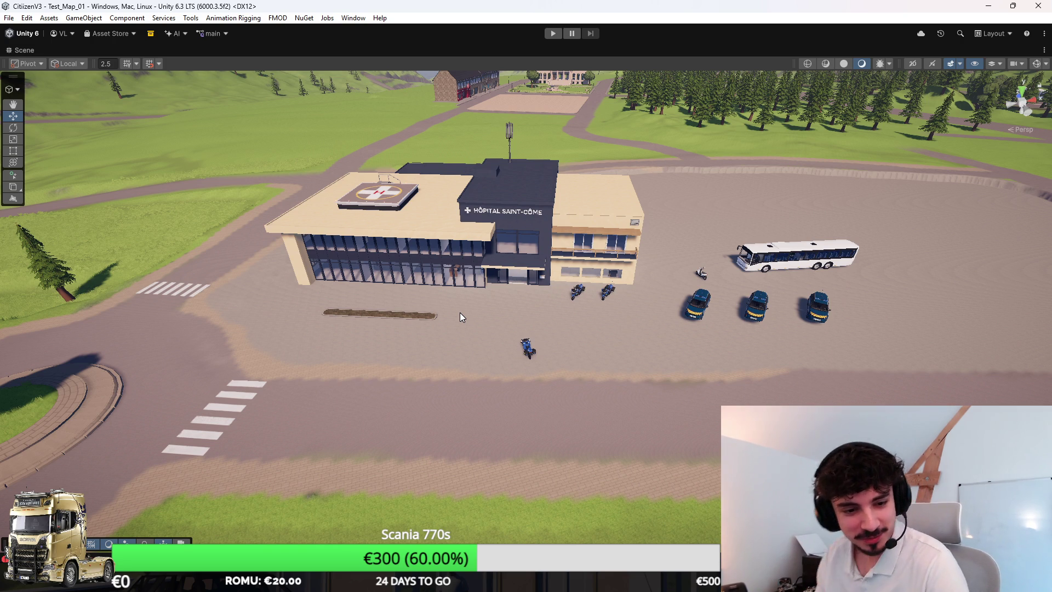
drag(332, 165, 357, 165)
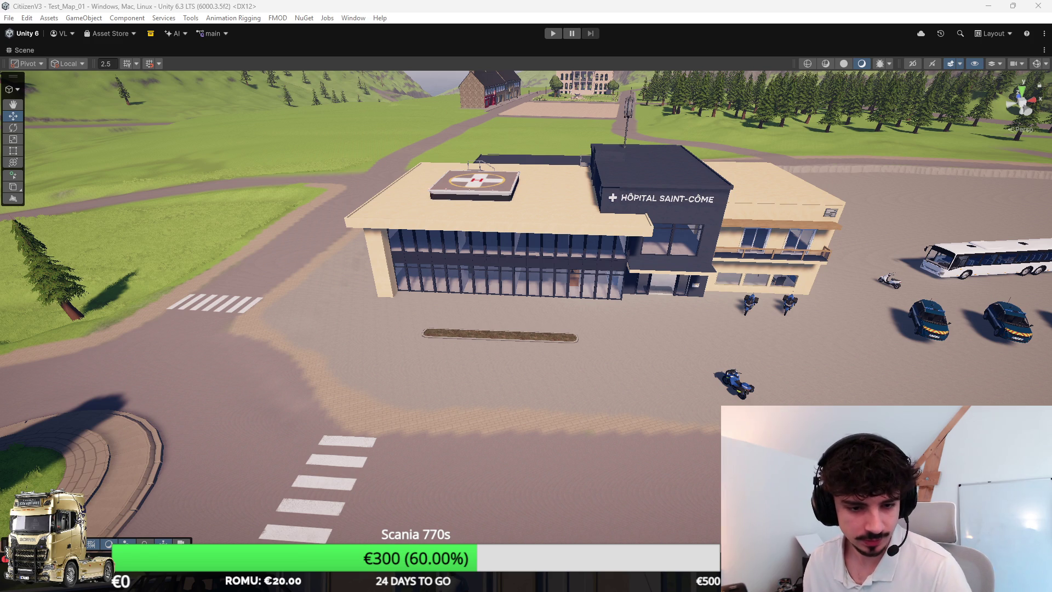
mouse_move(516, 258)
mouse_down()
mouse_move(659, 197)
mouse_move(649, 190)
mouse_move(559, 251)
mouse_move(706, 284)
mouse_up()
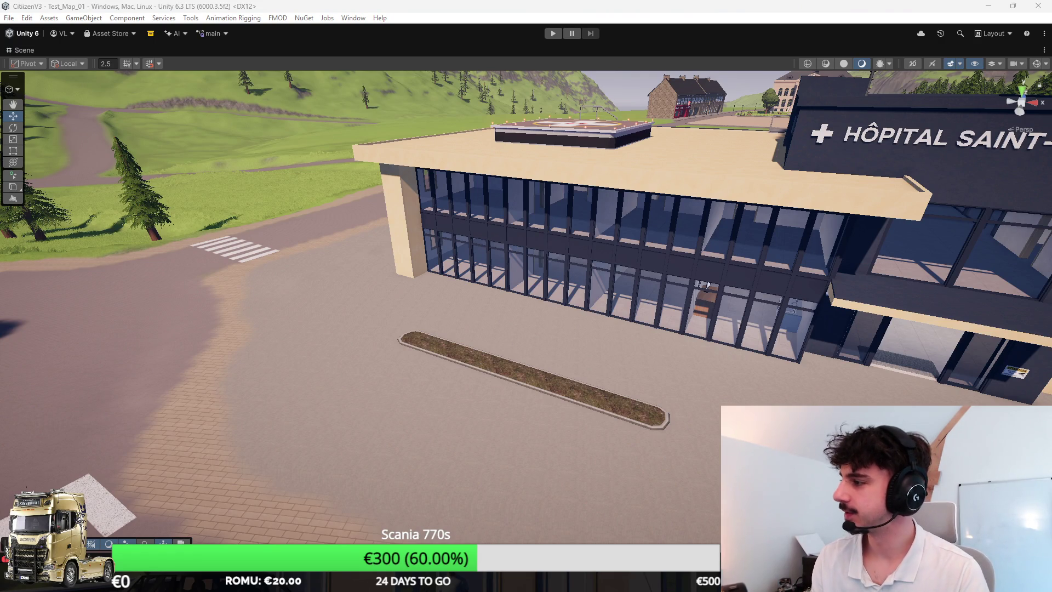
key(alt+Tab)
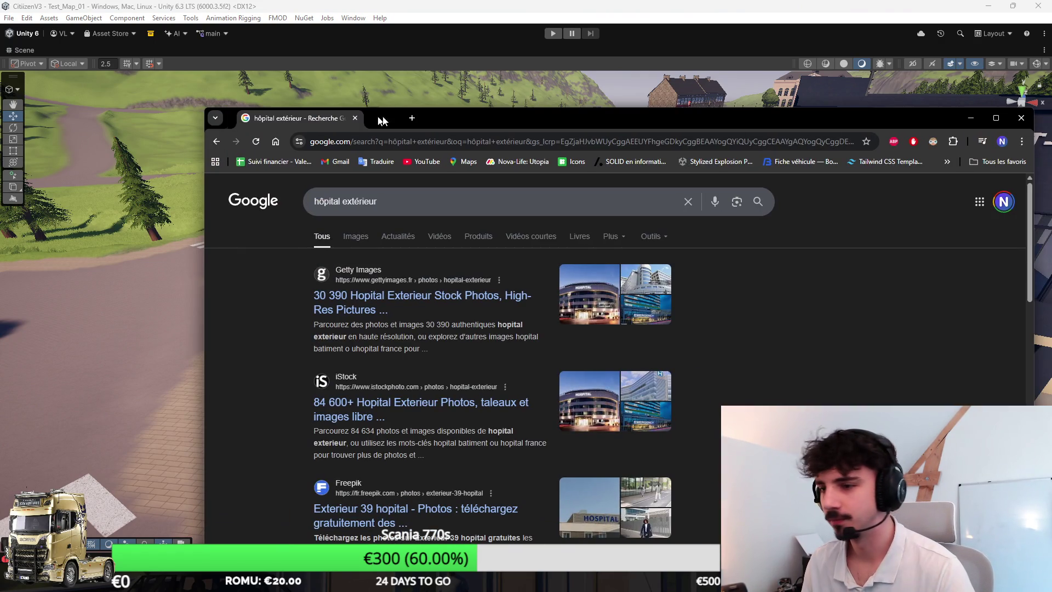
Step: Maximize Chrome and browse the Google Images results for 'hôpital extérieur'
double_click(405, 118)
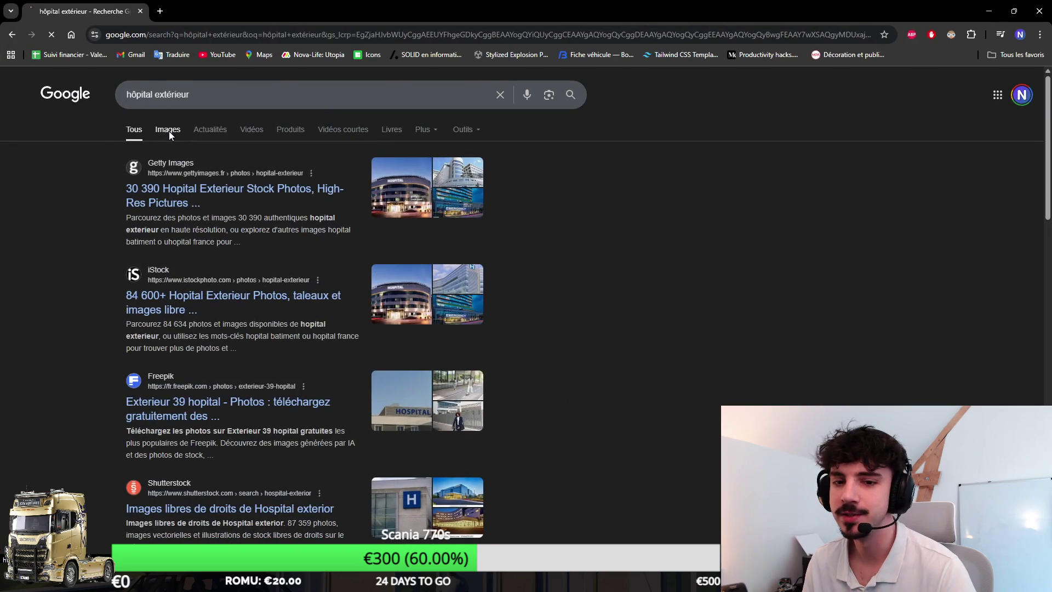
click(169, 130)
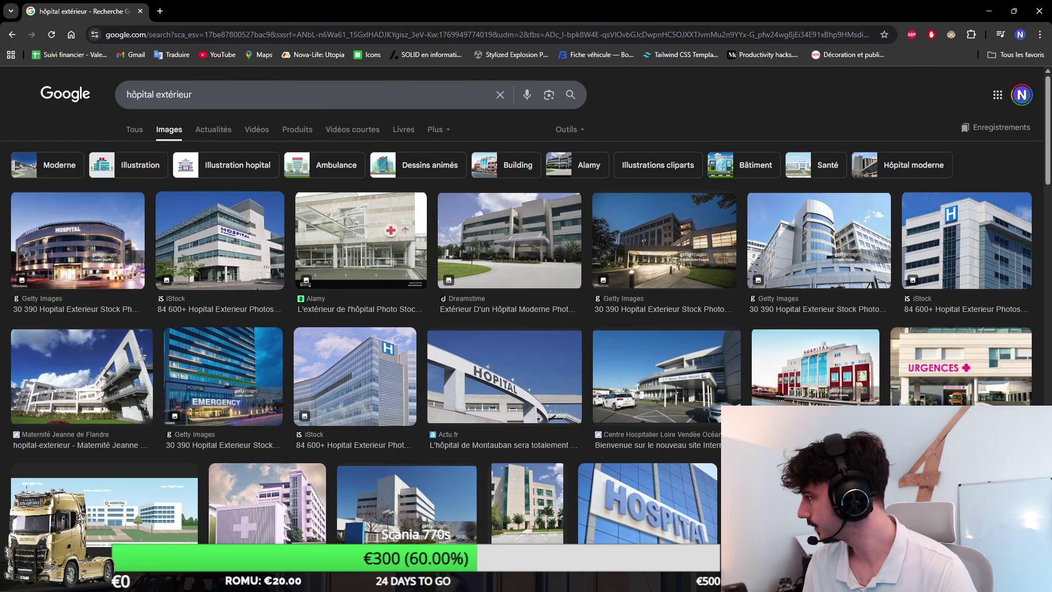
scroll(475, 222, down, 3)
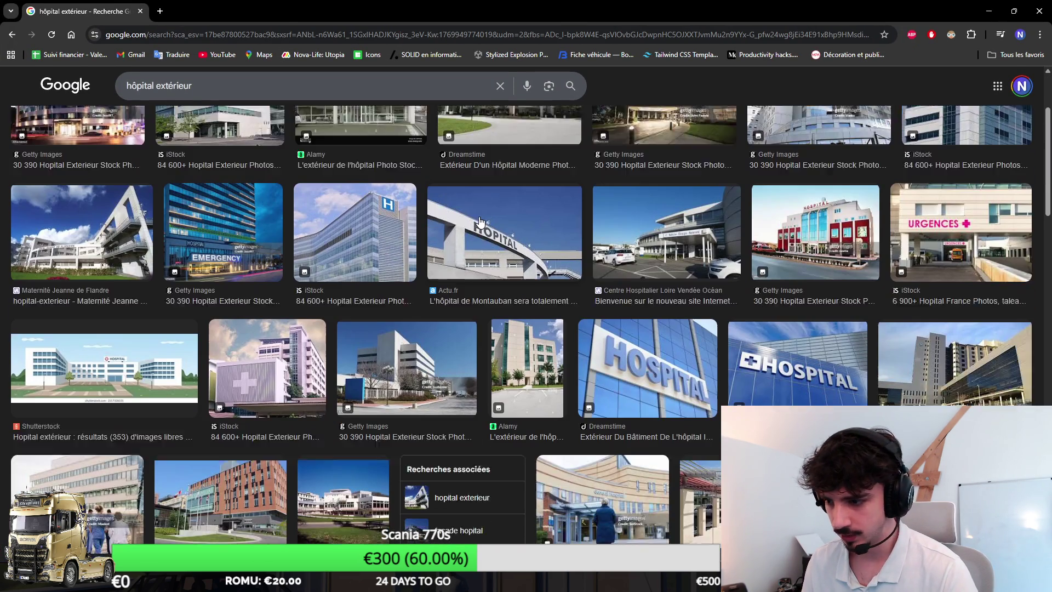
scroll(475, 222, down, 2)
scroll(470, 233, down, 6)
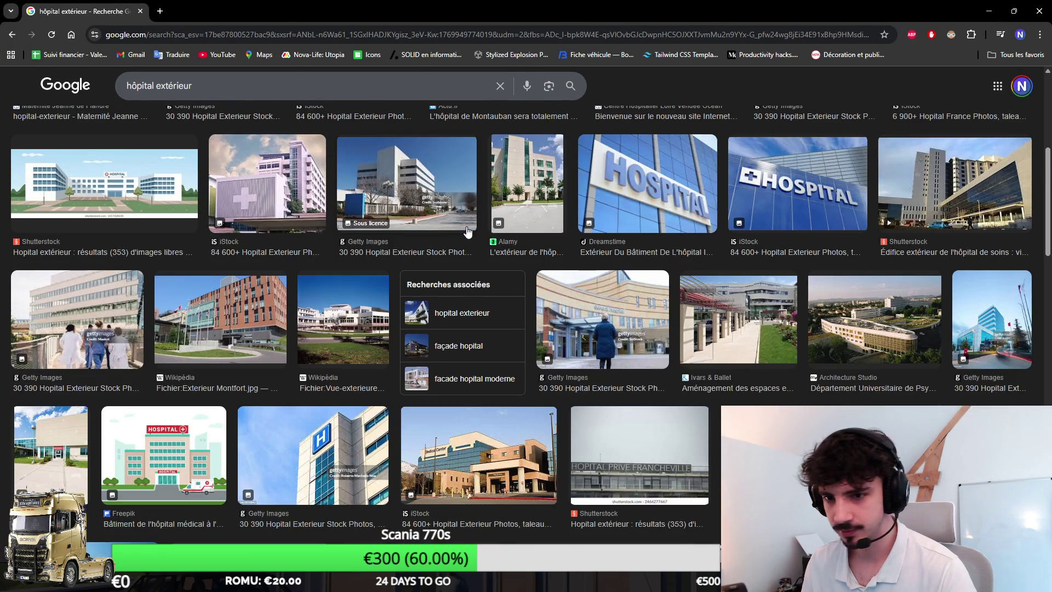
scroll(455, 232, down, 3)
scroll(453, 233, down, 6)
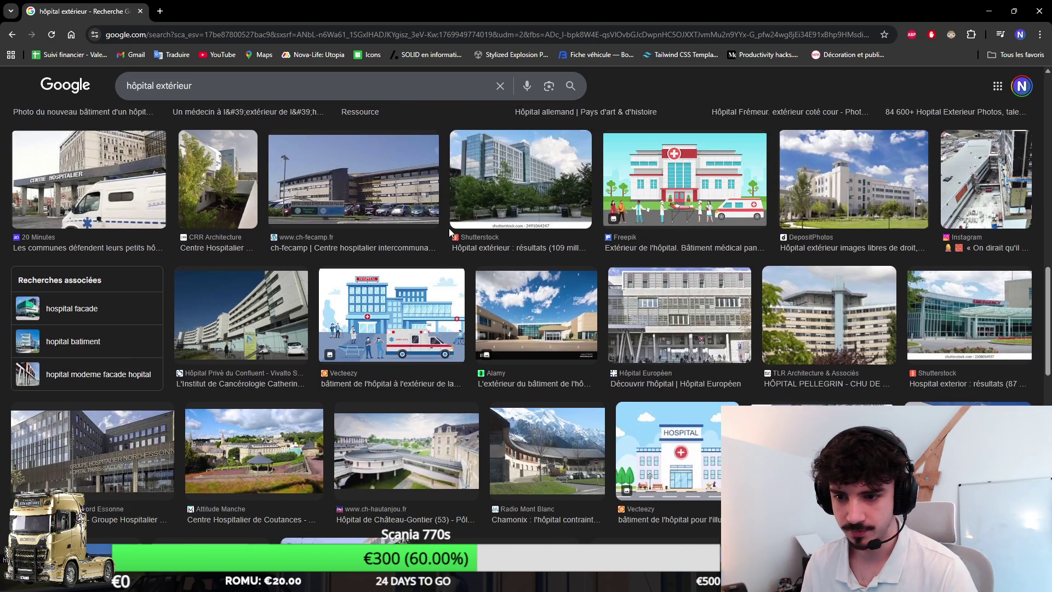
scroll(447, 233, down, 2)
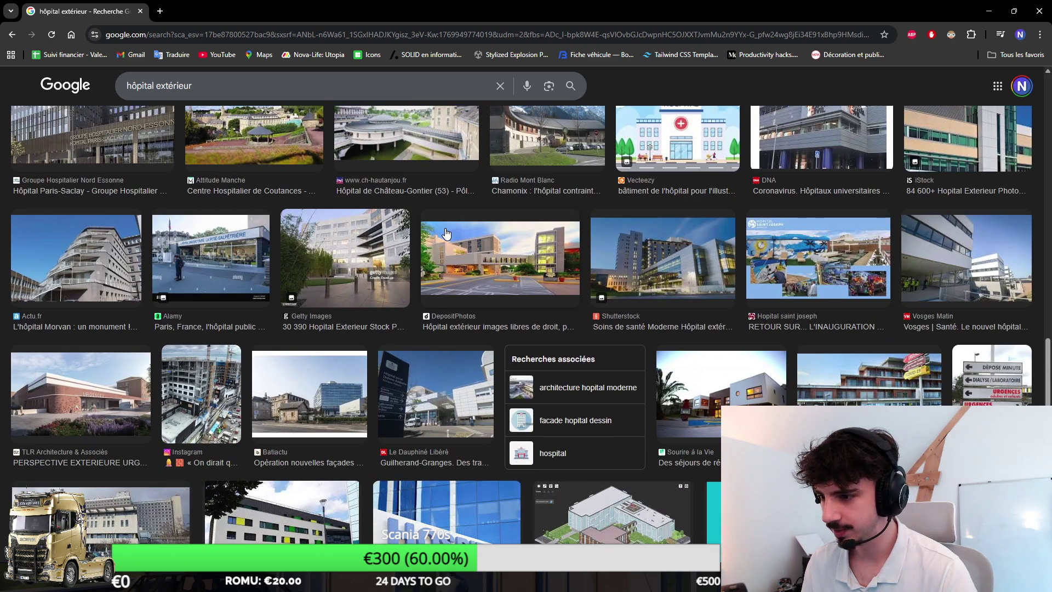
Step: Change the image search to 'clinique extérieur', then return to the Unity scene
double_click(140, 85)
text(cliniqu)
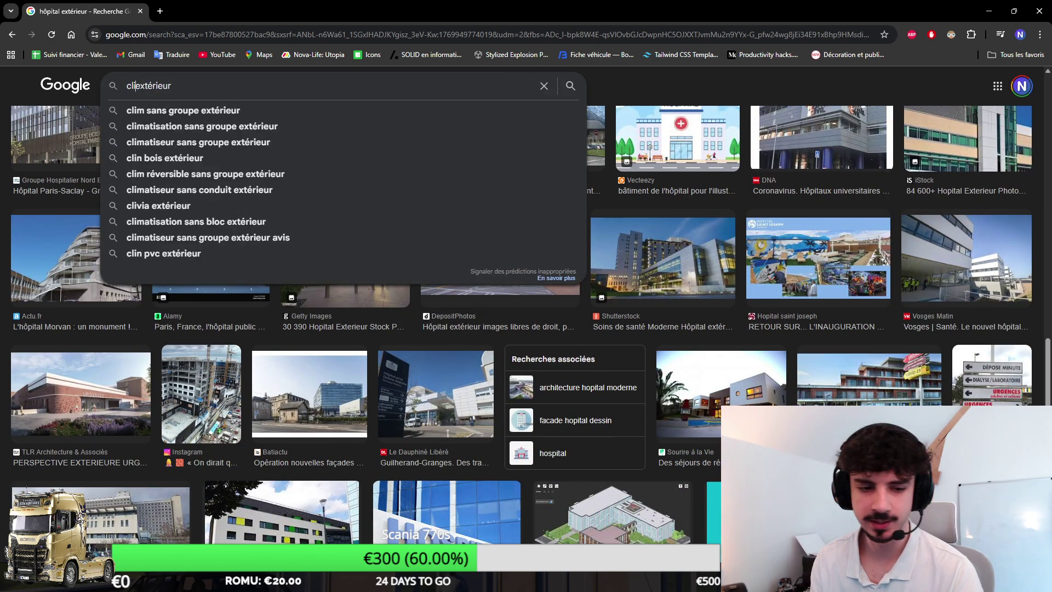
text(e)
key(Return)
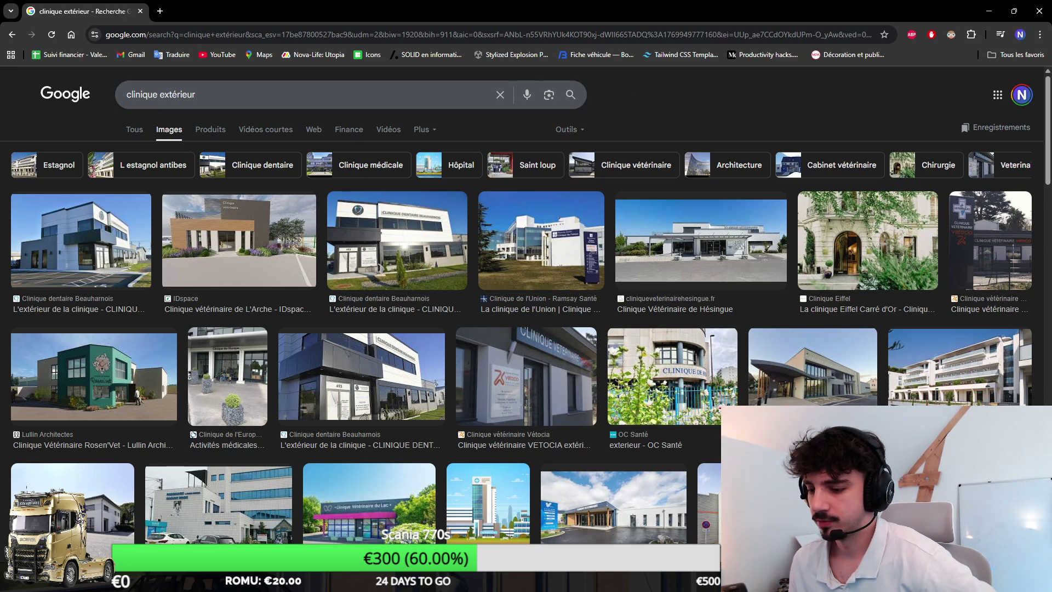
click(989, 11)
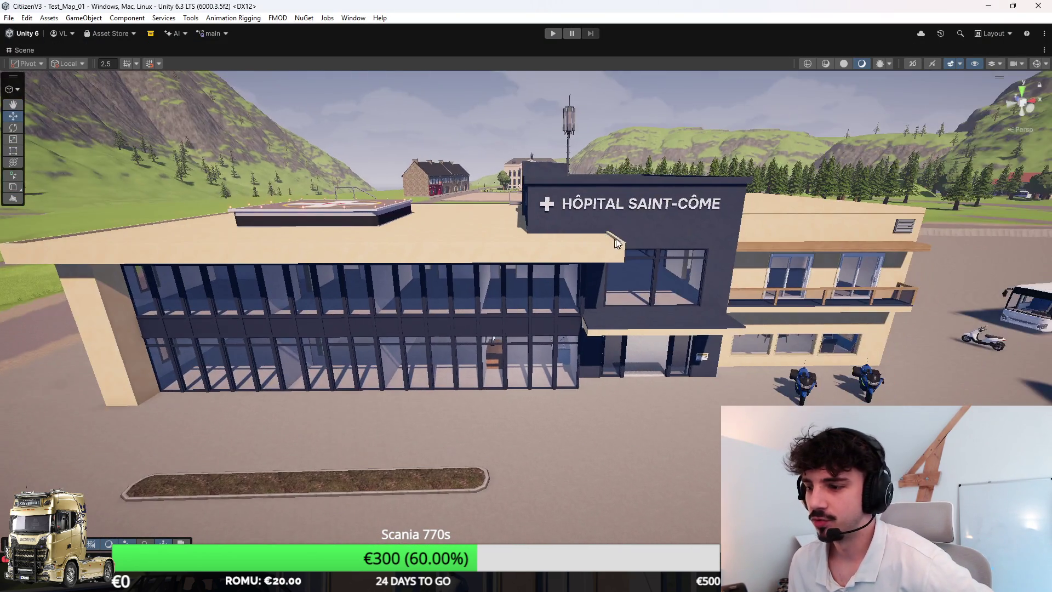
drag(616, 242, 704, 250)
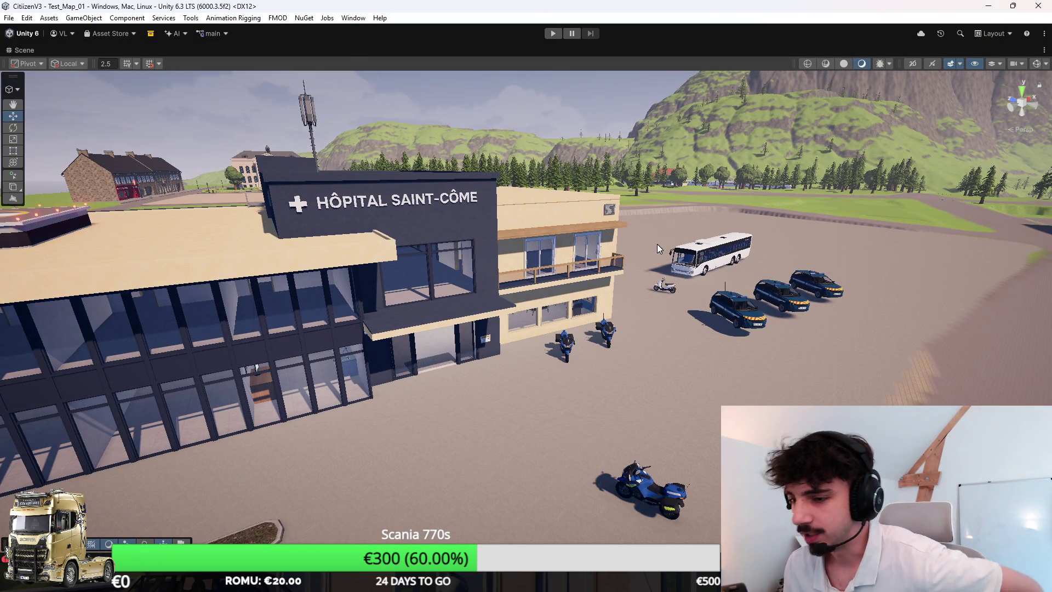
Step: Select and frame the planter strip before the glass facade, then fly toward the lobby
mouse_move(634, 225)
mouse_down()
mouse_move(559, 236)
mouse_move(537, 325)
mouse_move(754, 323)
mouse_move(879, 348)
mouse_move(943, 379)
mouse_move(605, 373)
mouse_move(539, 384)
mouse_move(604, 267)
mouse_move(677, 305)
mouse_move(367, 284)
mouse_move(479, 291)
mouse_move(598, 248)
mouse_move(477, 272)
mouse_move(861, 239)
mouse_move(535, 353)
mouse_move(416, 255)
mouse_move(491, 228)
mouse_move(531, 294)
mouse_move(596, 314)
mouse_move(62, 347)
mouse_move(272, 350)
mouse_move(361, 427)
mouse_move(392, 381)
mouse_move(423, 394)
mouse_move(341, 424)
mouse_move(344, 466)
mouse_up()
click(535, 353)
mouse_move(433, 389)
mouse_down()
mouse_move(675, 316)
mouse_move(609, 283)
mouse_move(552, 276)
mouse_move(617, 300)
mouse_move(509, 239)
mouse_up()
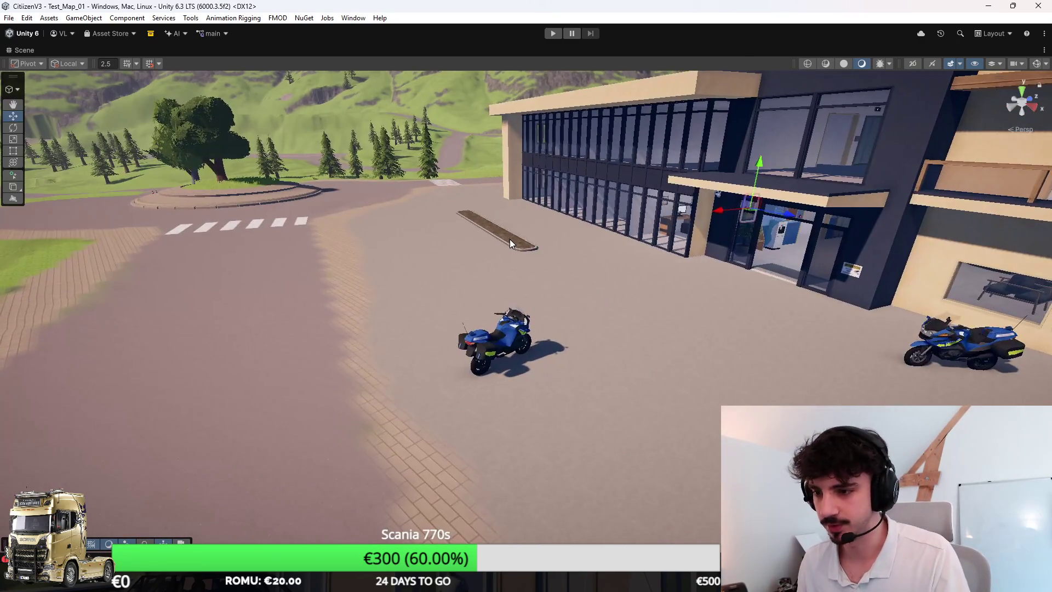
click(509, 239)
key(f)
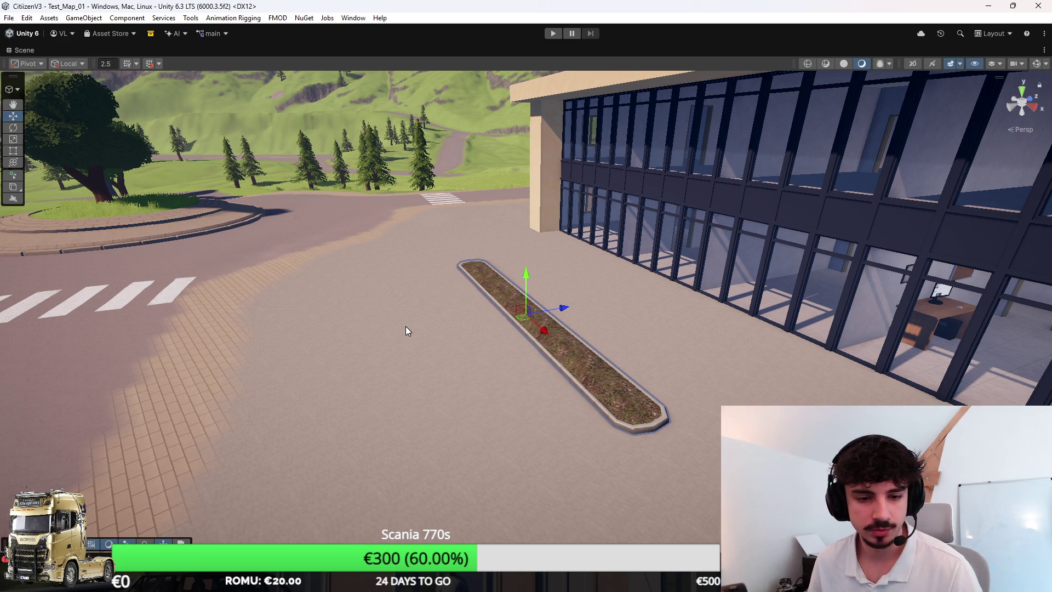
key(w)
mouse_move(405, 327)
mouse_down()
mouse_move(1014, 232)
mouse_move(587, 294)
mouse_move(455, 412)
mouse_move(436, 399)
mouse_move(403, 294)
mouse_move(495, 191)
mouse_up()
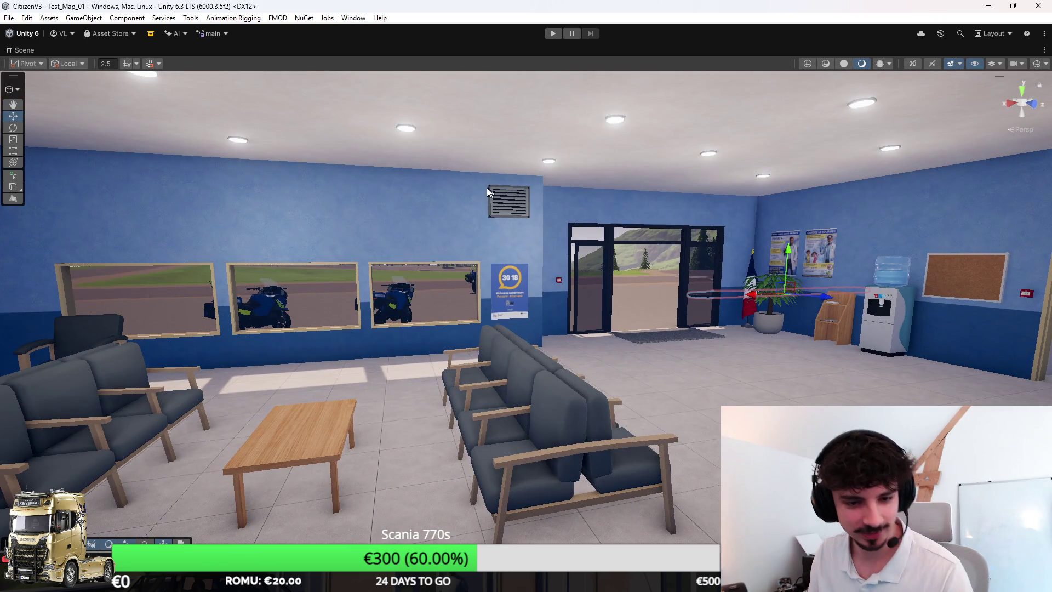
Step: Rotate the lobby's French flag around its vertical axis, deselect it, and restore the panels
mouse_move(451, 194)
mouse_down()
mouse_move(704, 246)
mouse_move(562, 285)
mouse_move(636, 191)
mouse_move(611, 288)
mouse_move(538, 265)
mouse_move(495, 280)
mouse_move(483, 246)
mouse_move(452, 245)
mouse_move(536, 302)
mouse_up()
click(552, 354)
key(e)
mouse_move(557, 408)
mouse_down()
mouse_move(493, 383)
mouse_move(196, 179)
mouse_move(690, 346)
mouse_move(683, 331)
mouse_move(711, 321)
mouse_move(689, 291)
mouse_move(587, 306)
mouse_move(552, 368)
mouse_move(265, 403)
mouse_move(382, 385)
mouse_move(341, 425)
mouse_move(176, 463)
mouse_move(11, 204)
mouse_move(34, 327)
mouse_move(165, 345)
mouse_move(460, 324)
mouse_move(430, 169)
mouse_move(343, 282)
mouse_move(553, 308)
mouse_up()
click(196, 179)
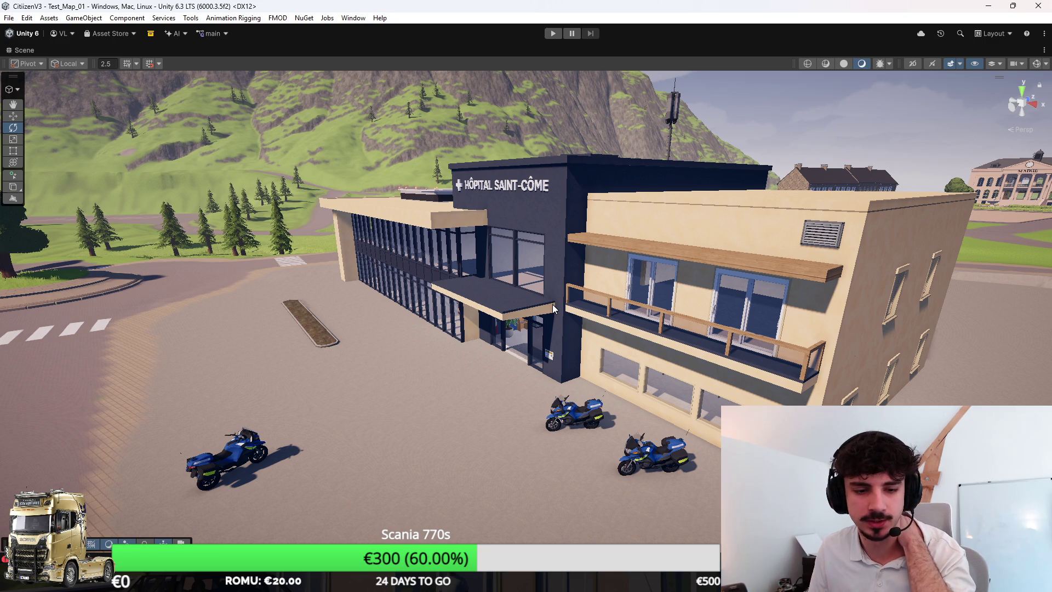
mouse_move(552, 308)
mouse_down()
mouse_move(400, 195)
mouse_move(427, 183)
mouse_move(145, 174)
mouse_move(263, 192)
mouse_up()
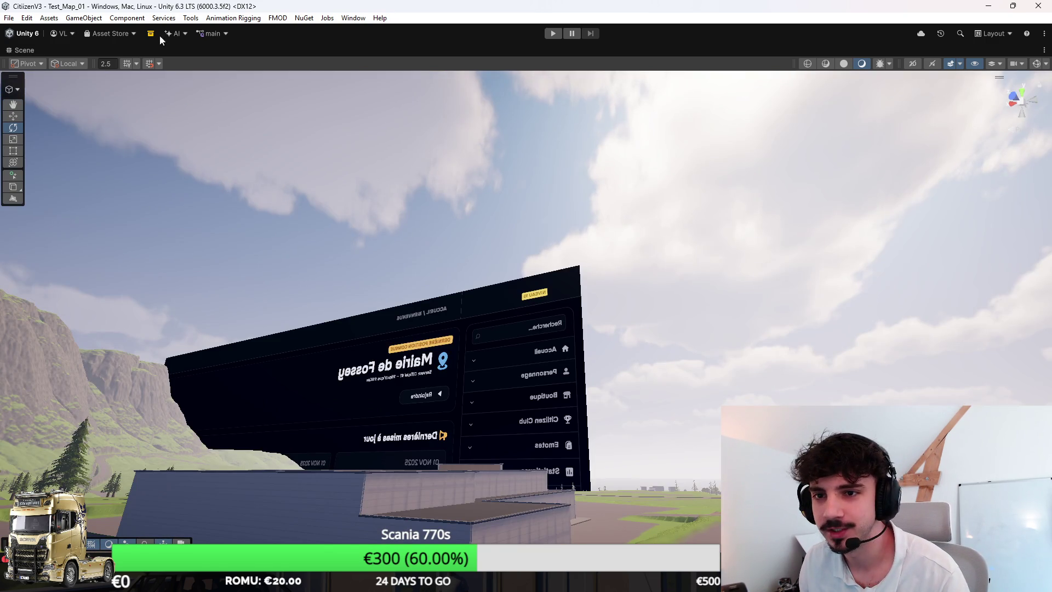
key(shift+space)
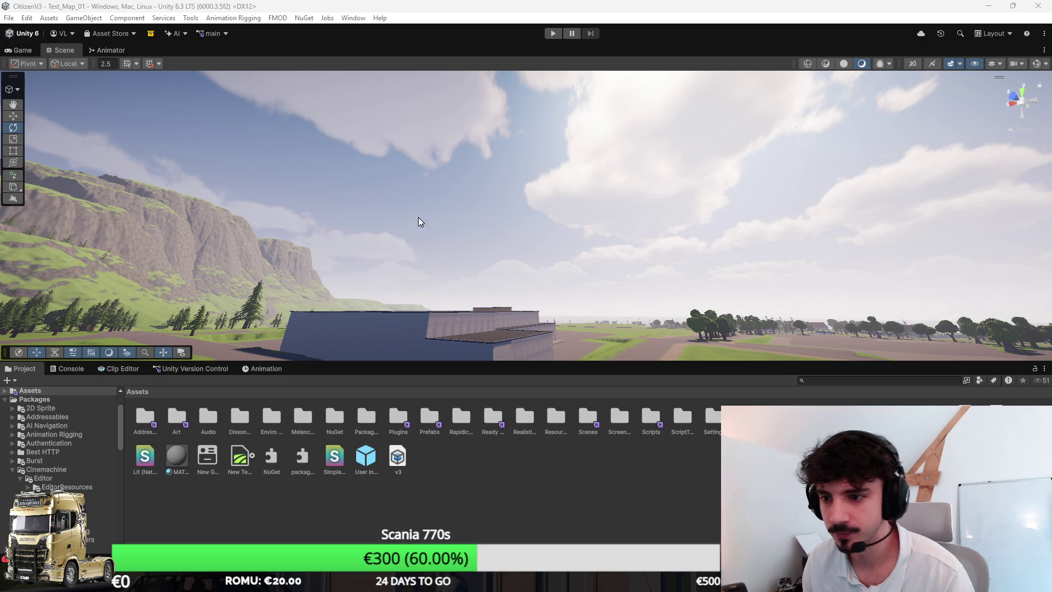
Step: Select the elevator doors and play their Elevator_Open animation in the Animation window
key(shift+space)
mouse_move(459, 239)
mouse_down()
mouse_move(485, 283)
mouse_move(456, 253)
mouse_move(639, 198)
mouse_move(687, 221)
mouse_up()
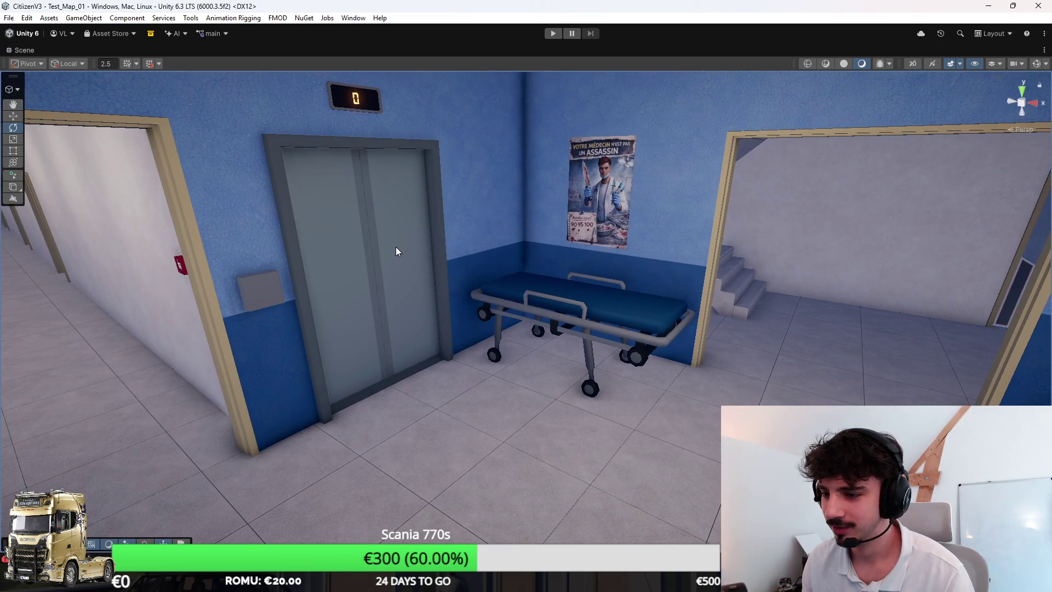
key(shift+space)
click(416, 236)
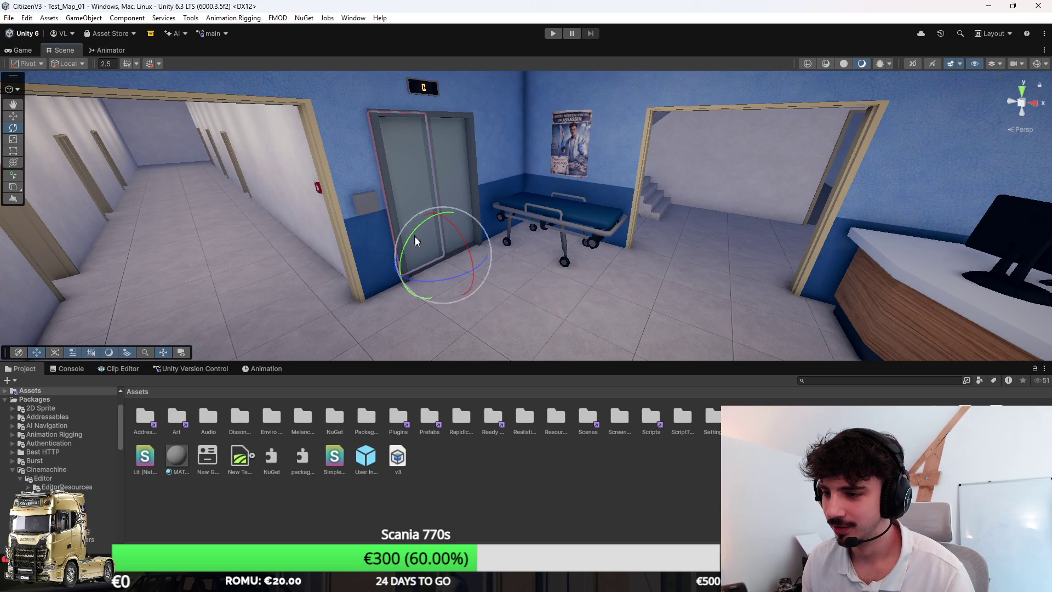
click(263, 369)
click(248, 368)
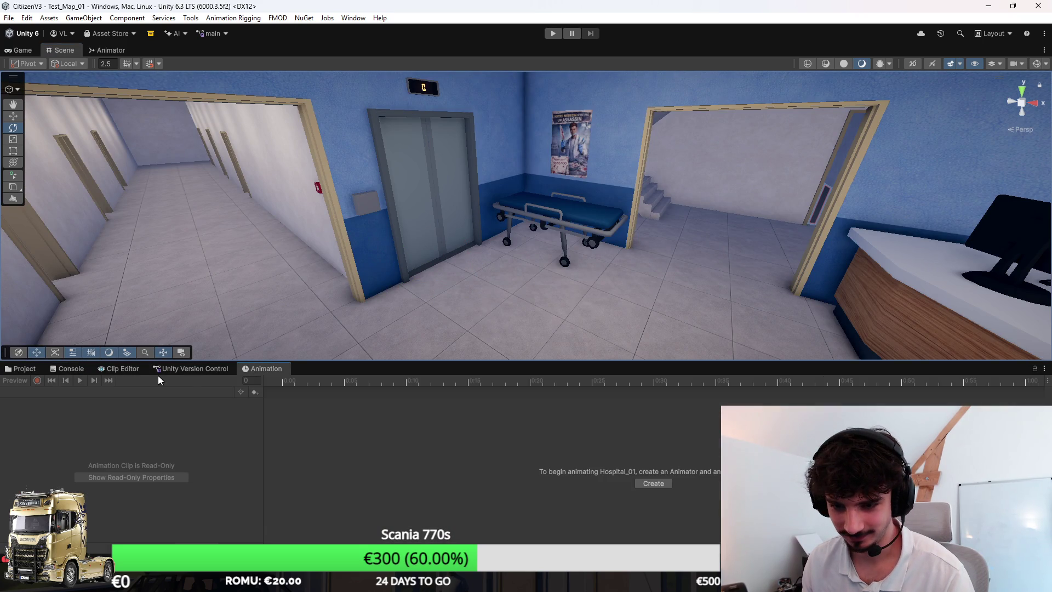
click(439, 206)
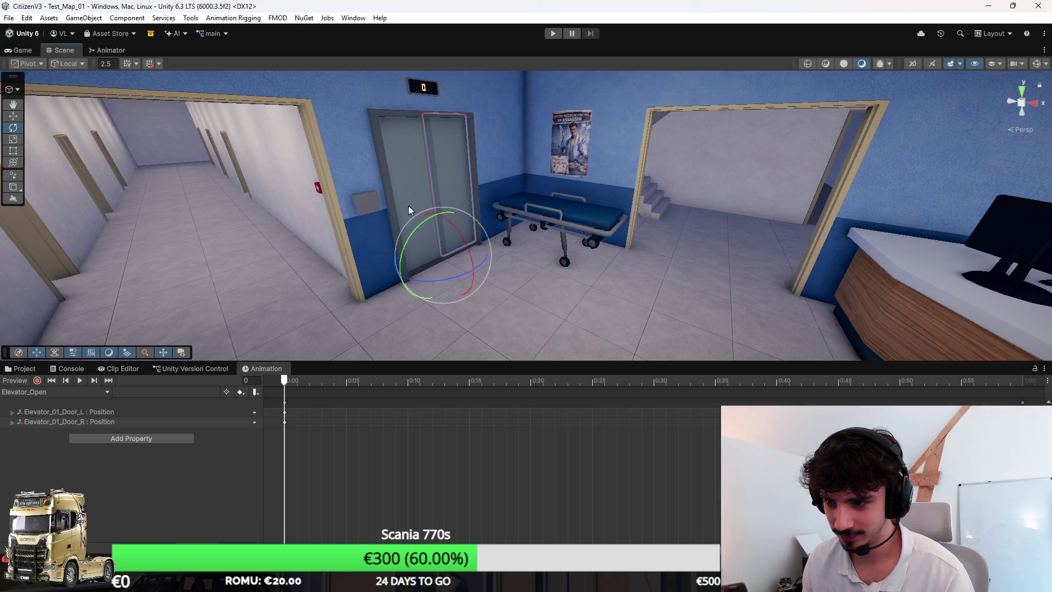
click(81, 381)
Step: Move the gurney beside the elevator and frame it from above
click(562, 222)
key(w)
drag(553, 230, 423, 249)
key(f)
mouse_move(492, 254)
mouse_down()
mouse_move(586, 279)
mouse_move(582, 321)
mouse_move(501, 322)
mouse_move(453, 287)
mouse_move(475, 264)
mouse_move(501, 293)
mouse_move(547, 215)
mouse_move(500, 230)
mouse_move(433, 230)
mouse_move(439, 236)
mouse_move(491, 190)
mouse_move(457, 61)
mouse_move(440, 88)
mouse_move(422, 189)
mouse_move(489, 224)
mouse_move(462, 265)
mouse_move(574, 255)
mouse_move(603, 207)
mouse_move(580, 223)
mouse_move(609, 319)
mouse_move(839, 201)
mouse_move(787, 382)
mouse_move(660, 345)
mouse_move(424, 335)
mouse_move(378, 247)
mouse_move(376, 285)
mouse_move(399, 233)
mouse_move(423, 314)
mouse_move(449, 305)
mouse_move(526, 331)
mouse_move(543, 320)
mouse_move(335, 307)
mouse_move(555, 251)
mouse_move(575, 228)
mouse_move(899, 241)
mouse_move(780, 248)
mouse_move(569, 218)
mouse_move(831, 204)
mouse_move(814, 191)
mouse_move(723, 189)
mouse_up()
key(w)
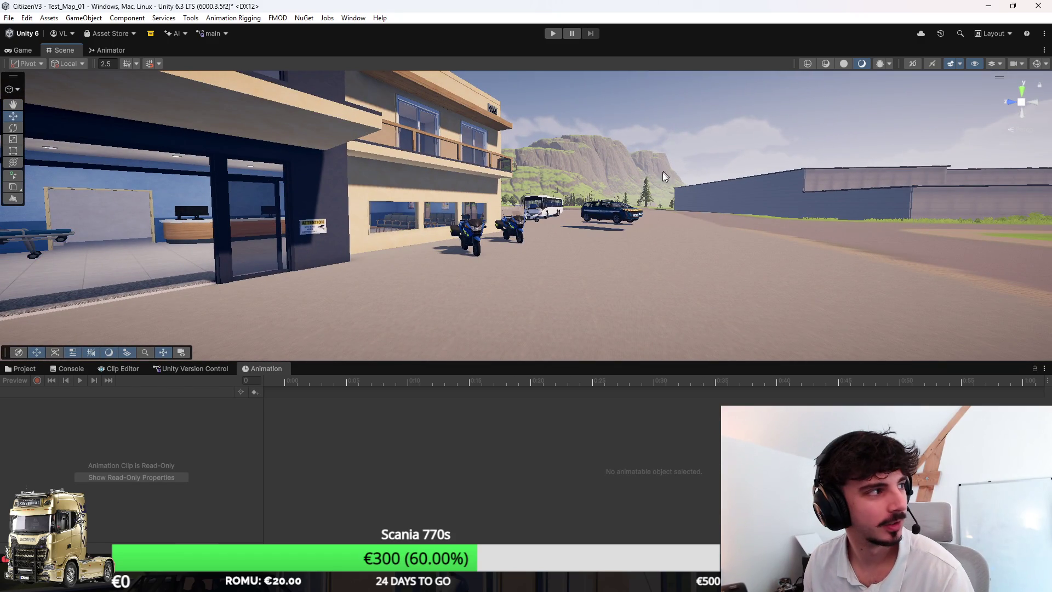
Step: Fly through the entrance into reception and back out to see the whole facade
drag(599, 192, 521, 220)
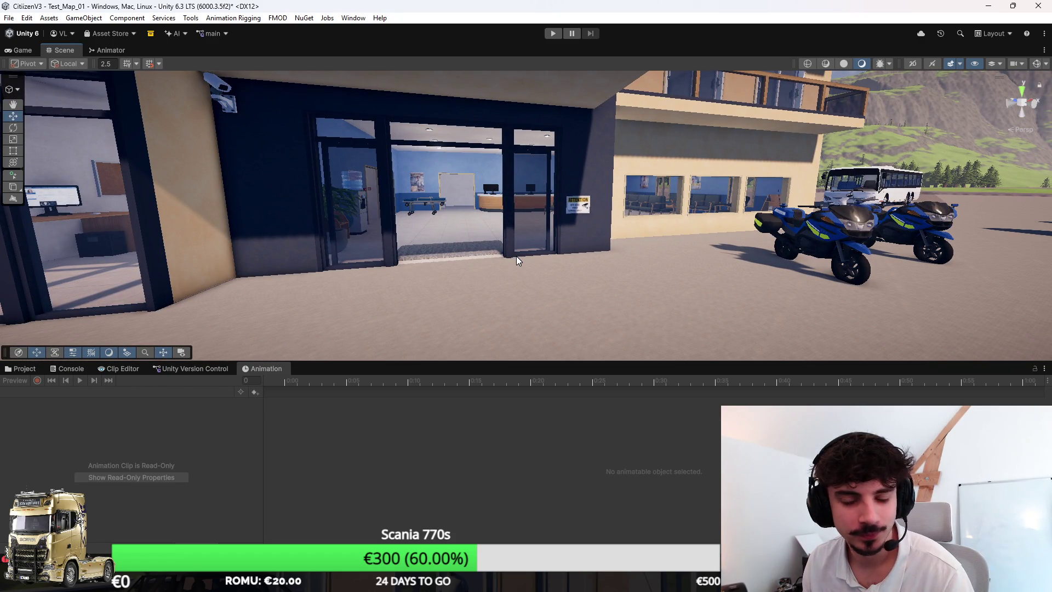
drag(616, 263, 528, 251)
key(s)
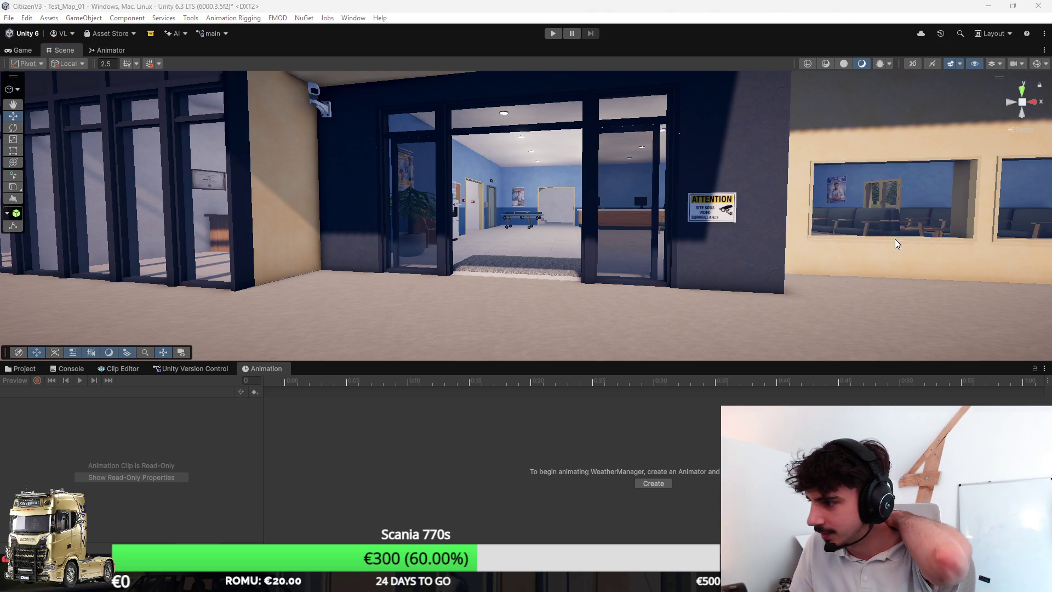
mouse_move(766, 296)
mouse_down()
mouse_move(790, 263)
mouse_move(989, 348)
mouse_up()
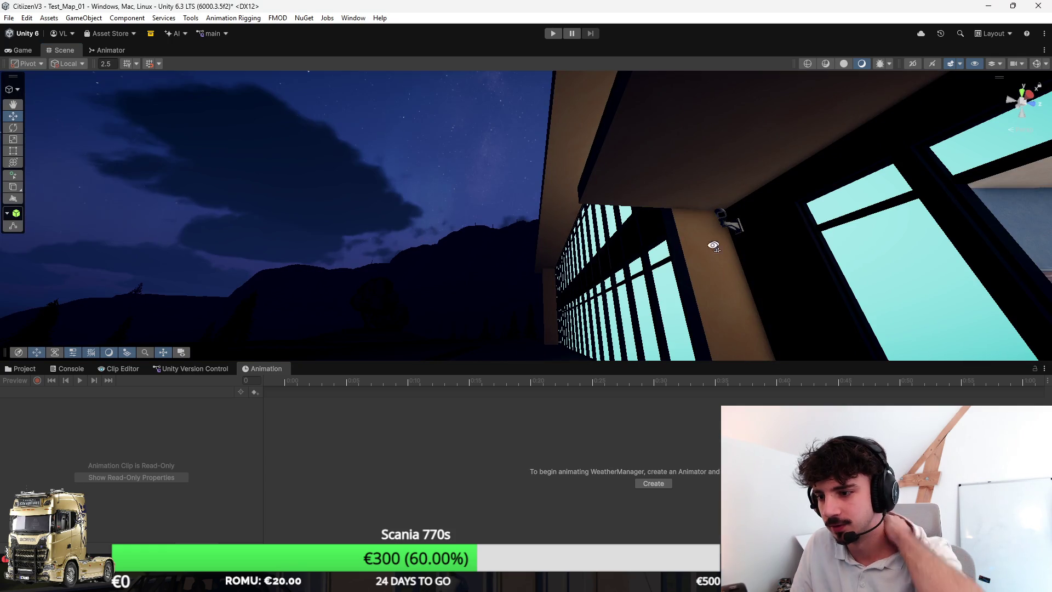
mouse_move(714, 245)
mouse_down()
mouse_move(564, 263)
mouse_move(953, 244)
mouse_move(1011, 258)
mouse_move(667, 265)
mouse_up()
Step: Maximize the Scene view and fly from the waiting room back to the hospital front
key(shift+space)
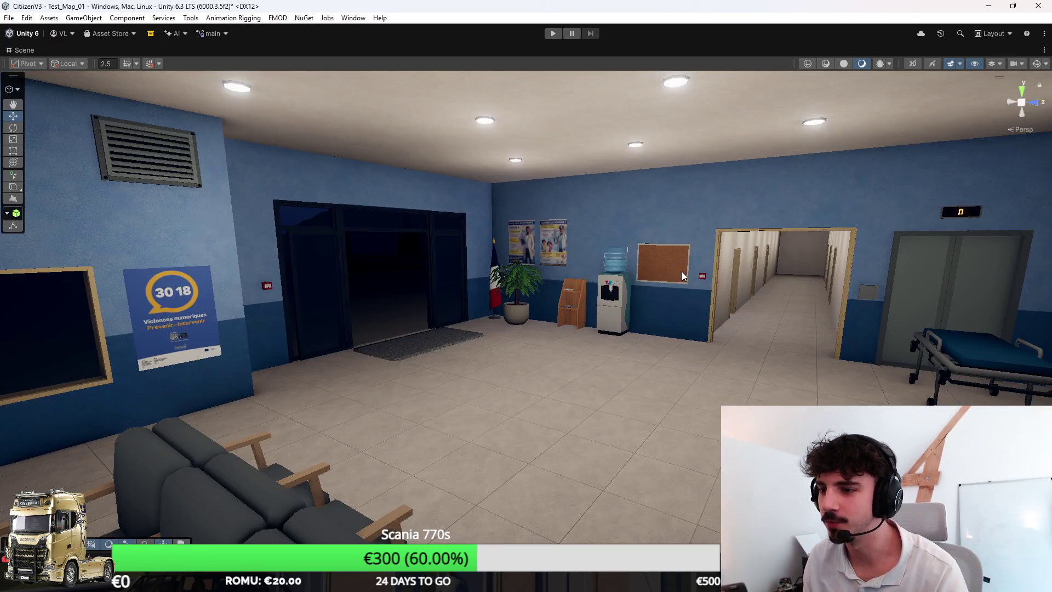
scroll(673, 276, down, 5)
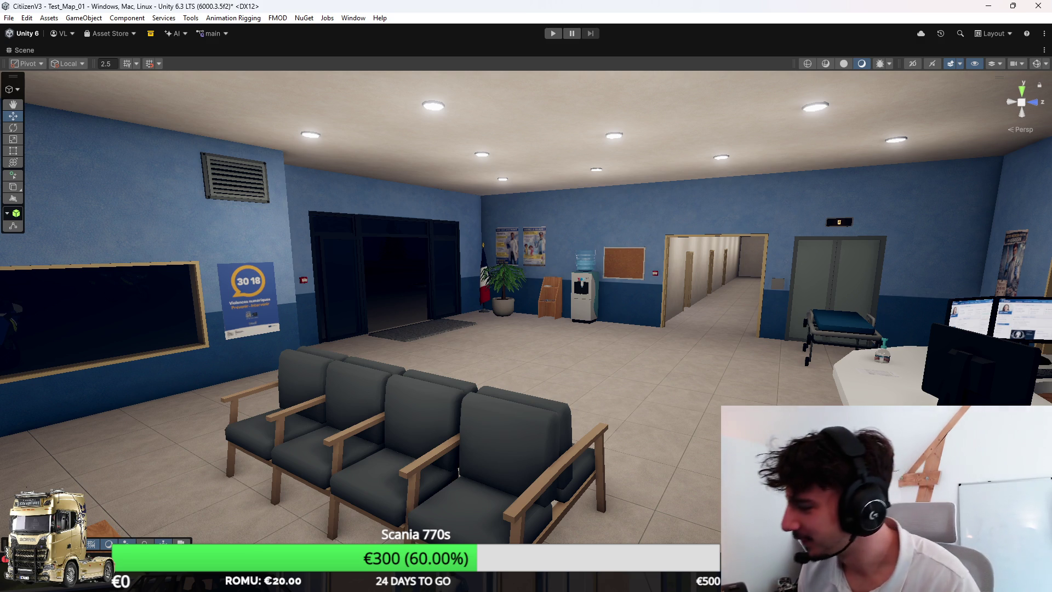
mouse_move(666, 264)
mouse_down()
mouse_move(756, 318)
mouse_move(862, 325)
mouse_up()
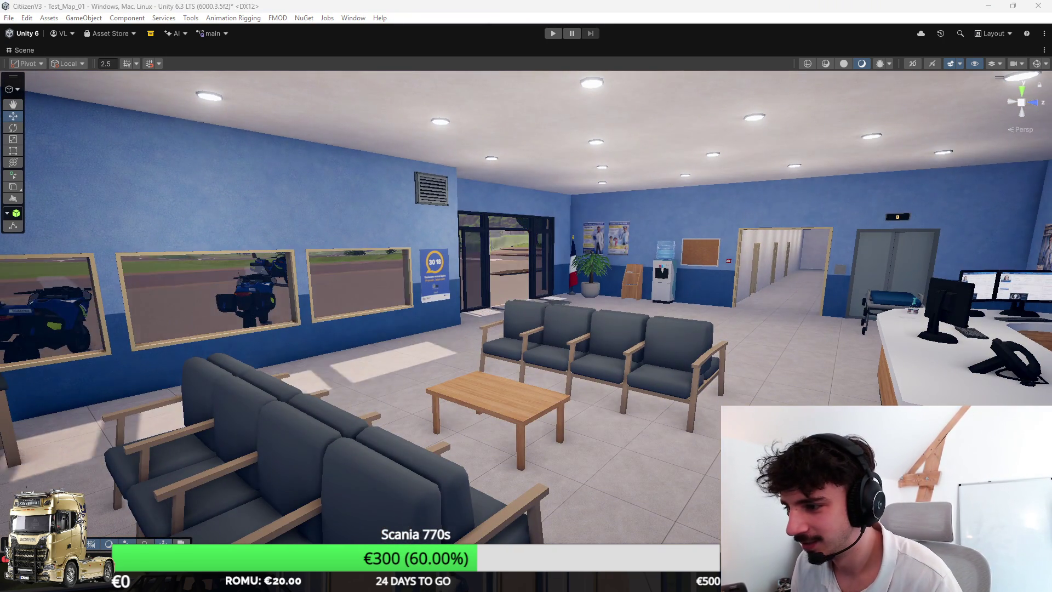
mouse_move(873, 383)
mouse_down()
mouse_move(758, 298)
mouse_move(554, 327)
mouse_move(670, 349)
mouse_up()
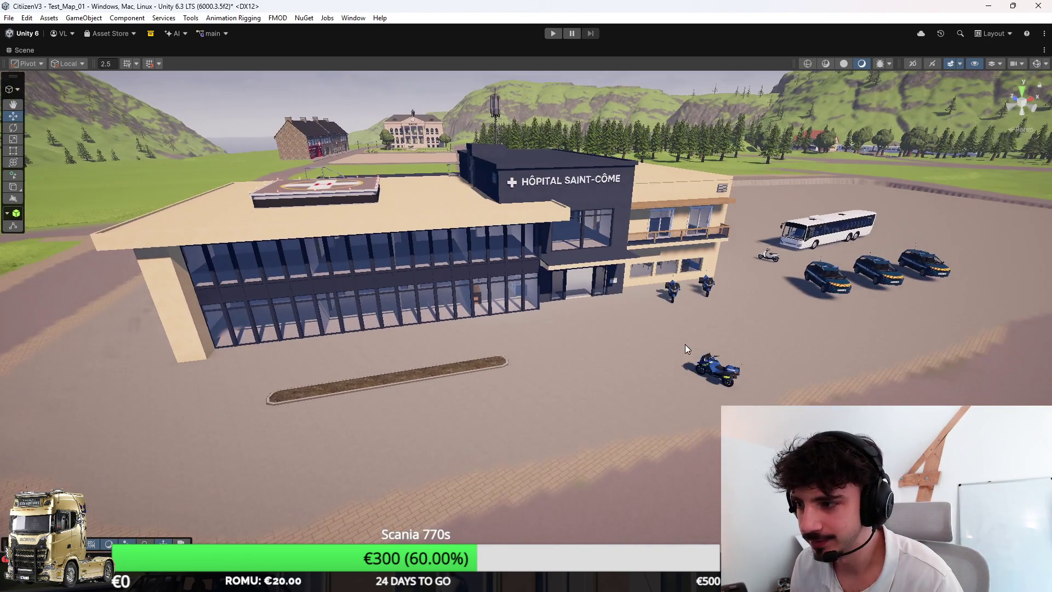
Step: Fly past the hospital sign into the ground-floor corridor facing the elevator and gurney
key(Left)
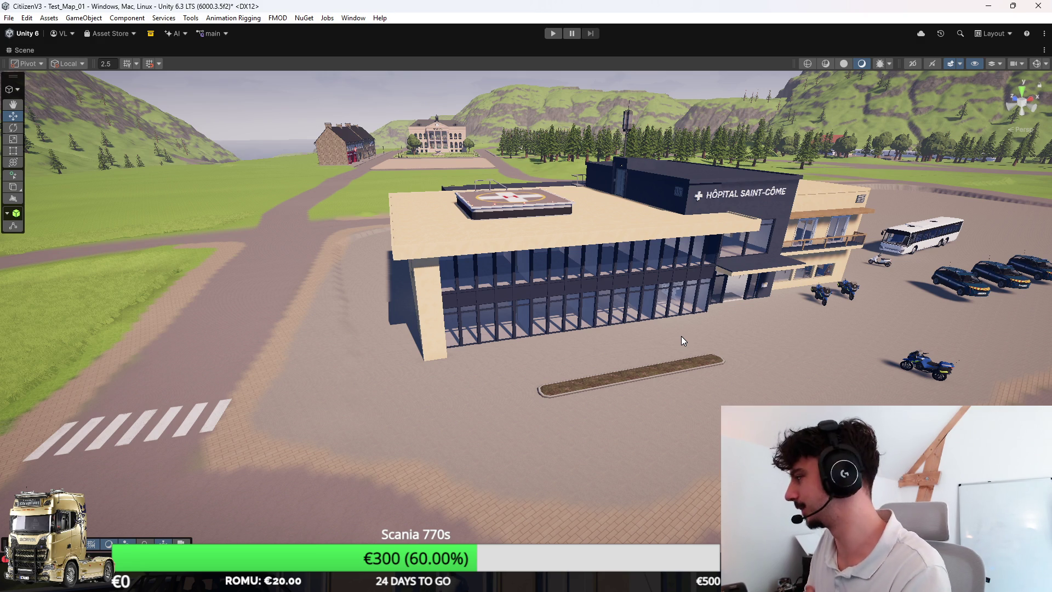
mouse_move(682, 337)
mouse_down()
mouse_move(637, 282)
mouse_move(587, 254)
mouse_move(544, 336)
mouse_move(512, 287)
mouse_move(618, 326)
mouse_move(529, 336)
mouse_move(503, 379)
mouse_move(474, 362)
mouse_move(433, 298)
mouse_move(431, 321)
mouse_move(453, 348)
mouse_move(453, 437)
mouse_move(376, 458)
mouse_move(378, 357)
mouse_move(347, 429)
mouse_move(183, 495)
mouse_move(244, 504)
mouse_move(253, 386)
mouse_move(236, 494)
mouse_move(337, 524)
mouse_move(300, 512)
mouse_move(180, 355)
mouse_move(162, 399)
mouse_move(153, 380)
mouse_move(232, 336)
mouse_move(571, 343)
mouse_up()
drag(652, 387, 617, 385)
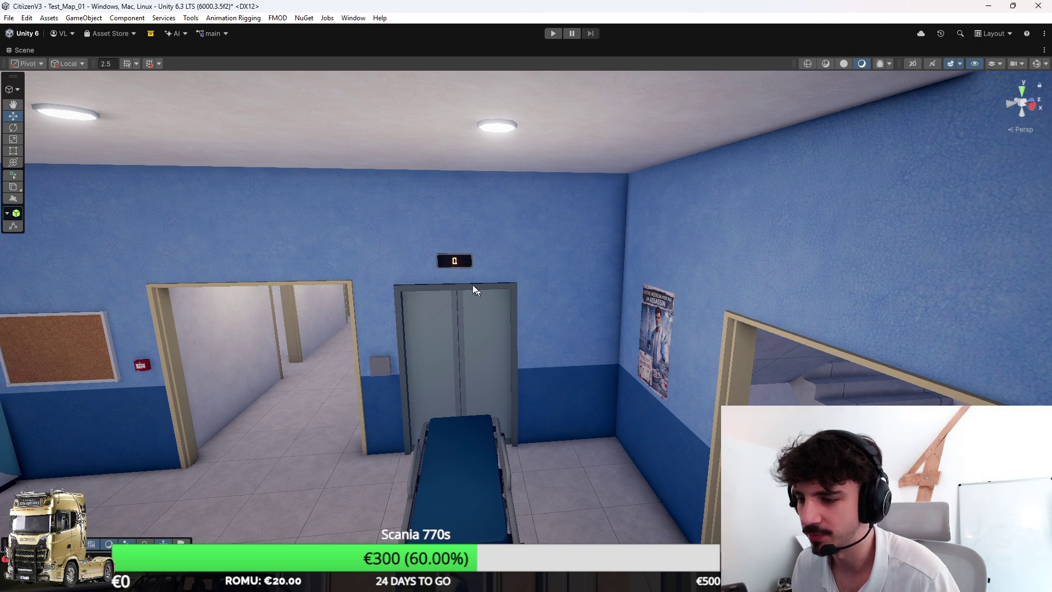
mouse_move(424, 386)
mouse_down()
mouse_move(547, 294)
mouse_move(559, 305)
mouse_move(564, 422)
mouse_move(685, 388)
mouse_move(922, 386)
mouse_move(669, 383)
mouse_move(553, 316)
mouse_up()
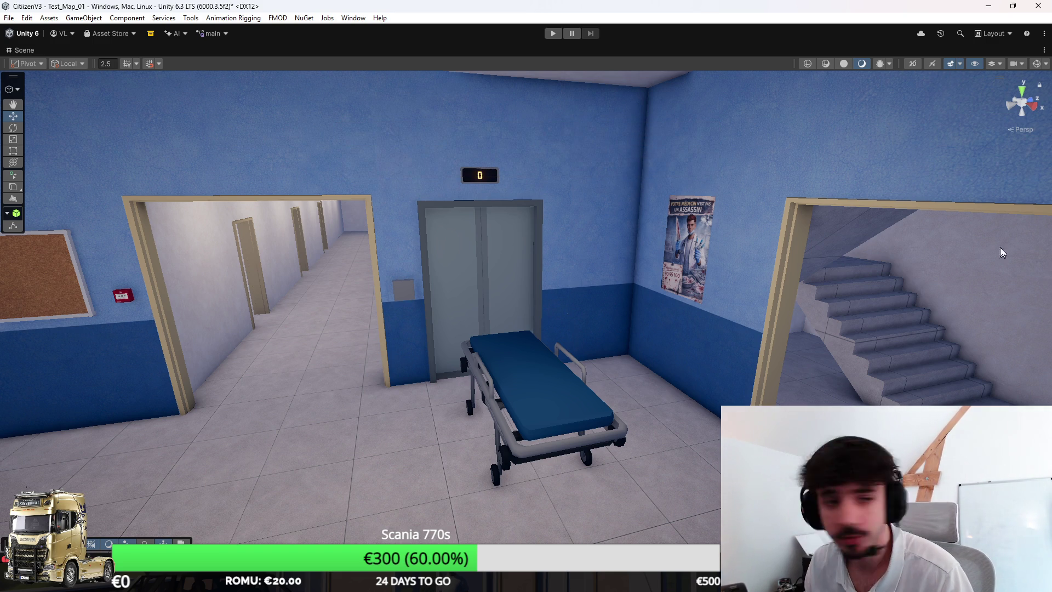
drag(987, 216, 811, 220)
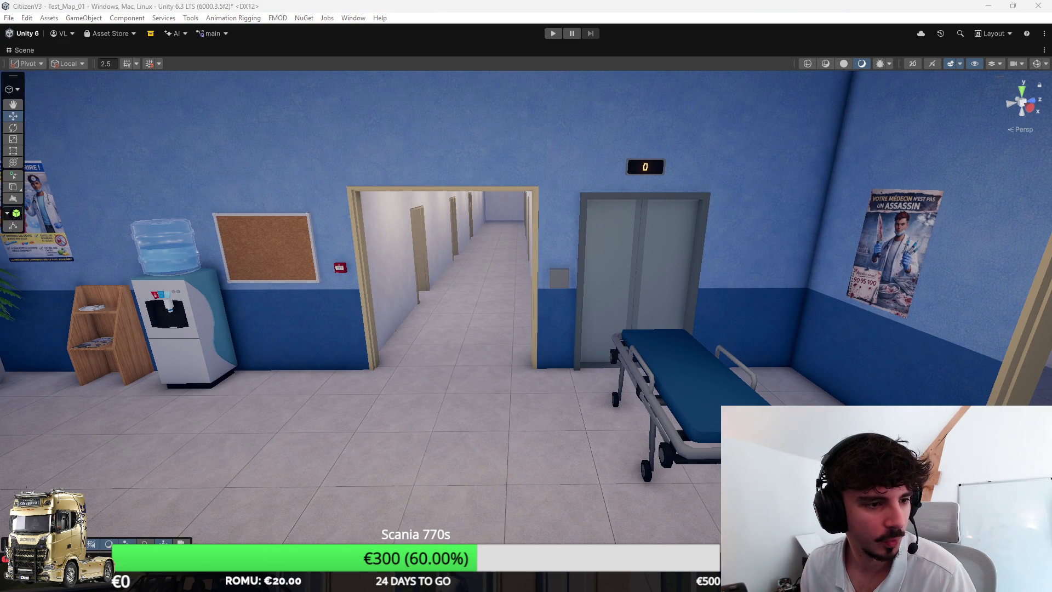
key(alt+Tab)
double_click(504, 53)
click(406, 349)
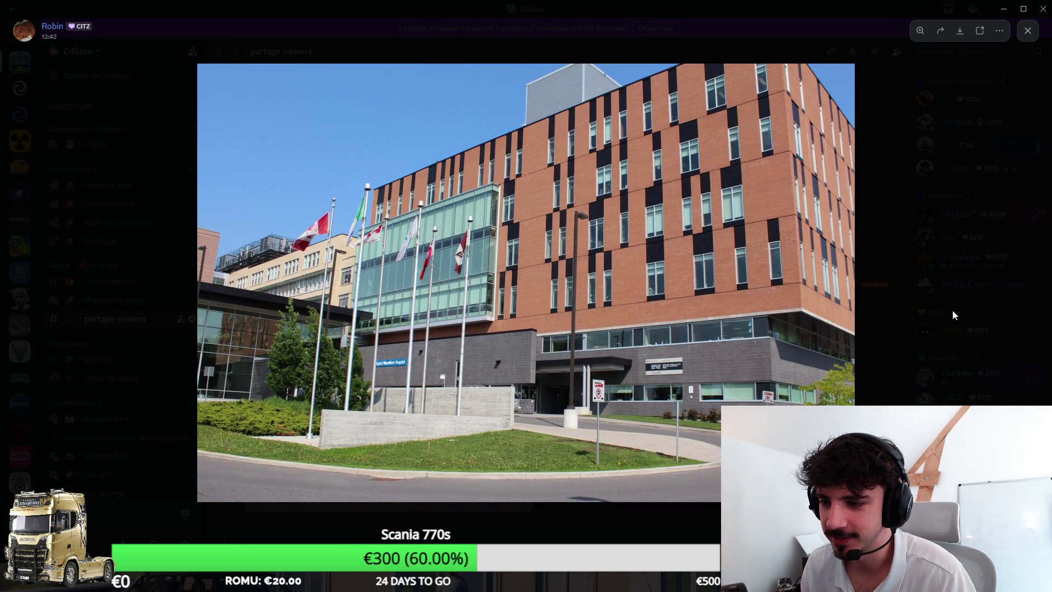
Step: Zoom the hospital photo in on the entrance and parking sign, zoom out, and close it
click(407, 377)
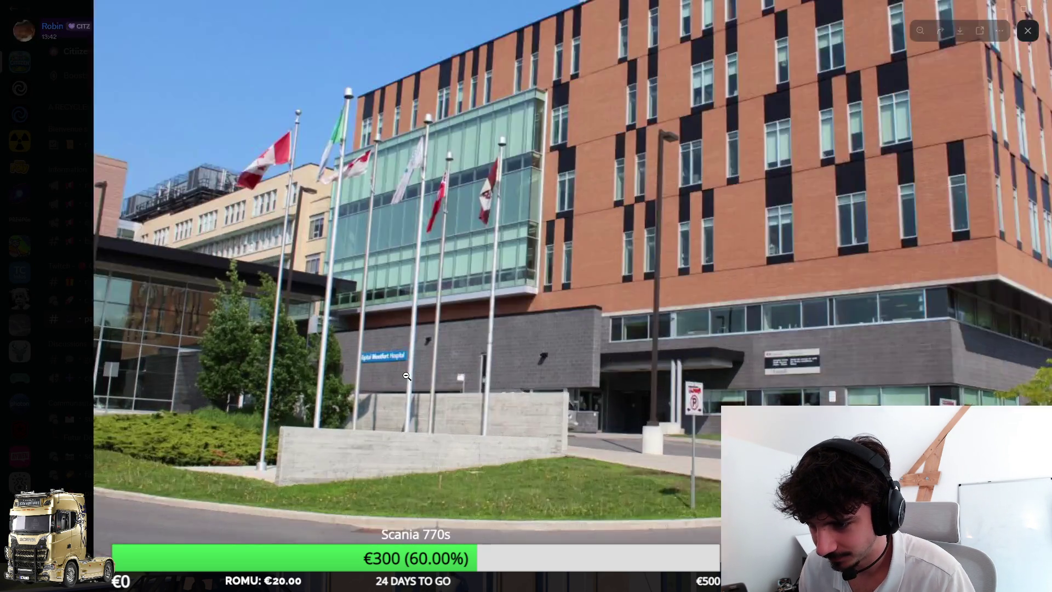
click(407, 376)
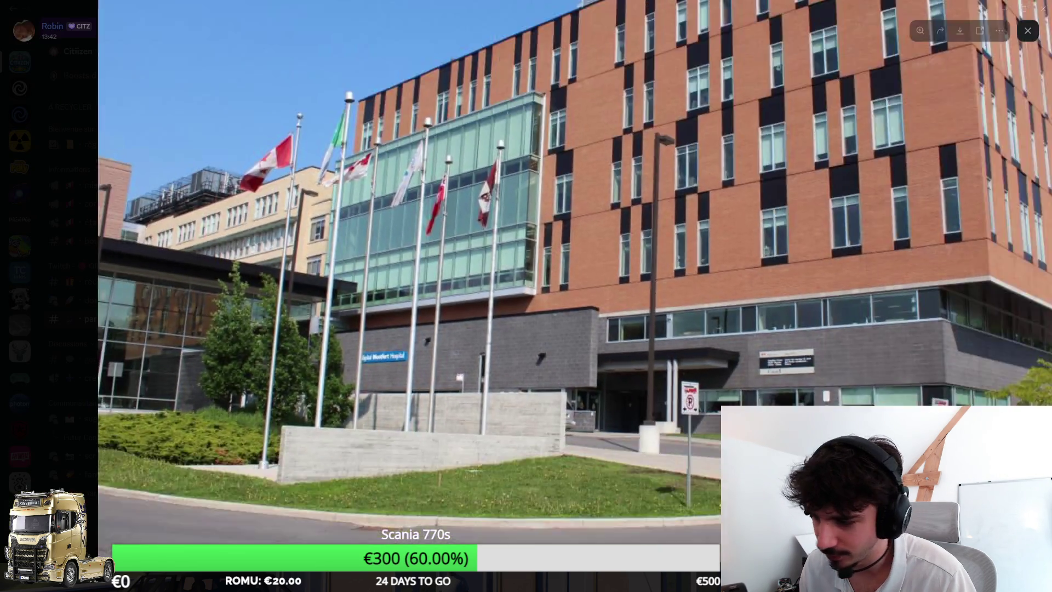
click(551, 384)
click(551, 384)
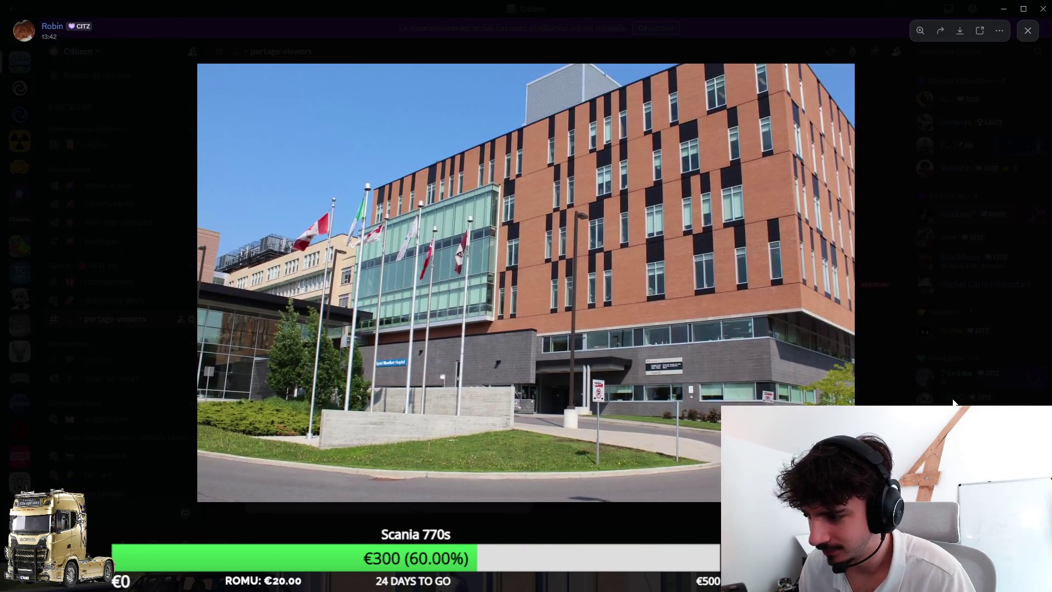
click(940, 398)
mouse_move(617, 5)
mouse_down()
mouse_move(592, 71)
mouse_move(0, 72)
mouse_up()
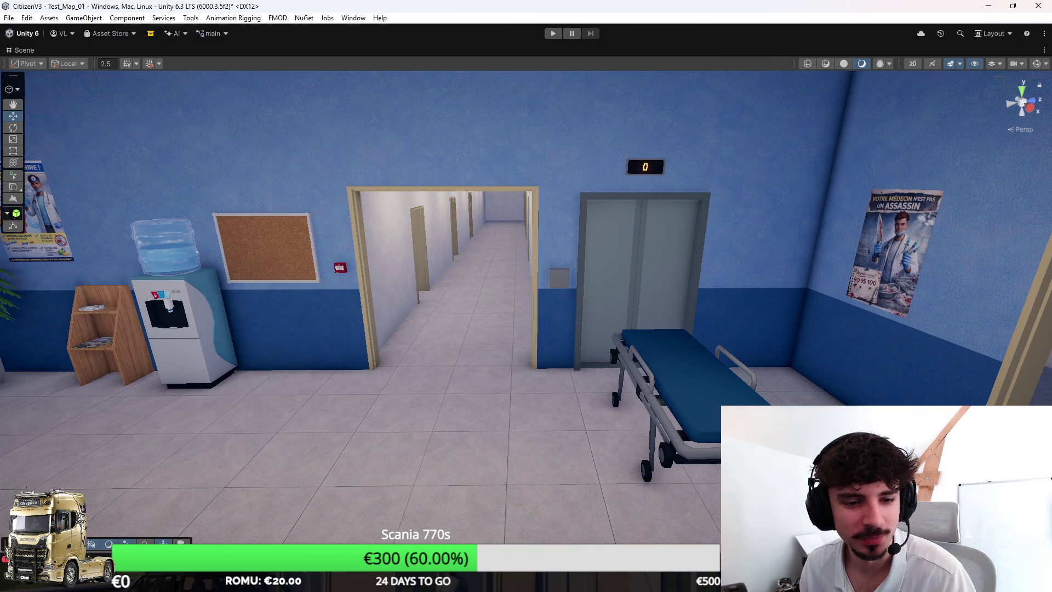
Step: Fly out of the hospital to an overview of the hospital and parking lot
mouse_move(233, 301)
mouse_down()
mouse_move(541, 328)
mouse_move(511, 329)
mouse_move(458, 291)
mouse_move(895, 274)
mouse_move(868, 352)
mouse_move(986, 377)
mouse_move(648, 361)
mouse_move(846, 336)
mouse_move(689, 336)
mouse_move(714, 299)
mouse_up()
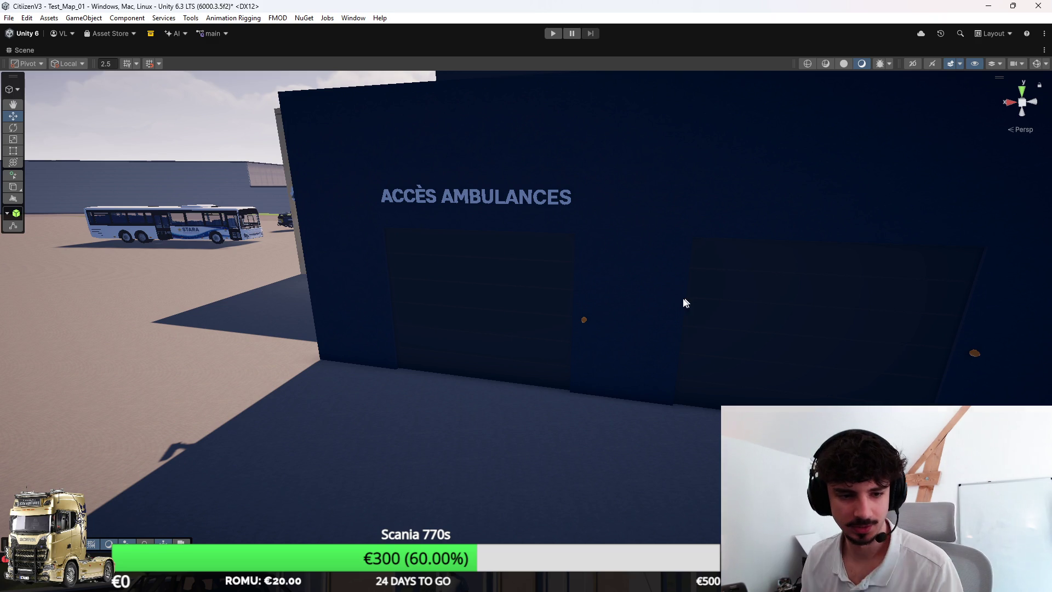
mouse_move(669, 272)
mouse_down()
mouse_move(399, 288)
mouse_move(552, 280)
mouse_move(793, 308)
mouse_move(630, 329)
mouse_up()
drag(759, 319, 531, 222)
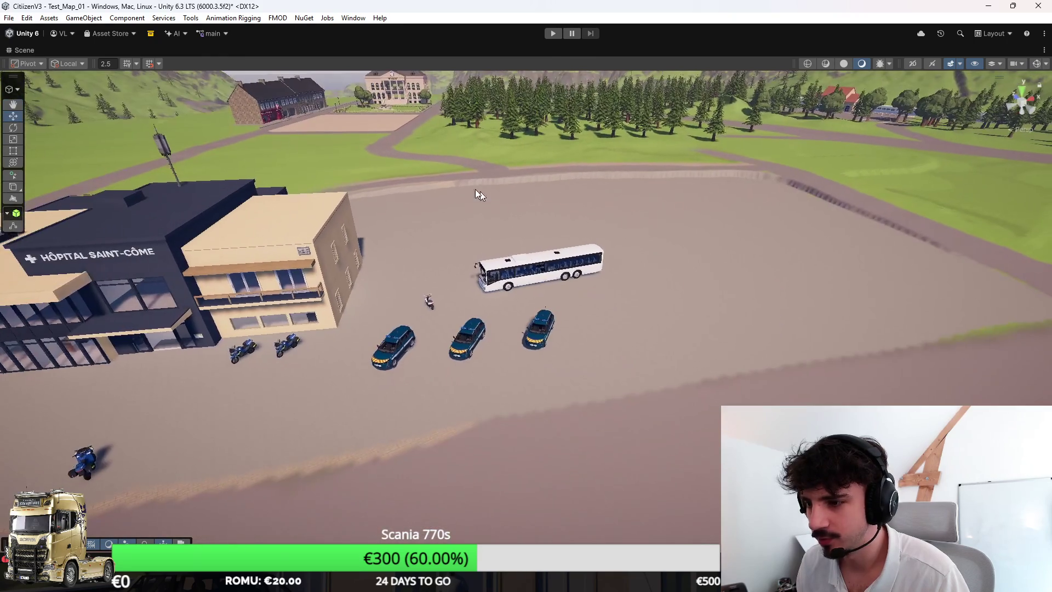
Step: Centre the view over the lot beyond the bus, select the terrain, and restore the panels
key(a)
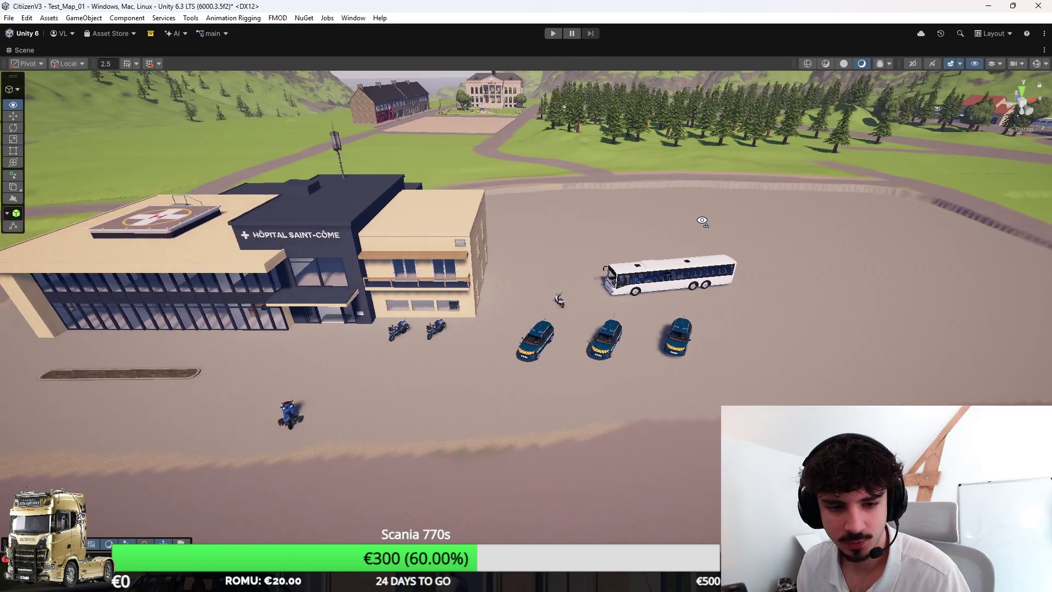
key(w)
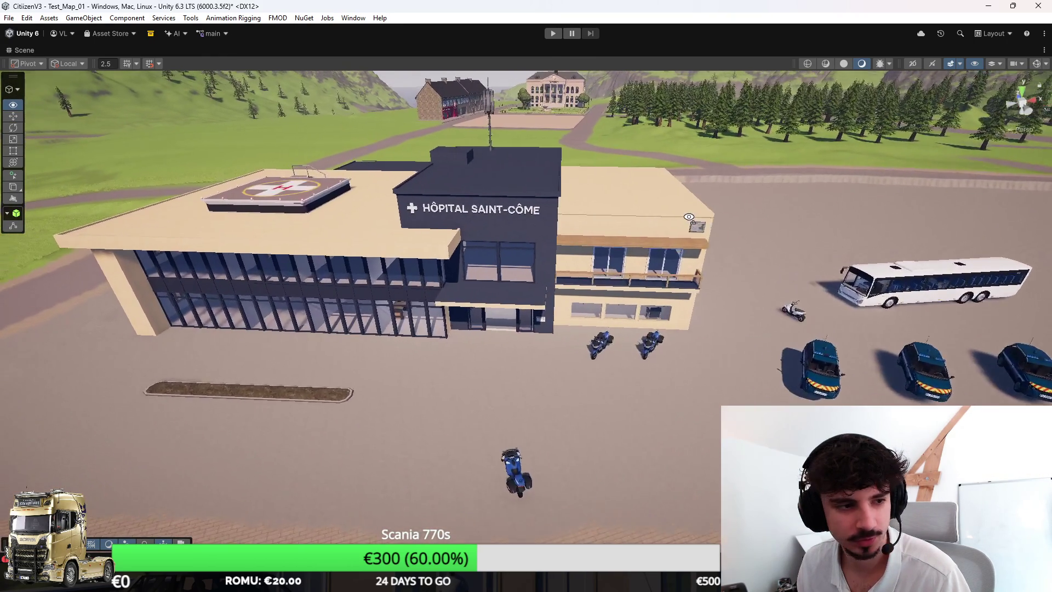
key(w)
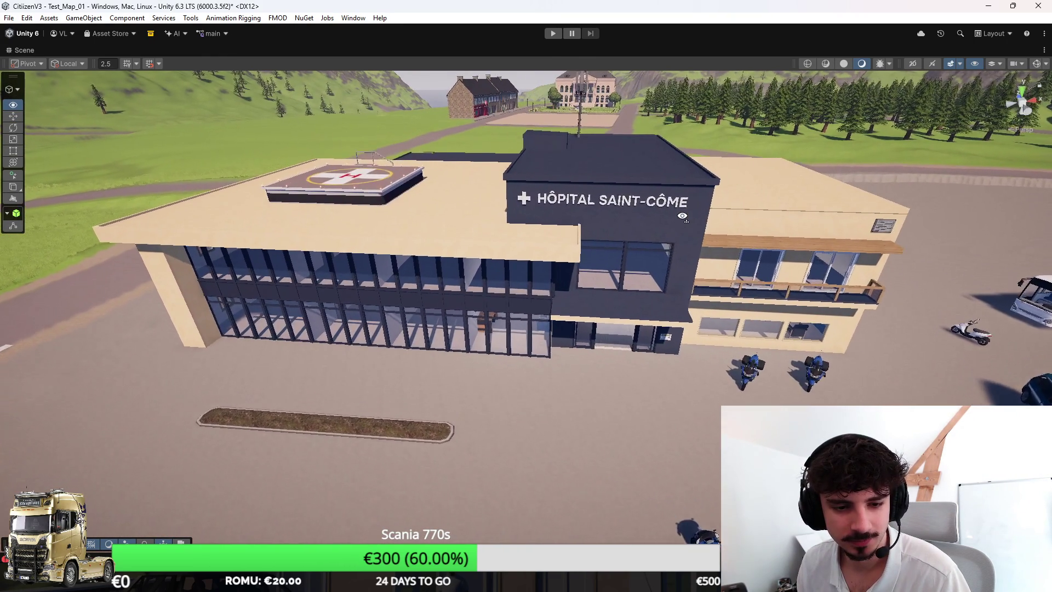
key(s)
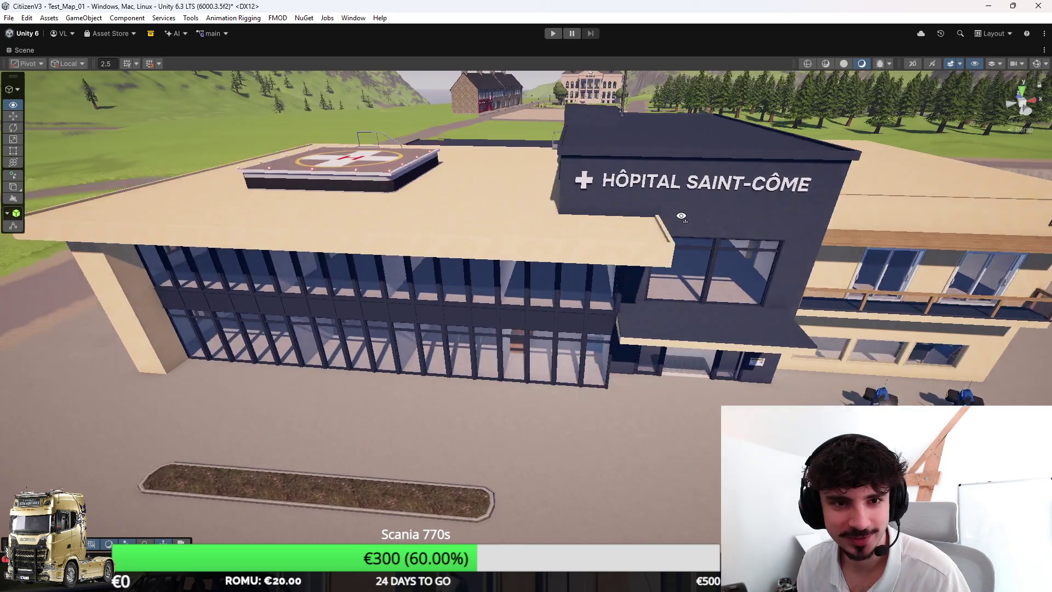
key(d)
key(d)
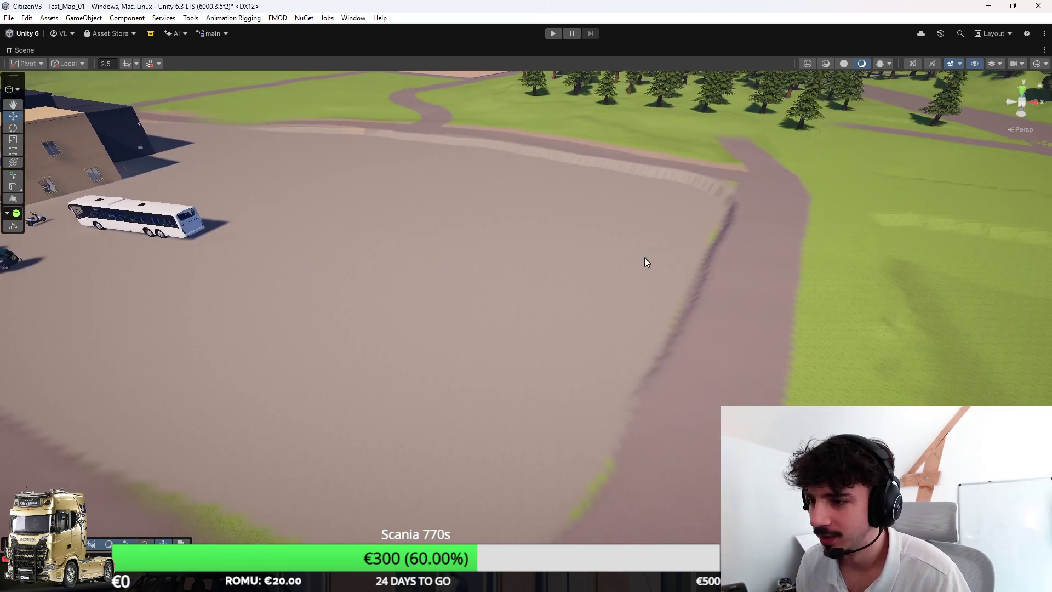
click(774, 304)
key(shift+space)
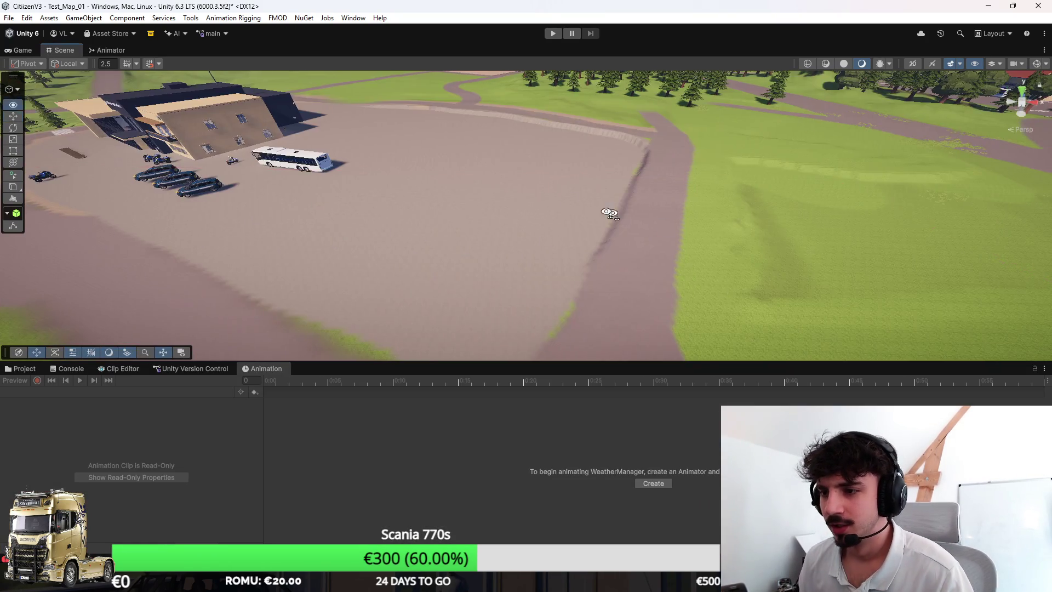
Step: Show the Assets folder with Ctrl+5, select the terrain, and view the grass beside the dark wing
key(ctrl+5)
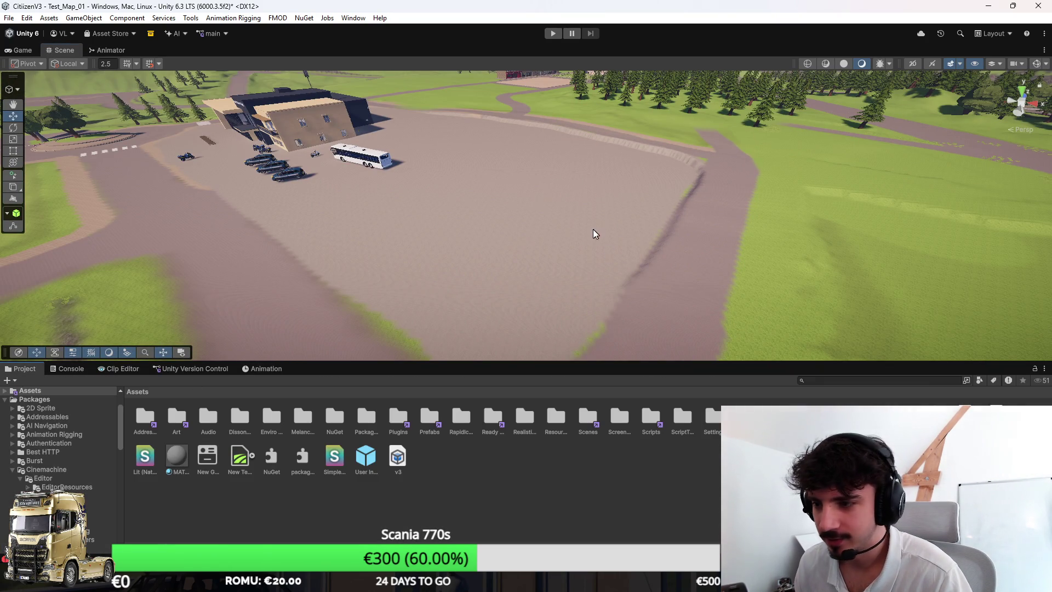
click(608, 255)
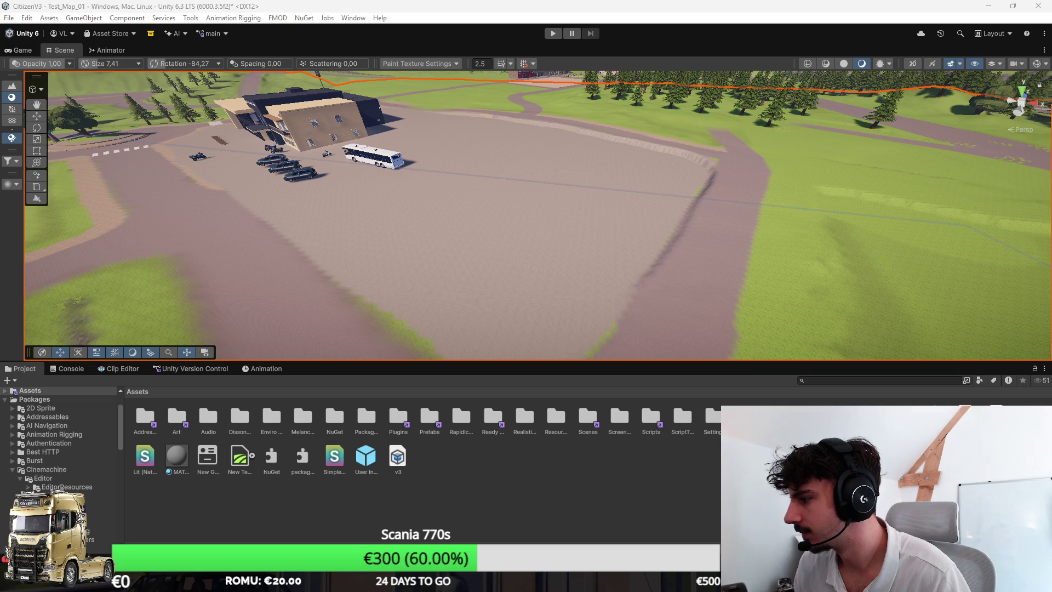
scroll(672, 193, down, 3)
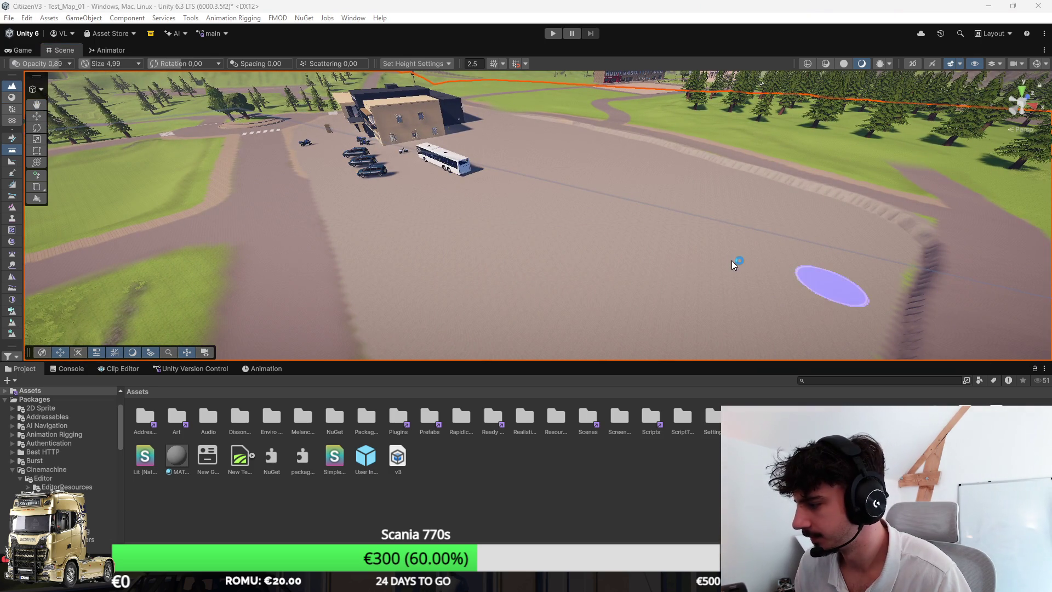
drag(719, 258, 647, 257)
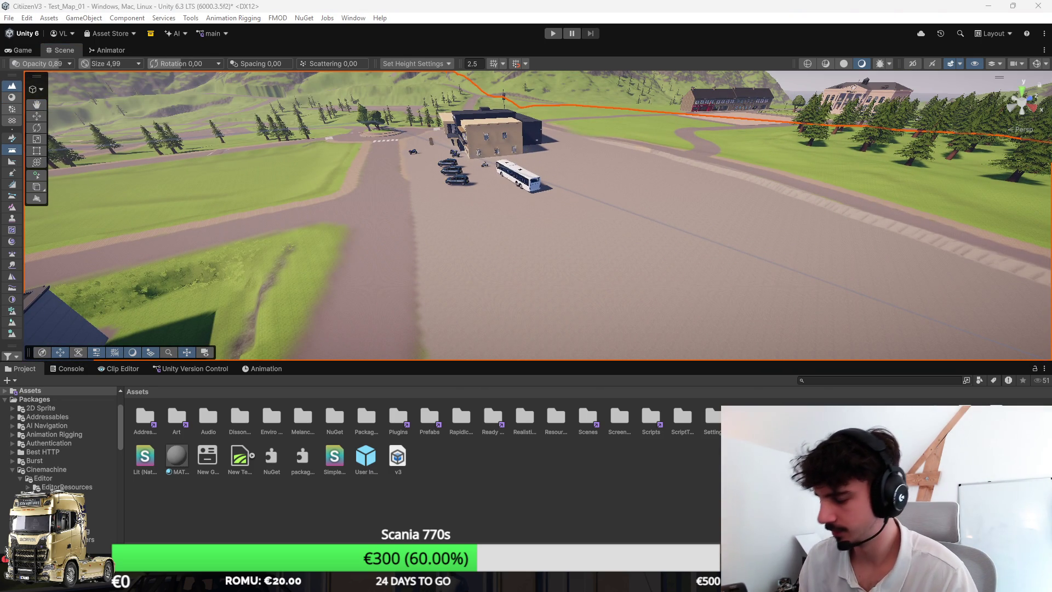
scroll(503, 199, up, 6)
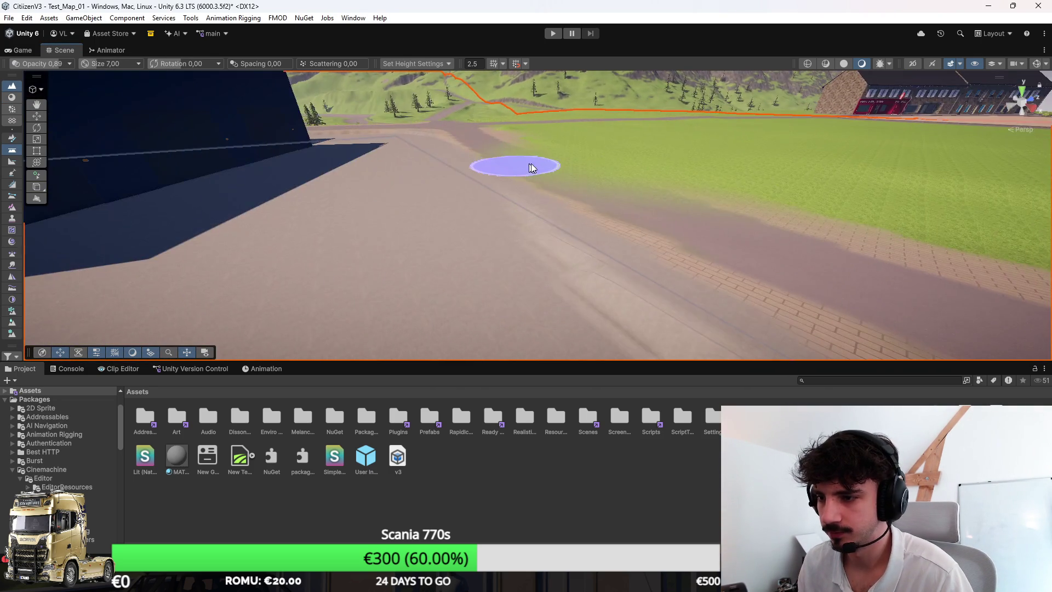
scroll(503, 199, down, 5)
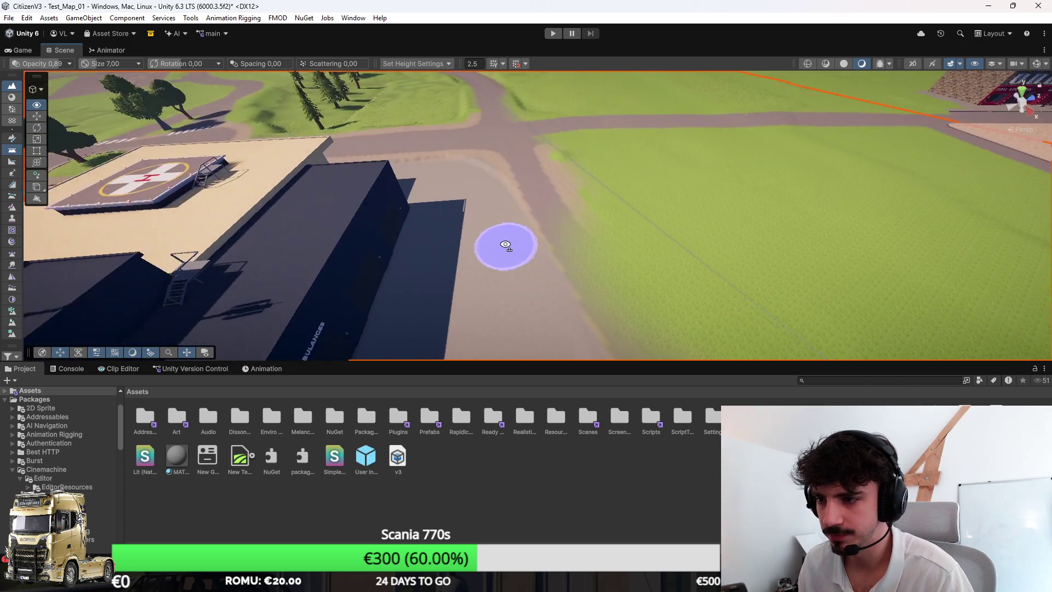
mouse_move(504, 245)
mouse_down()
mouse_move(742, 280)
mouse_move(547, 223)
mouse_move(618, 205)
mouse_move(639, 176)
mouse_move(726, 178)
mouse_move(660, 197)
mouse_move(669, 180)
mouse_move(644, 244)
mouse_up()
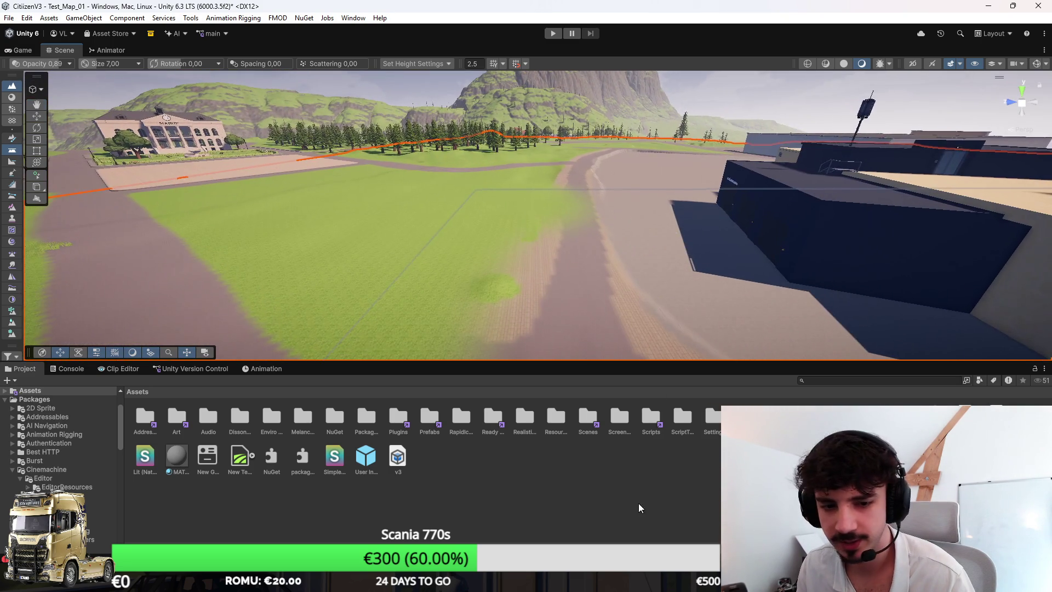
click(592, 254)
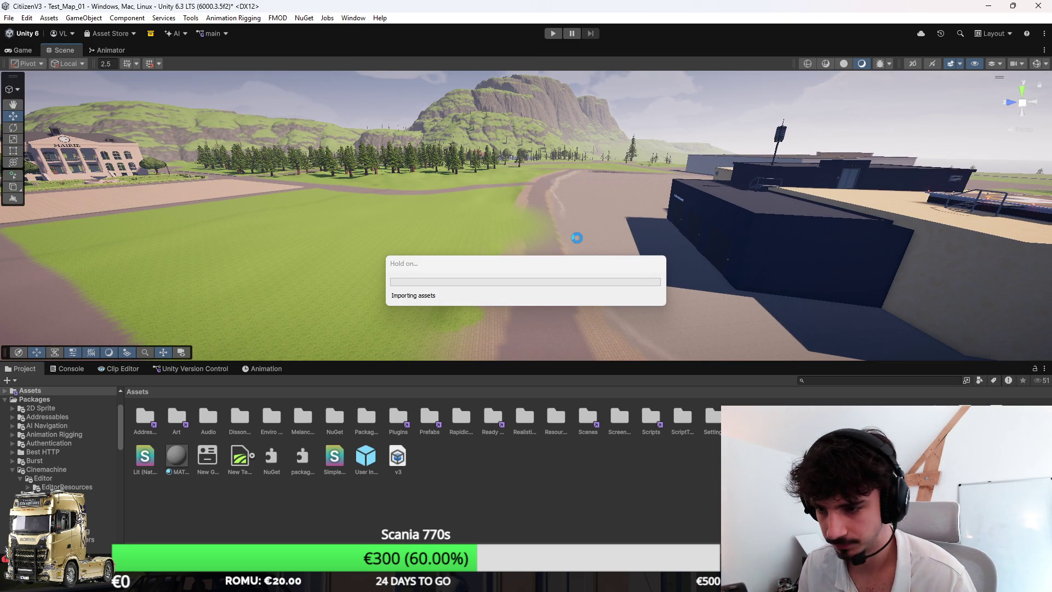
Step: Open the Profiler window, check its modules list, then close it again
click(353, 18)
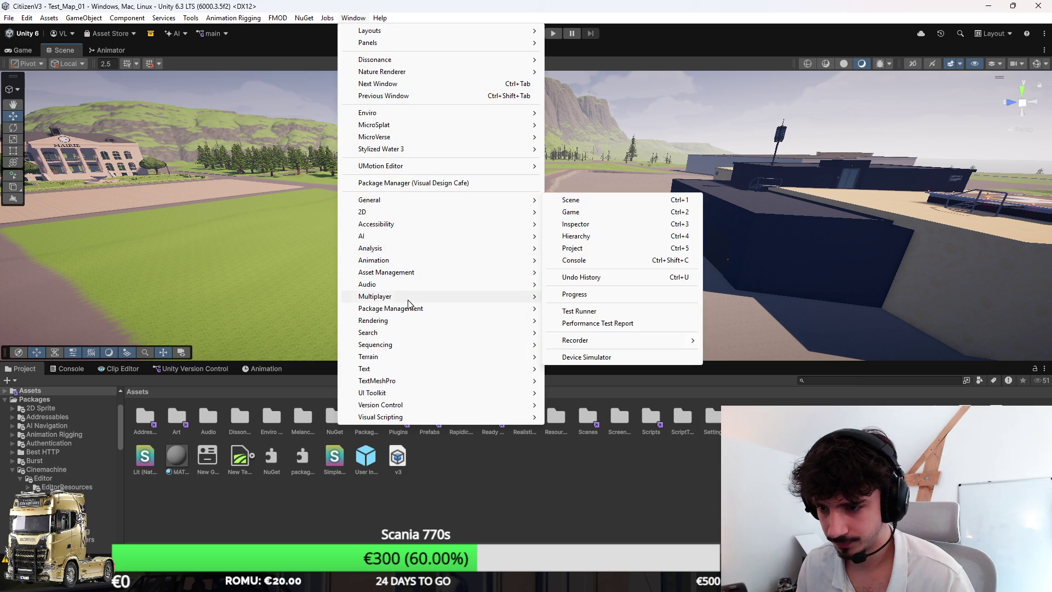
mouse_move(408, 301)
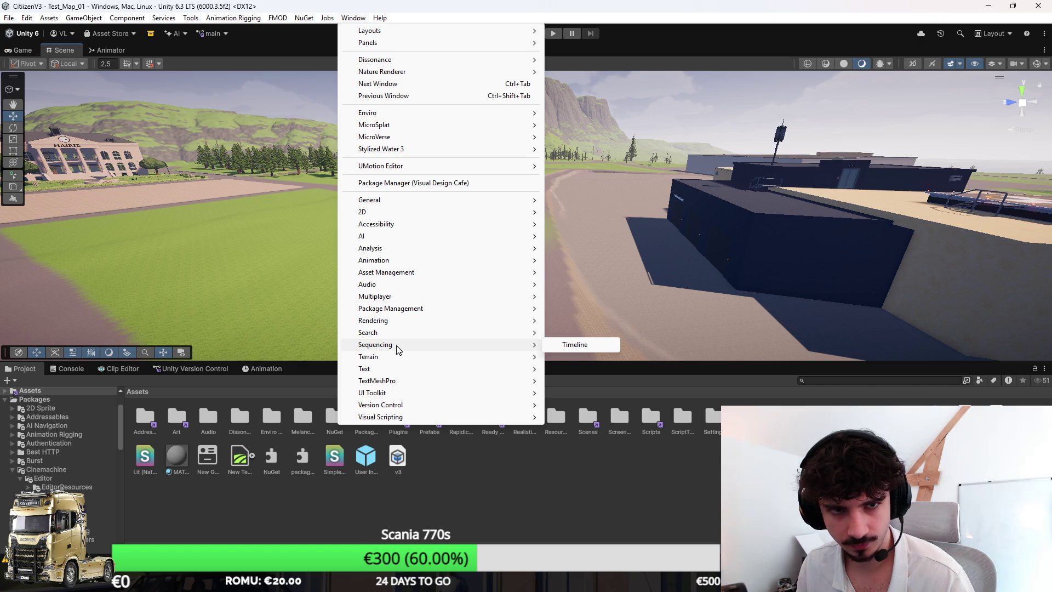
mouse_move(411, 253)
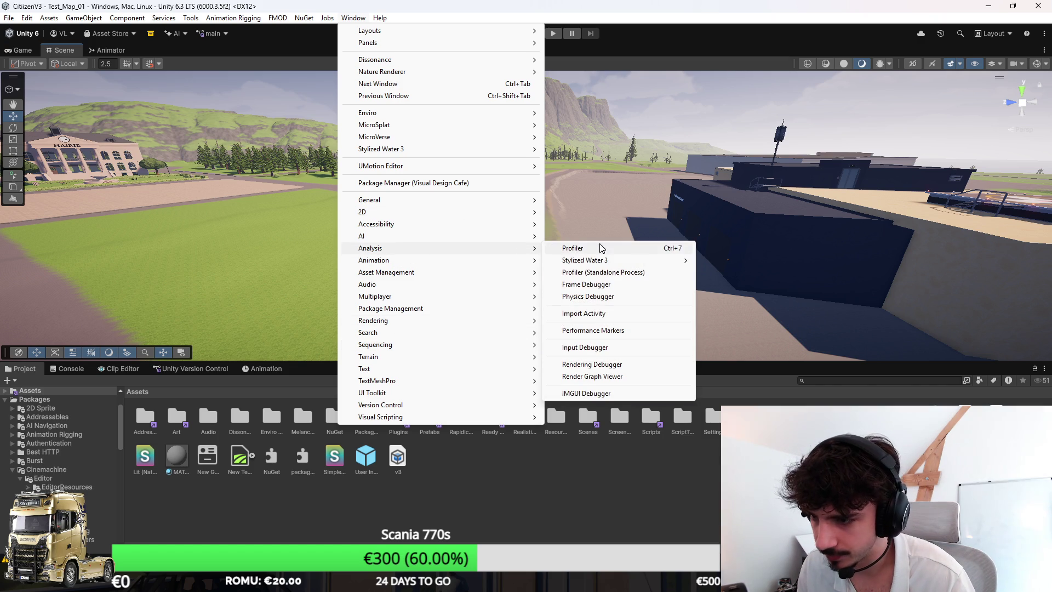
click(623, 249)
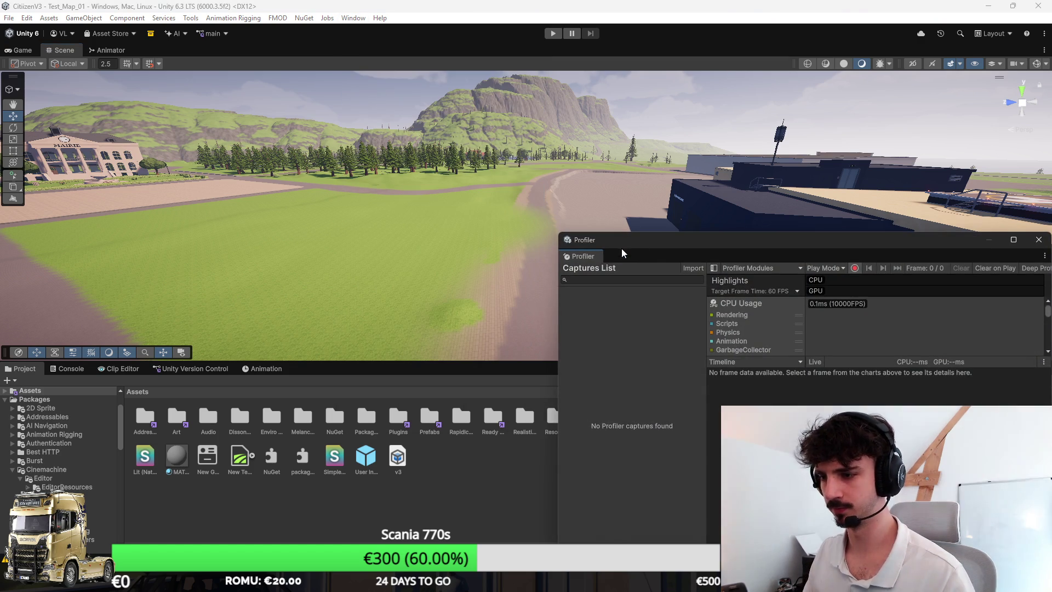
drag(666, 238, 518, 100)
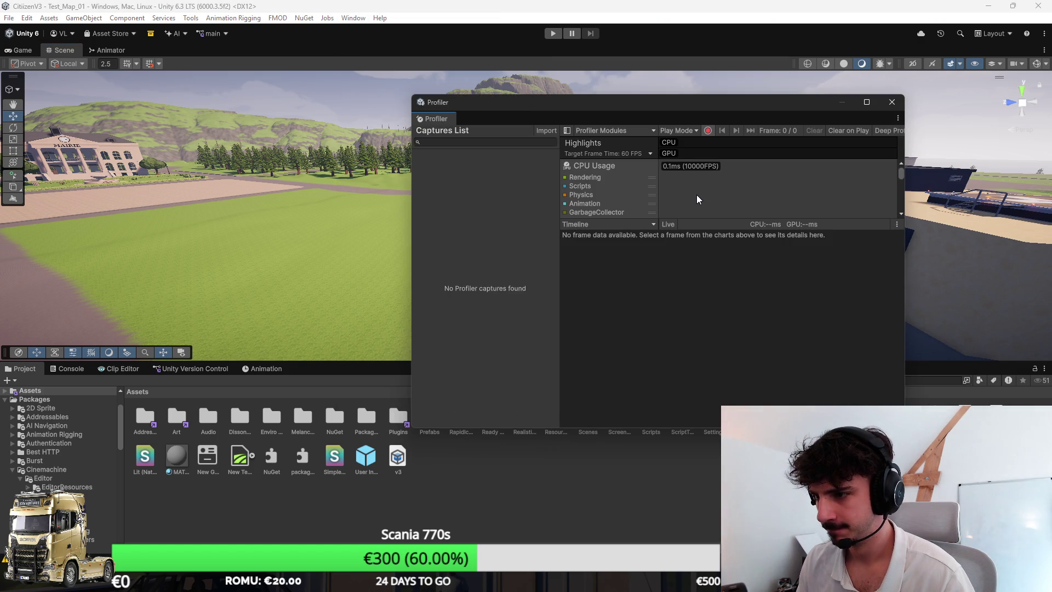
click(634, 131)
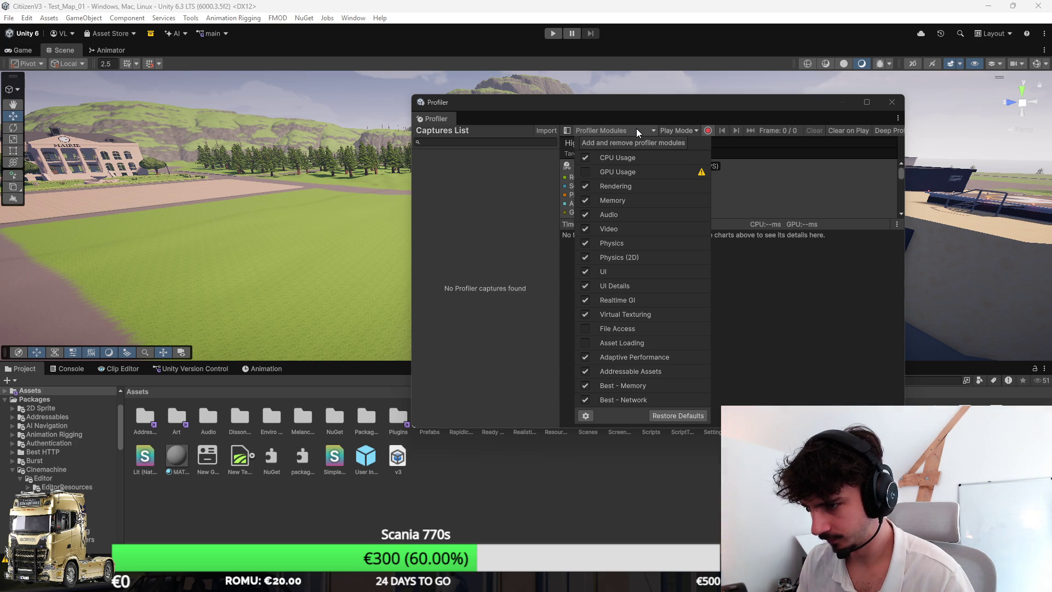
click(638, 132)
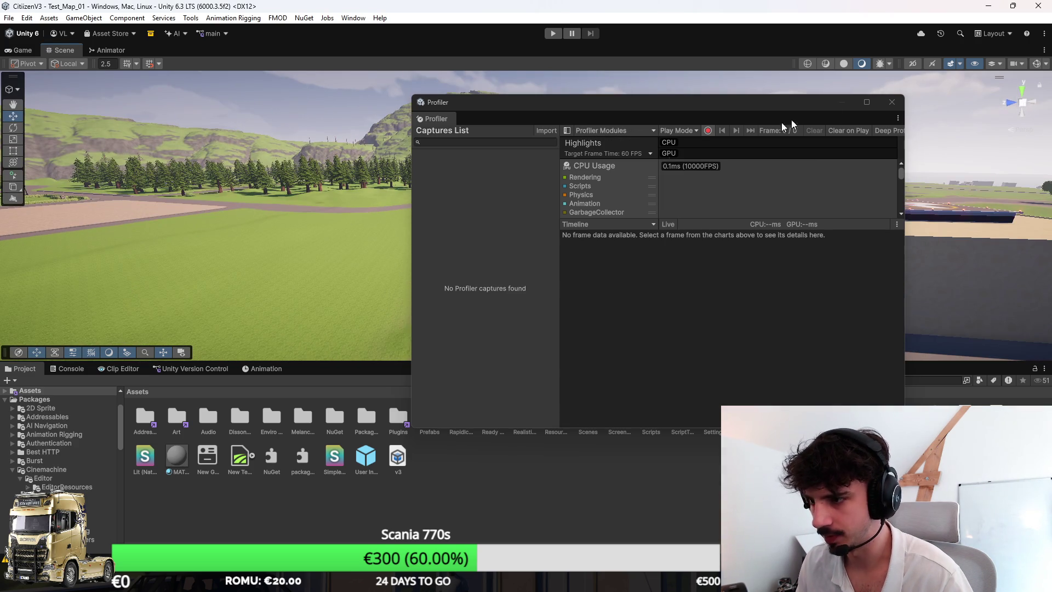
click(892, 102)
Step: Browse the Window > Analysis menu and dismiss it without opening anything
click(352, 18)
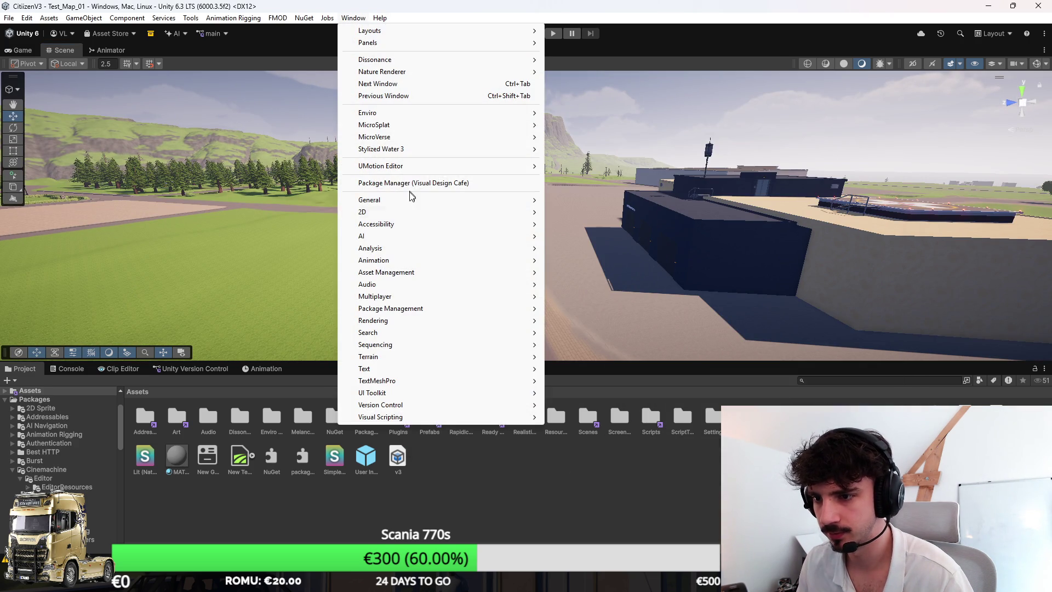
mouse_move(423, 251)
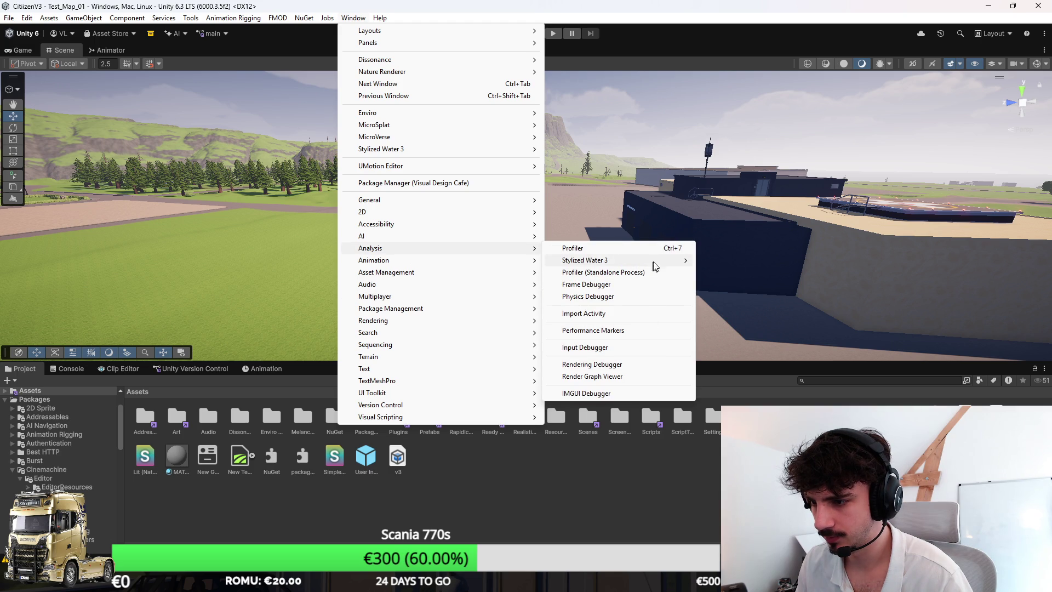
click(678, 487)
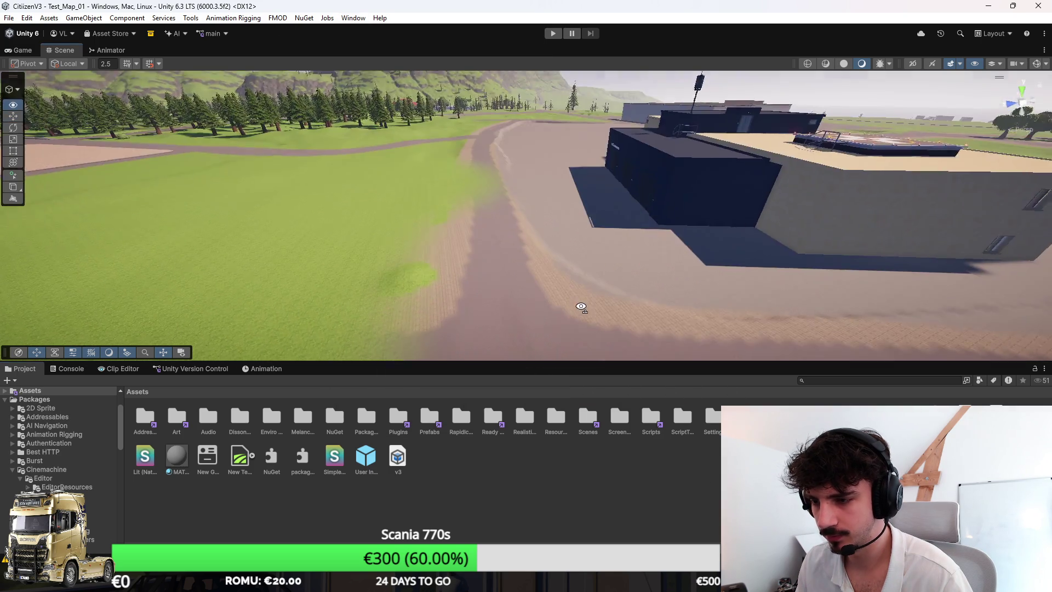
Step: Maximize the Scene view and fly the camera over the hospital, station and whole island
mouse_move(528, 276)
mouse_down()
mouse_move(573, 251)
mouse_move(559, 263)
mouse_move(669, 322)
mouse_up()
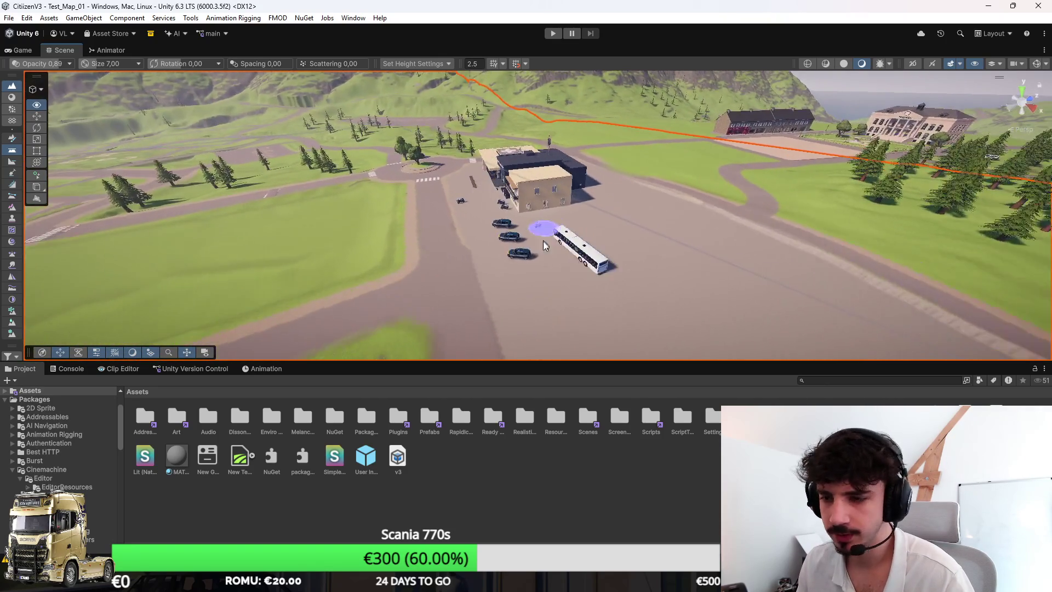
key(shift+space)
scroll(567, 257, up, 5)
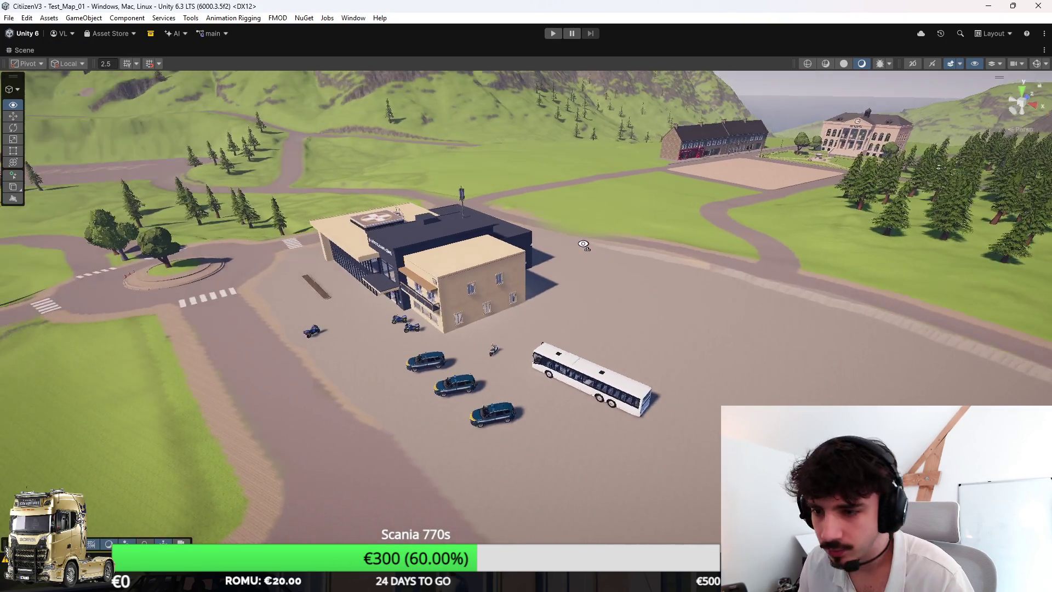
mouse_move(581, 241)
mouse_down()
mouse_move(823, 300)
mouse_move(802, 261)
mouse_move(786, 283)
mouse_move(695, 304)
mouse_move(917, 267)
mouse_move(668, 235)
mouse_move(673, 253)
mouse_up()
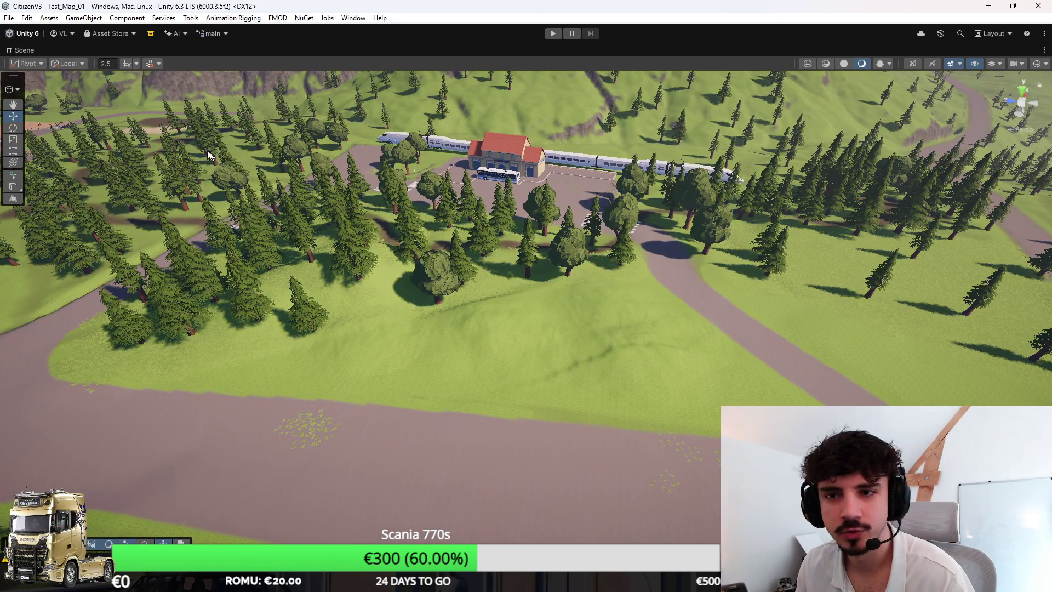
mouse_move(669, 233)
mouse_down()
mouse_move(652, 164)
mouse_move(615, 225)
mouse_move(660, 245)
mouse_move(602, 279)
mouse_move(616, 273)
mouse_up()
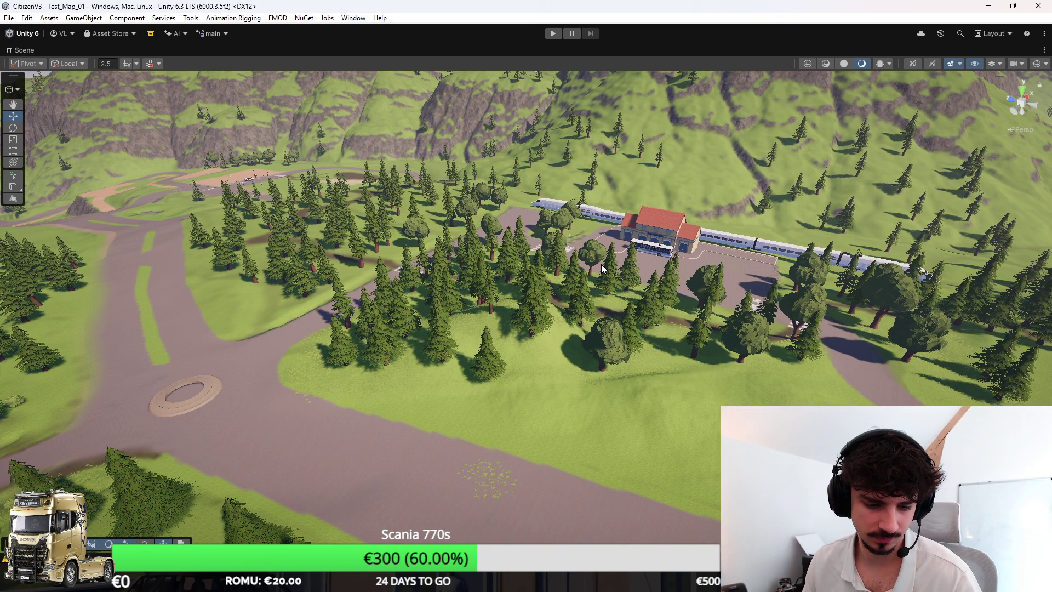
mouse_move(600, 265)
mouse_down()
mouse_move(636, 267)
mouse_move(461, 280)
mouse_move(238, 263)
mouse_move(388, 298)
mouse_move(577, 301)
mouse_move(639, 331)
mouse_move(792, 340)
mouse_move(870, 390)
mouse_move(794, 304)
mouse_move(456, 298)
mouse_move(517, 286)
mouse_move(434, 284)
mouse_move(646, 294)
mouse_move(837, 275)
mouse_move(872, 259)
mouse_move(902, 267)
mouse_move(1035, 252)
mouse_move(945, 258)
mouse_move(899, 321)
mouse_move(748, 362)
mouse_move(803, 299)
mouse_move(728, 279)
mouse_move(883, 337)
mouse_move(430, 164)
mouse_up()
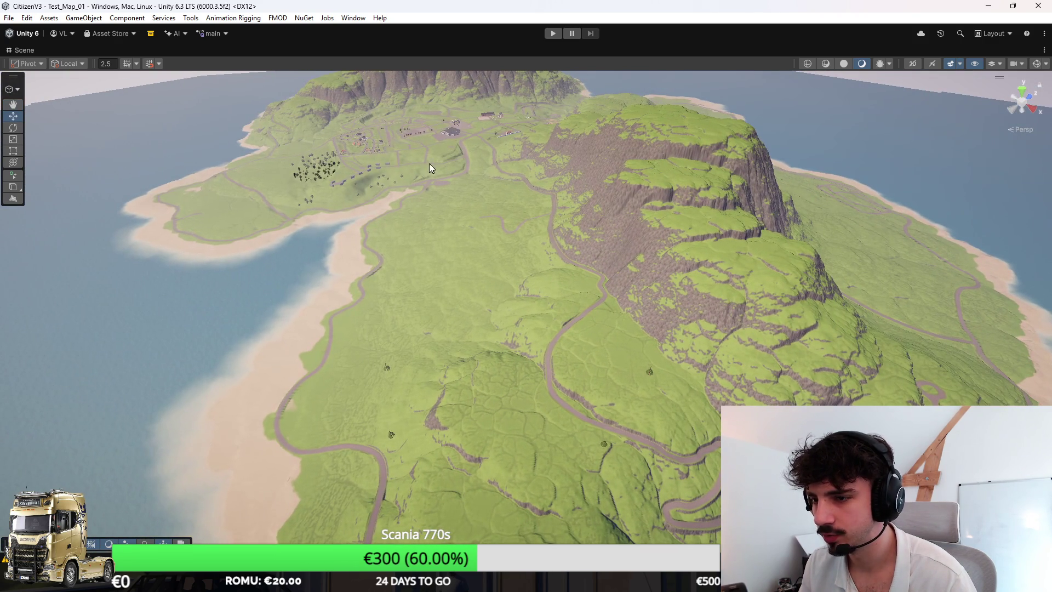
Step: Select the terrain and frame the view on the hospital parking lot
click(377, 157)
key(f)
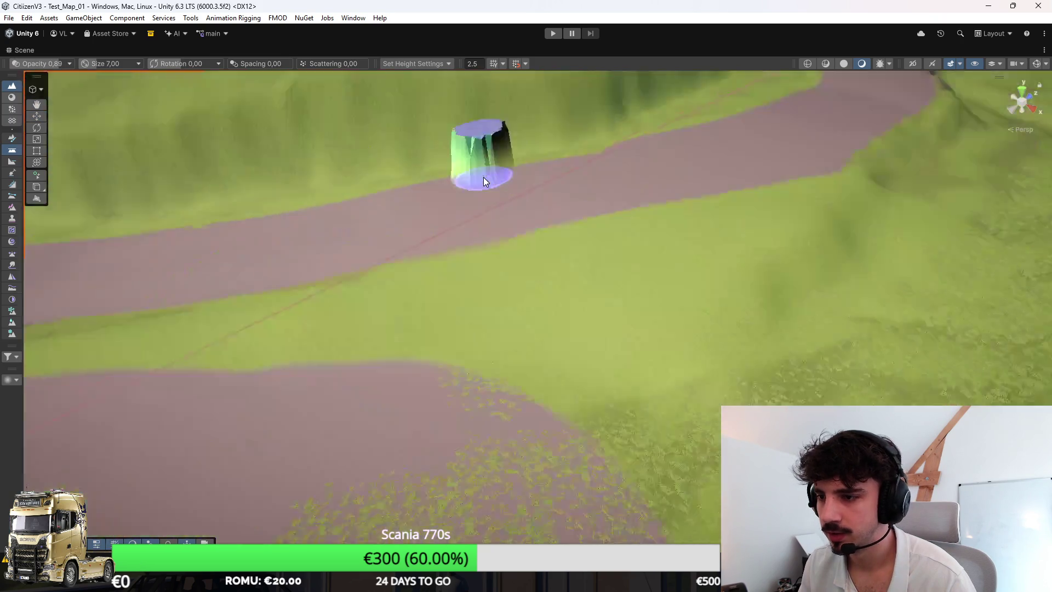
scroll(444, 104, down, 10)
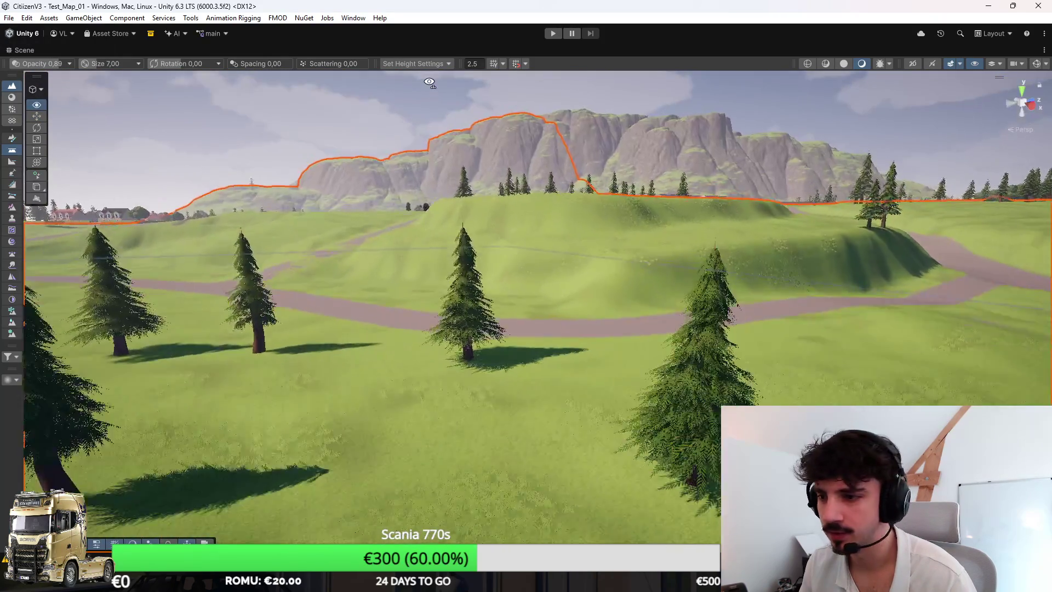
scroll(509, 103, up, 10)
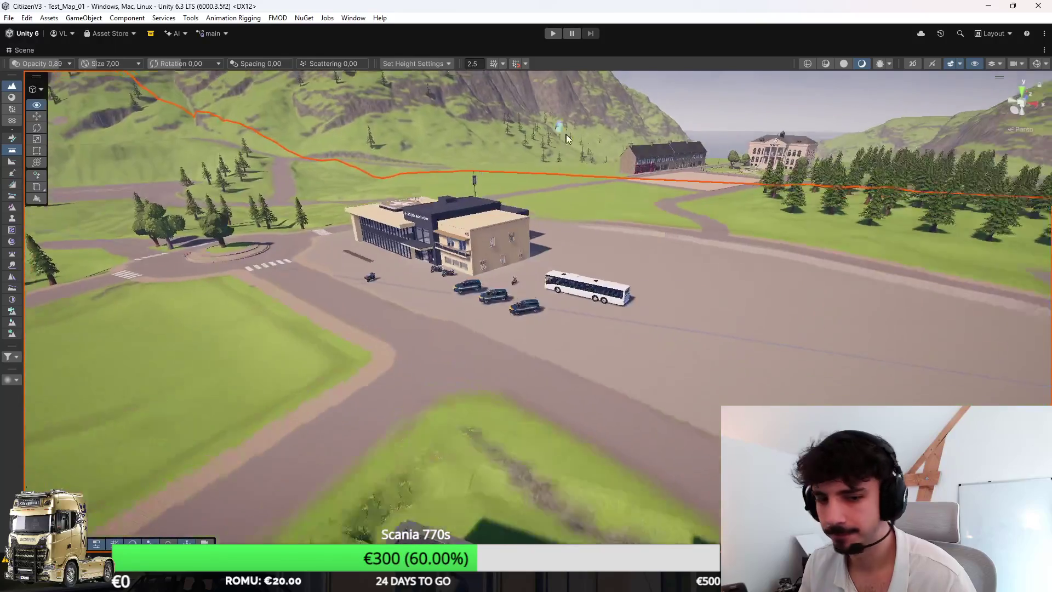
mouse_move(567, 137)
mouse_down()
mouse_move(763, 233)
mouse_move(768, 258)
mouse_move(747, 282)
mouse_move(912, 261)
mouse_up()
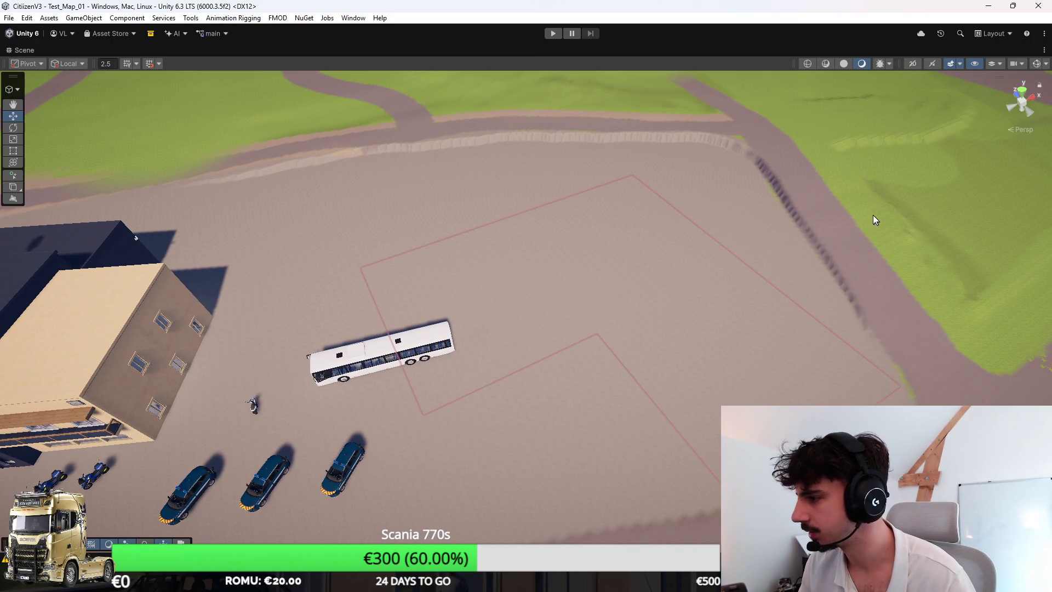
Step: Raise a flat Set Height strip across the lot from the road edge beside the bus
click(875, 220)
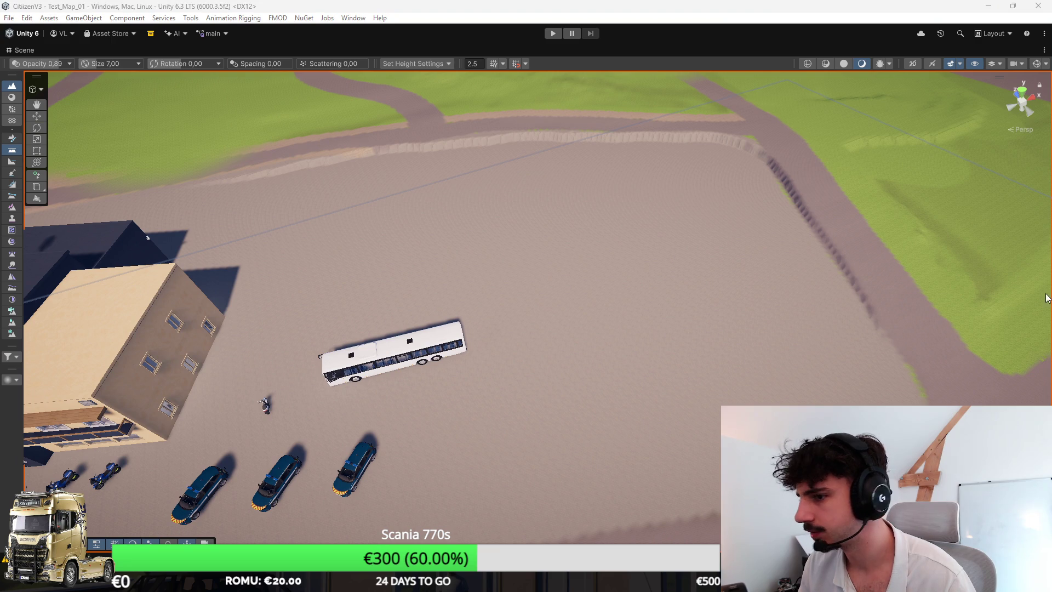
key(Right)
key(Down)
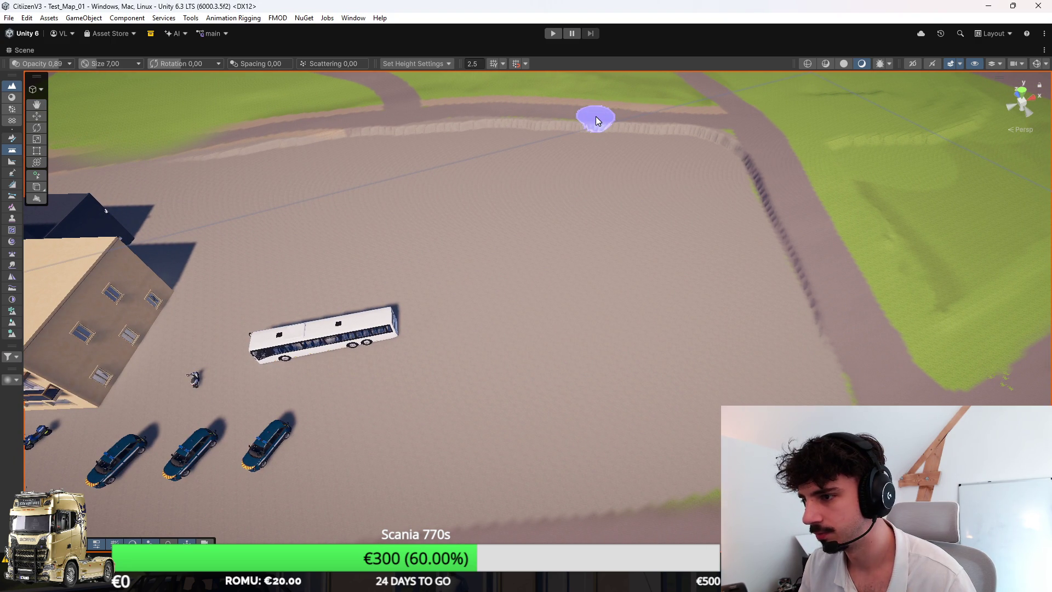
drag(596, 116, 599, 252)
key(Right)
key(Down)
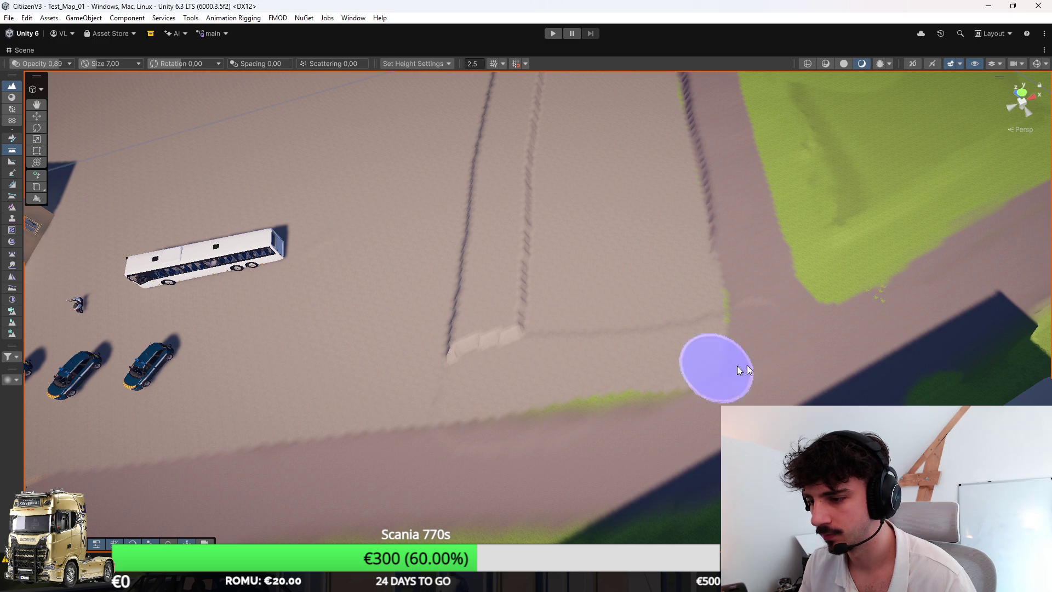
drag(826, 262, 696, 263)
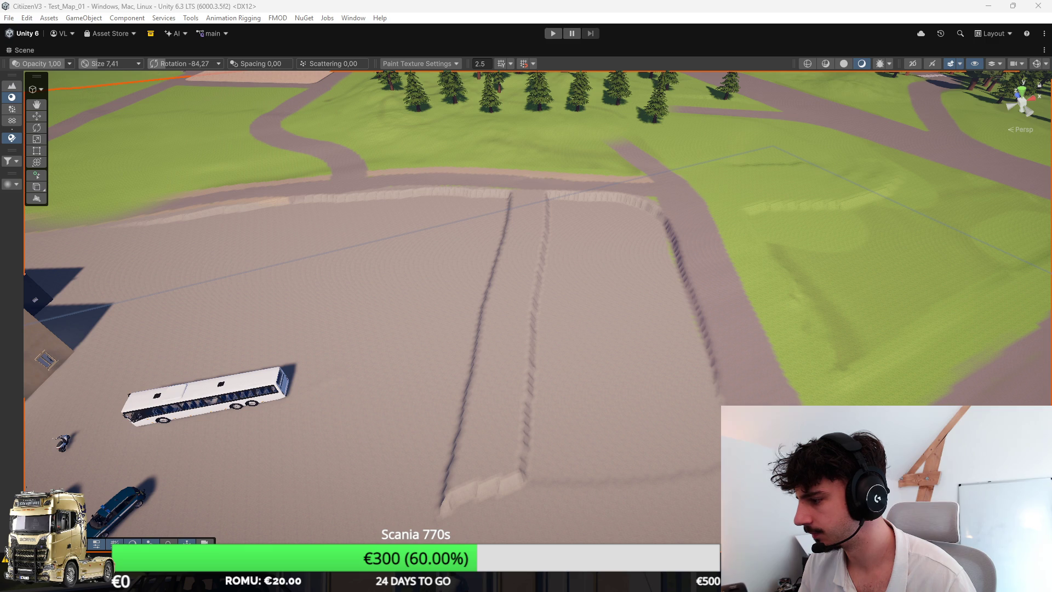
Step: Paint grass across the road and the lot area right of the raised strip
scroll(603, 209, up, 6)
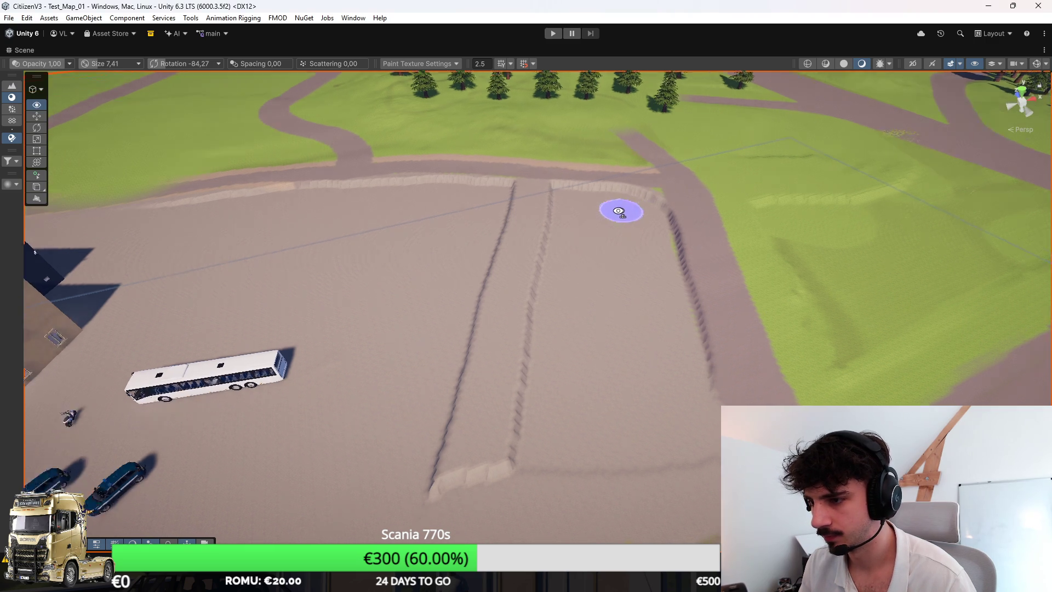
drag(597, 233, 495, 283)
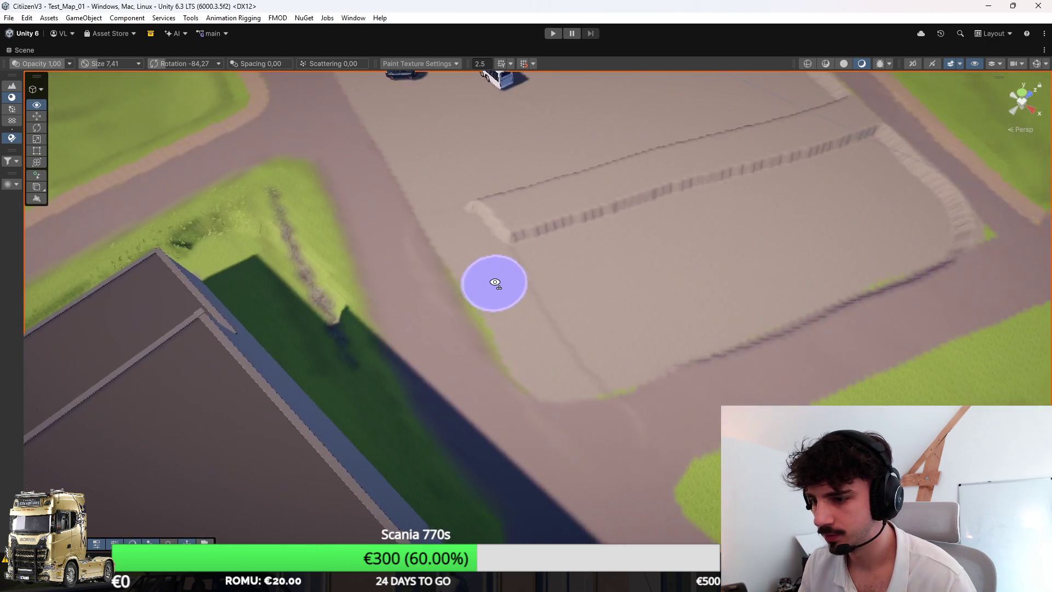
scroll(493, 282, down, 5)
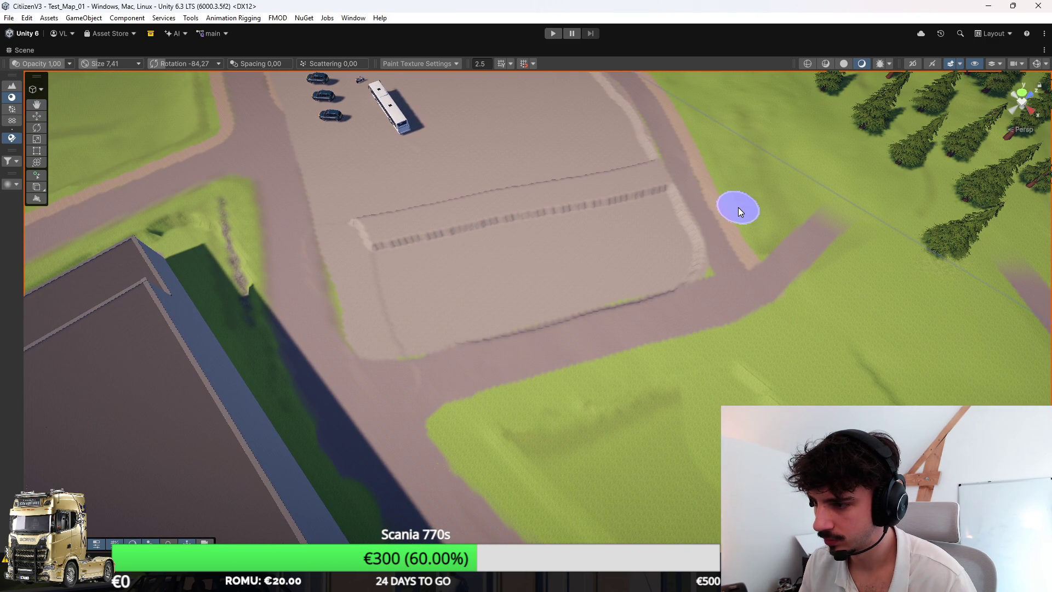
drag(738, 208, 616, 233)
mouse_move(435, 268)
mouse_down()
mouse_move(432, 387)
mouse_move(472, 343)
mouse_move(443, 289)
mouse_move(747, 249)
mouse_move(744, 285)
mouse_move(574, 312)
mouse_move(659, 351)
mouse_move(831, 265)
mouse_move(664, 261)
mouse_move(705, 285)
mouse_move(609, 286)
mouse_move(756, 266)
mouse_move(587, 180)
mouse_move(528, 172)
mouse_move(734, 169)
mouse_move(592, 235)
mouse_move(1048, 189)
mouse_up()
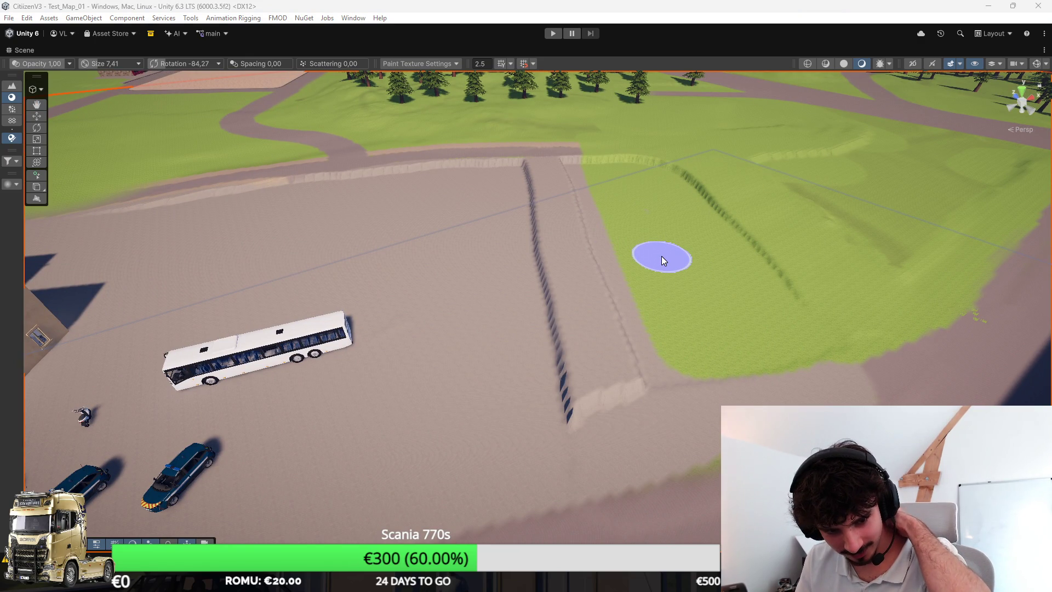
Step: Review the painted area, then place the 'clinique extérieur' image results beside the scene
mouse_move(694, 254)
mouse_down()
mouse_move(740, 225)
mouse_move(570, 242)
mouse_move(583, 238)
mouse_move(627, 309)
mouse_move(747, 249)
mouse_up()
drag(747, 145, 728, 192)
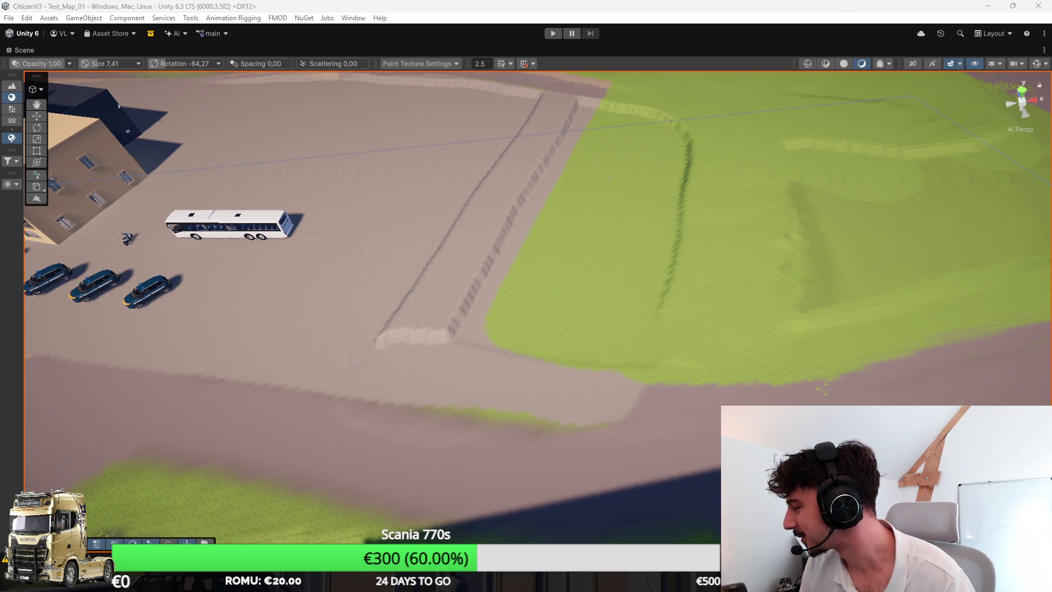
key(alt+Tab)
mouse_move(663, 8)
mouse_down()
mouse_move(1014, 42)
mouse_move(662, 41)
mouse_up()
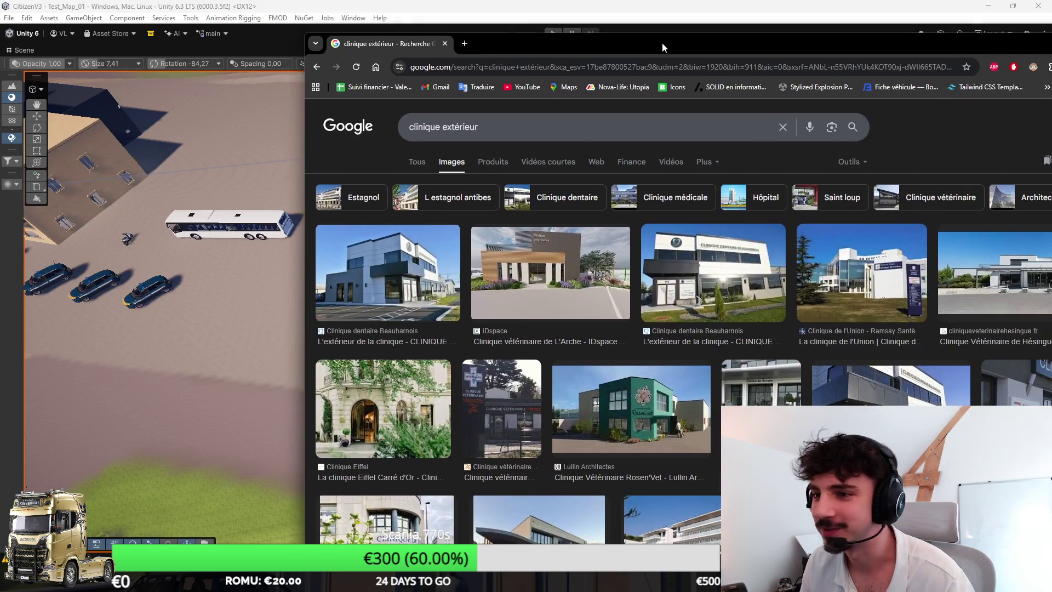
Step: Replace the image search with 'terrain de basket' and run it
double_click(662, 42)
triple_click(329, 94)
text(terrain de bas)
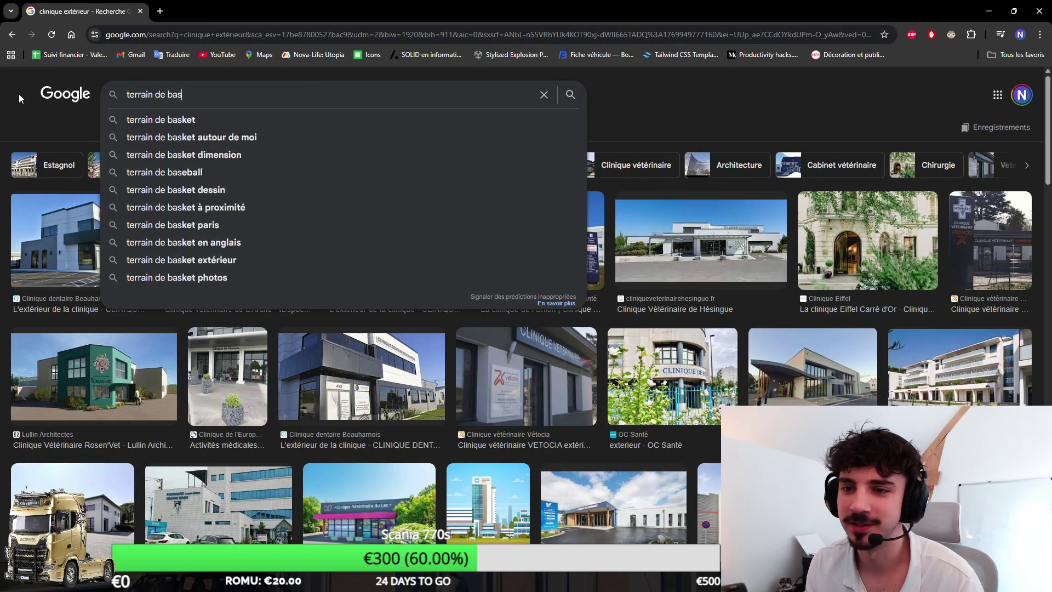
text(ket)
key(Return)
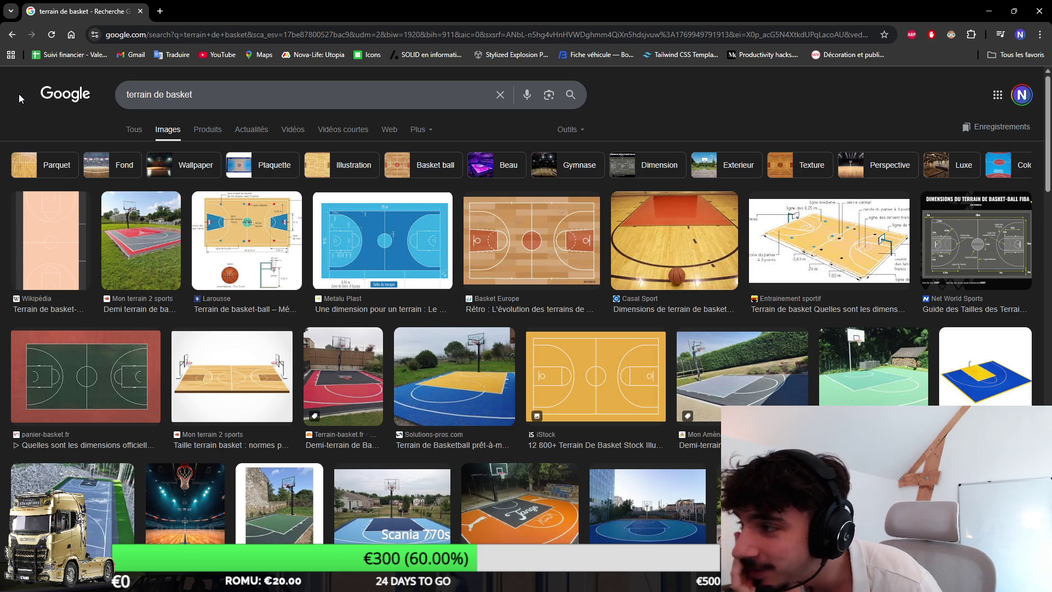
Step: Shrink the browser and return to the Unity scene of the hospital lot
click(1014, 11)
click(940, 34)
scroll(658, 189, down, 5)
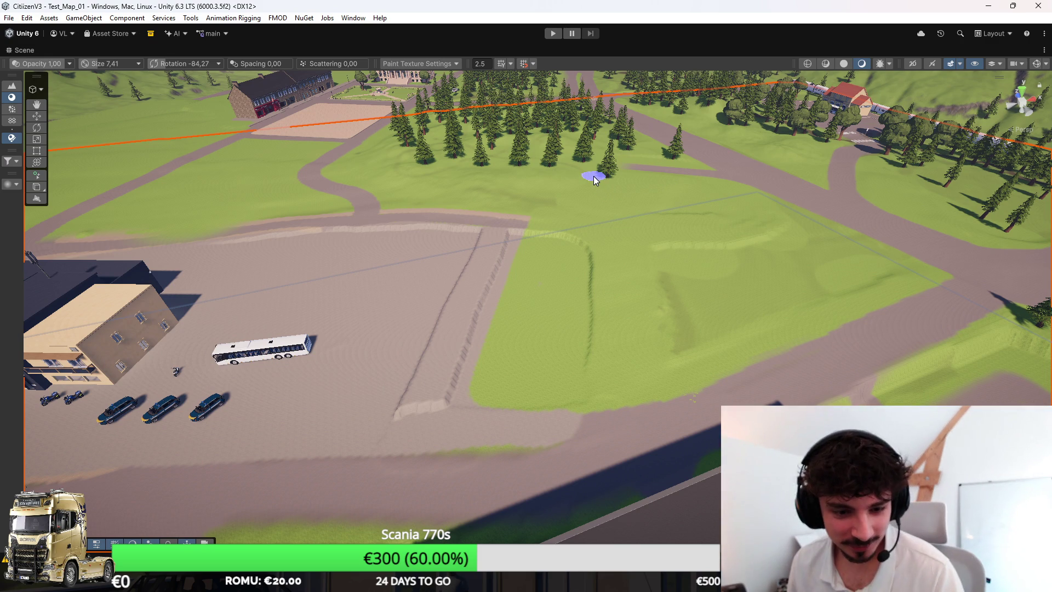
Step: Fly the camera over the raised strip and grassed lot, then bring back the basketball court results
key(w)
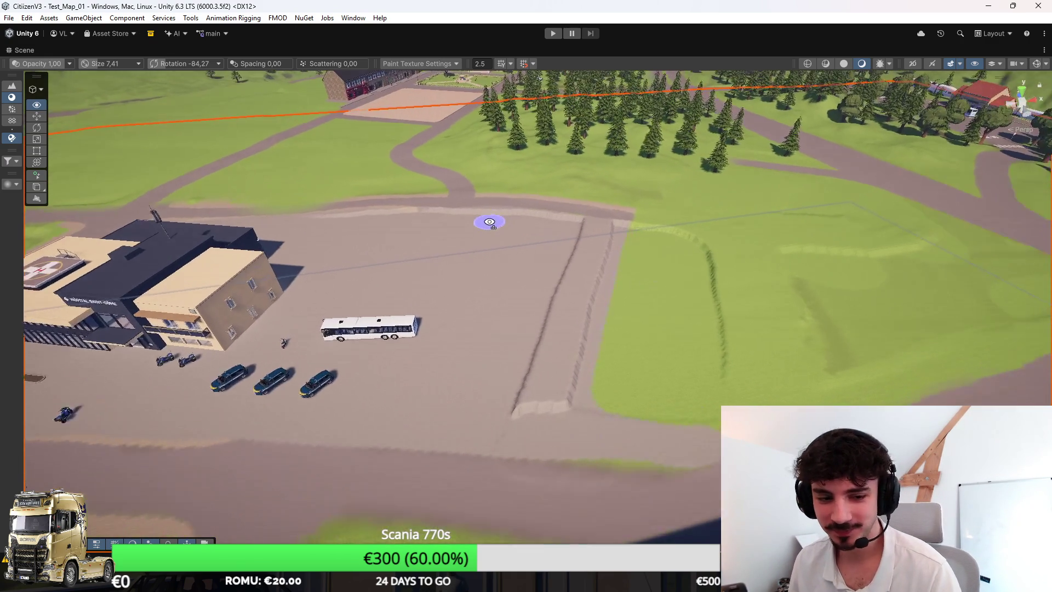
key(d)
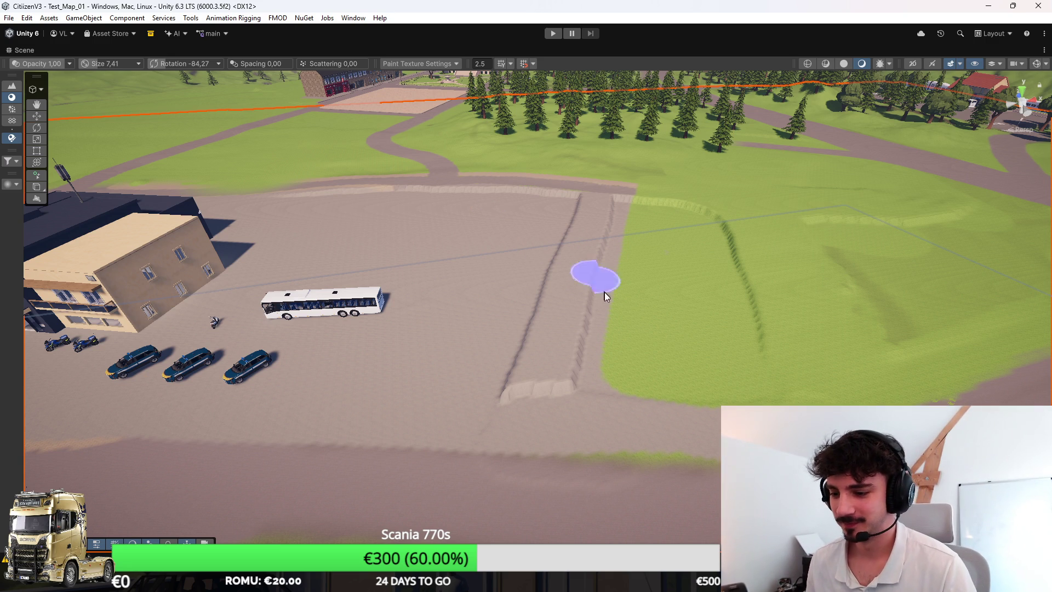
mouse_move(564, 582)
click(675, 534)
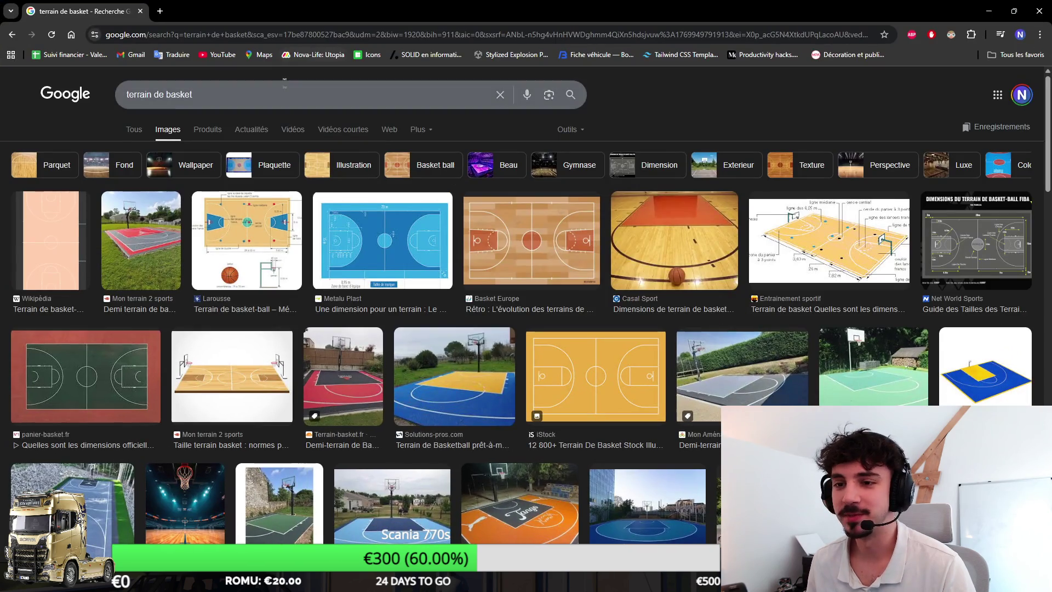
Step: Search images for 'crématorium', preview the furnace picture, then close the preview
text(crémat)
key(Down)
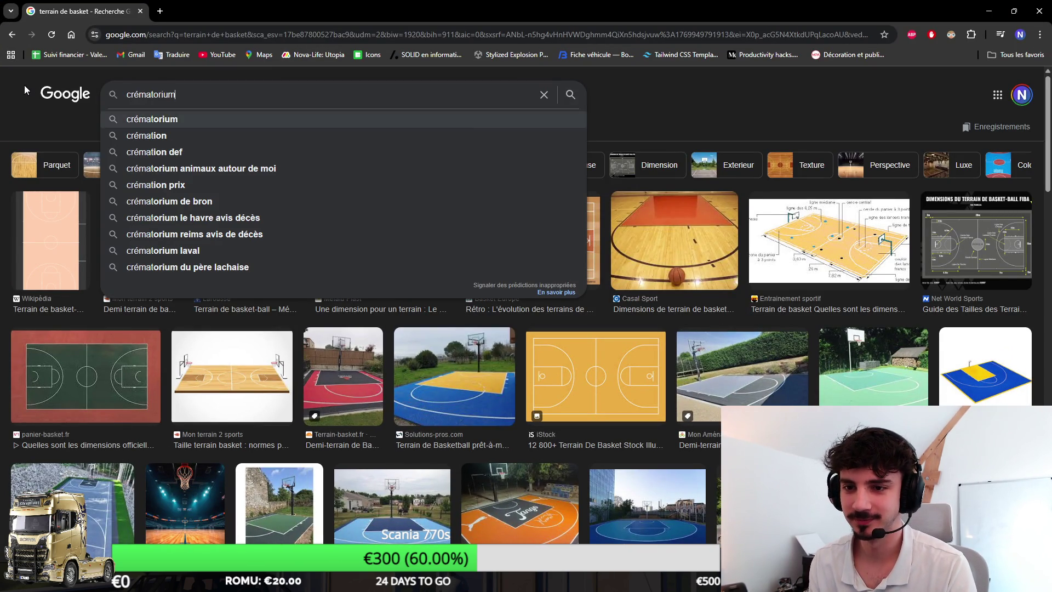
key(Return)
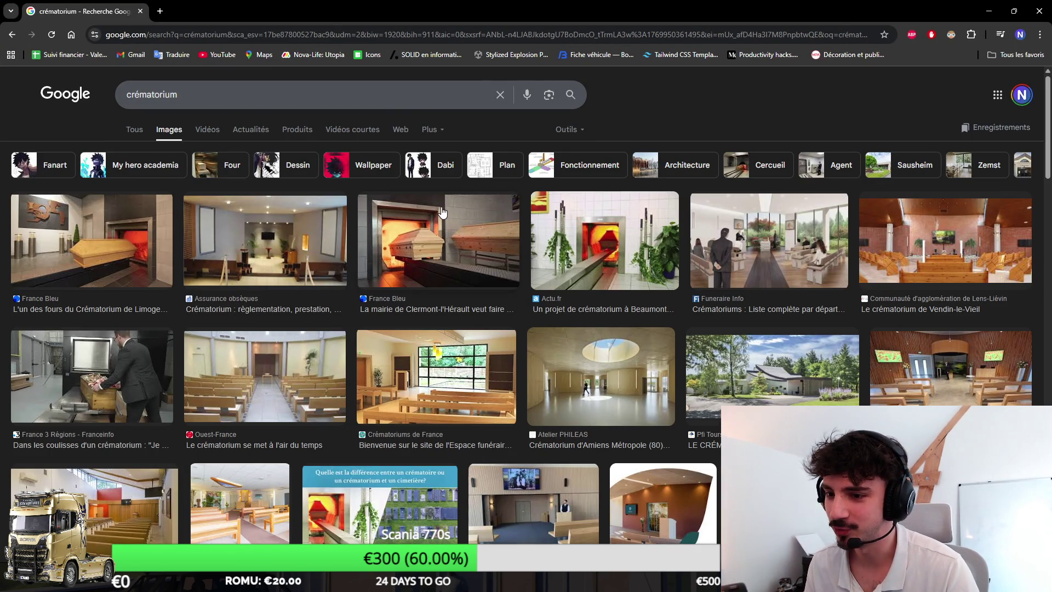
click(444, 215)
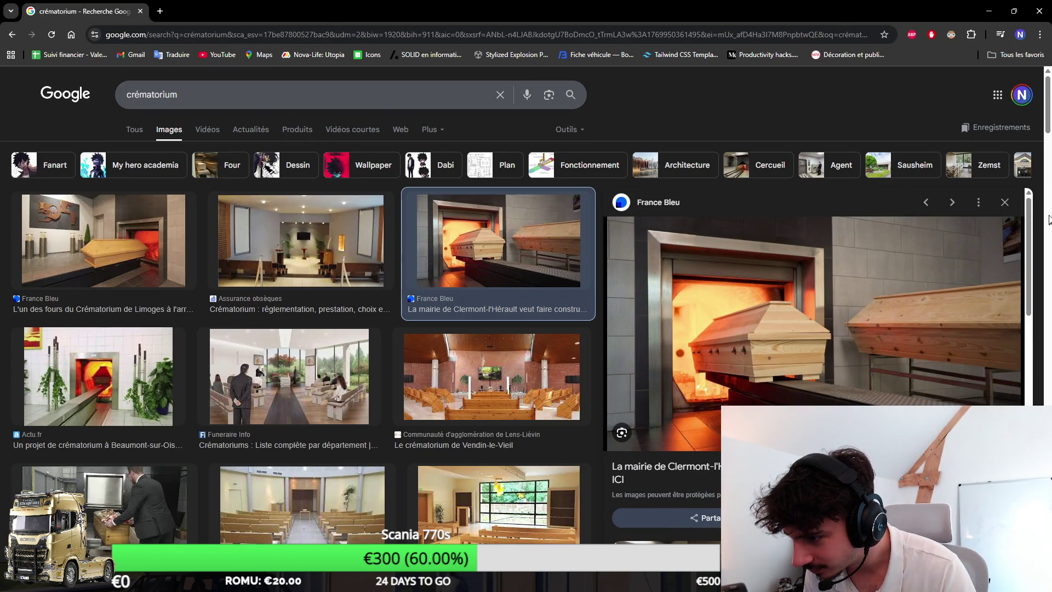
click(1006, 203)
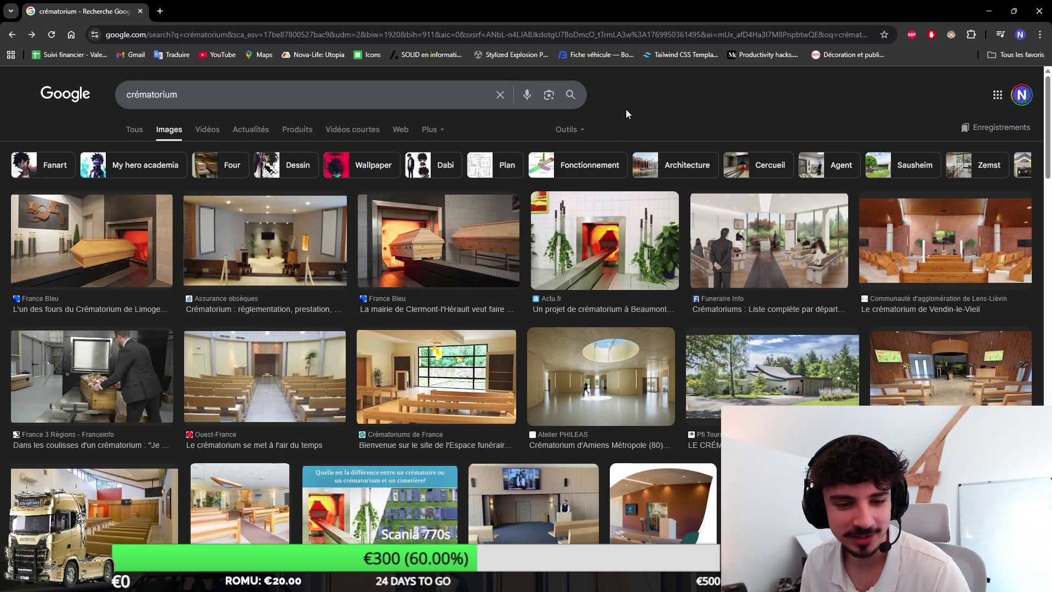
Step: In a new tab, search images for 'corbillard', preview the first hearse, then minimise the browser
key(ctrl+t)
text(cord)
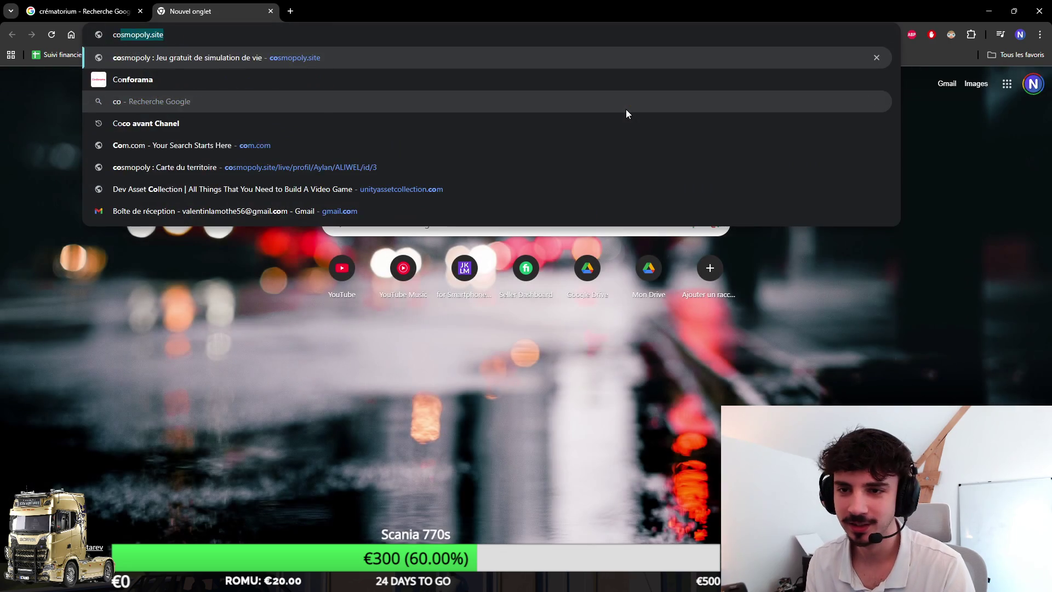
key(BackSpace)
text(billard)
key(Return)
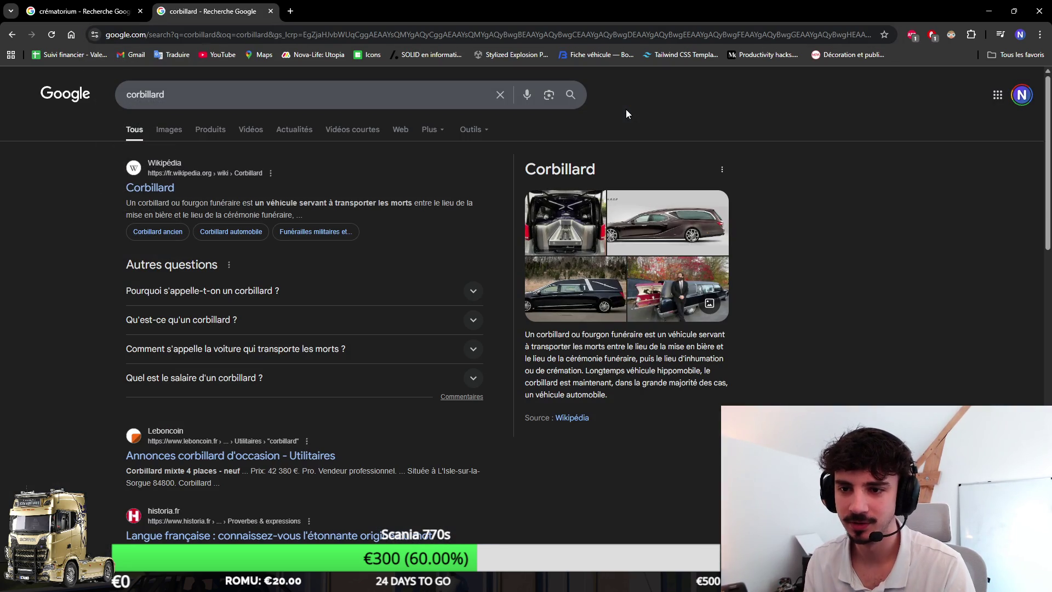
click(168, 129)
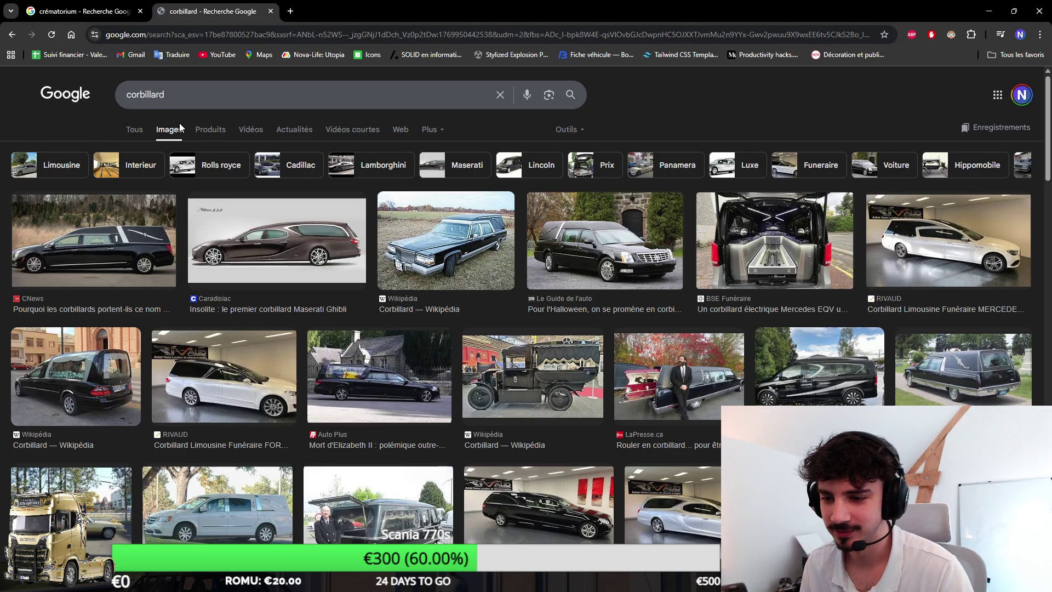
click(110, 262)
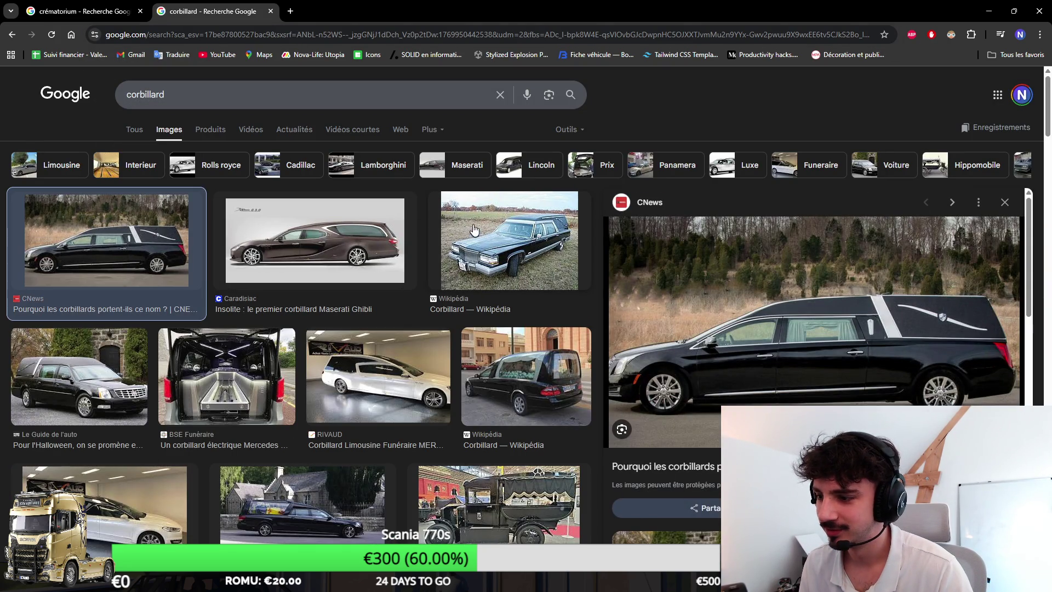
click(989, 11)
scroll(567, 226, up, 5)
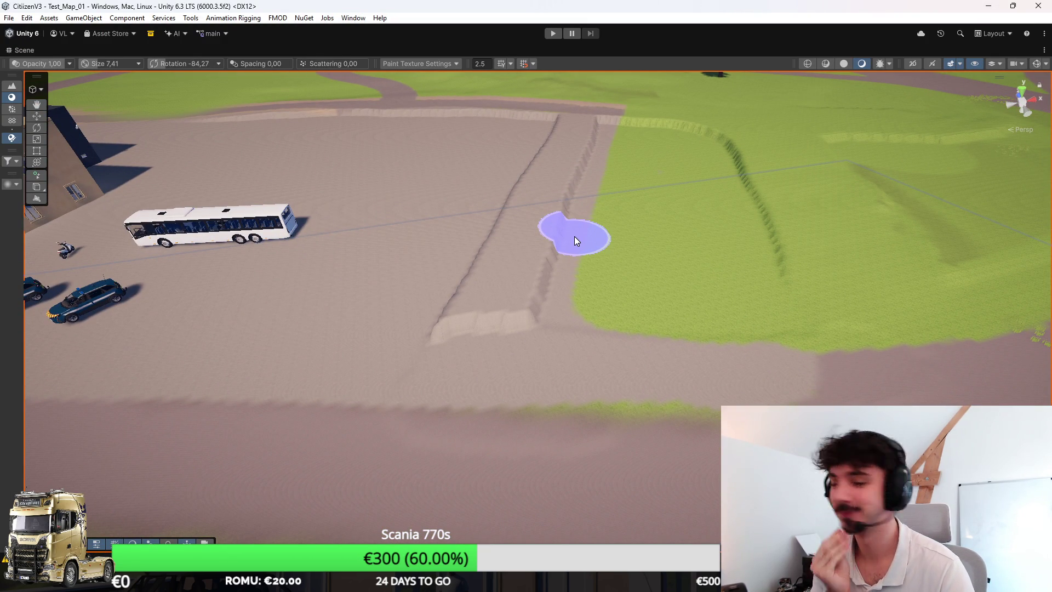
Step: Orbit above the hospital lot, then run a 'pompes funebres' image search in the browser
mouse_move(575, 236)
mouse_down()
mouse_move(646, 251)
mouse_move(488, 263)
mouse_move(539, 258)
mouse_move(517, 258)
mouse_move(629, 286)
mouse_up()
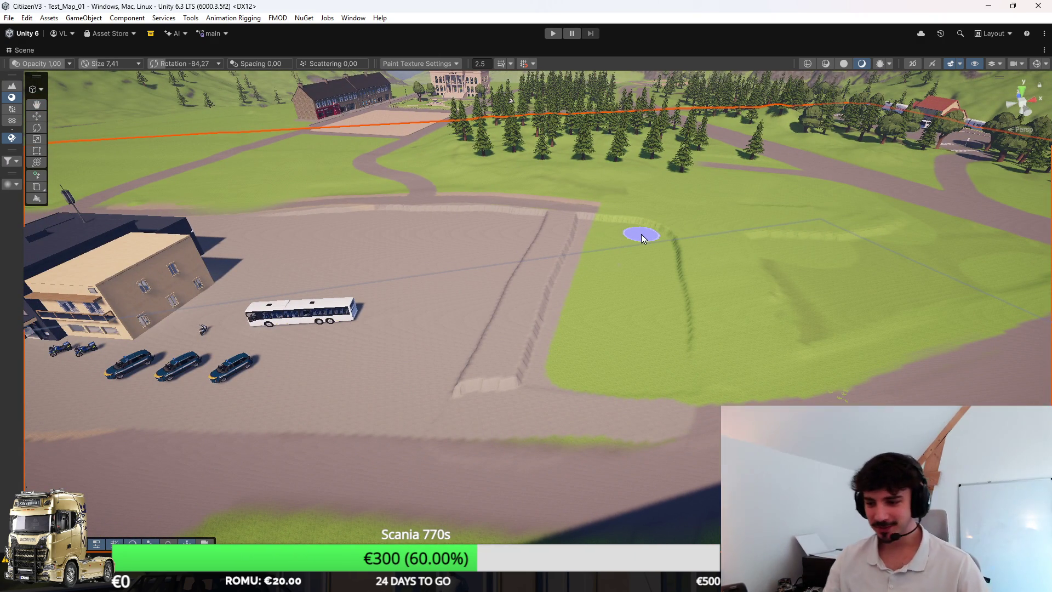
mouse_move(564, 582)
click(623, 520)
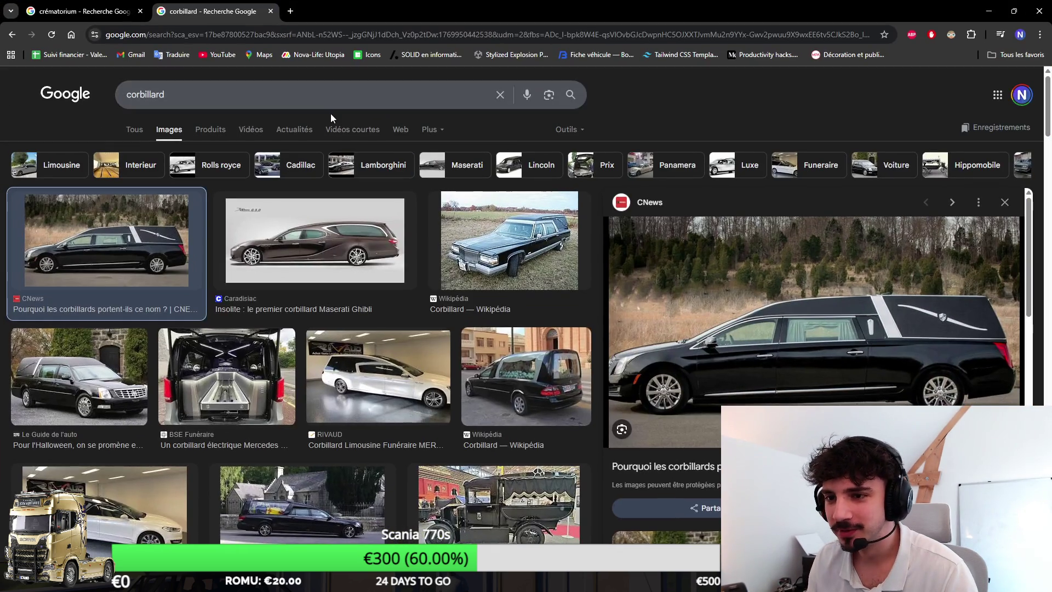
text(pompes funebres)
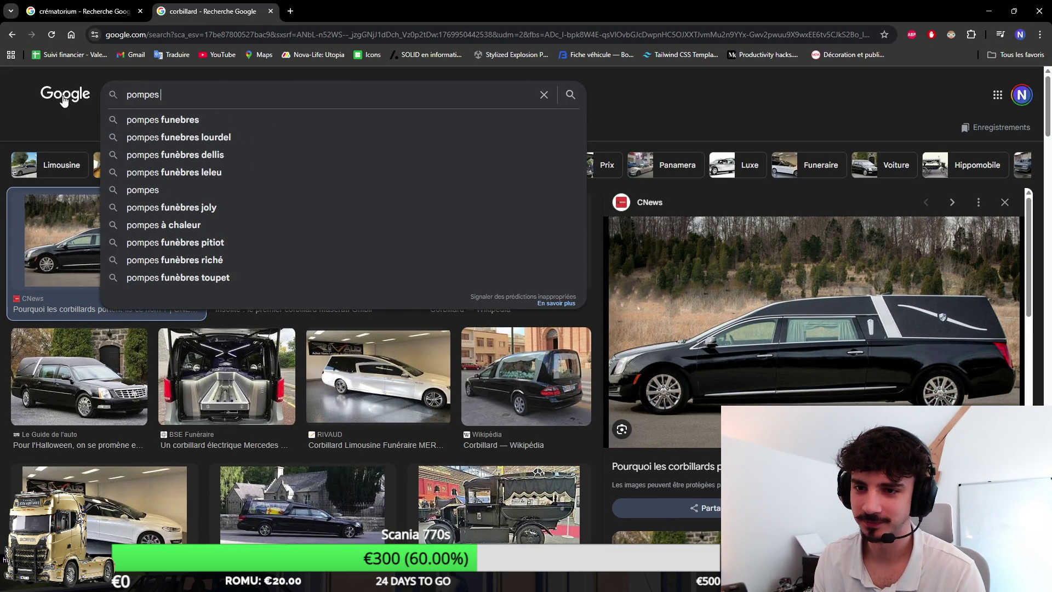
key(Return)
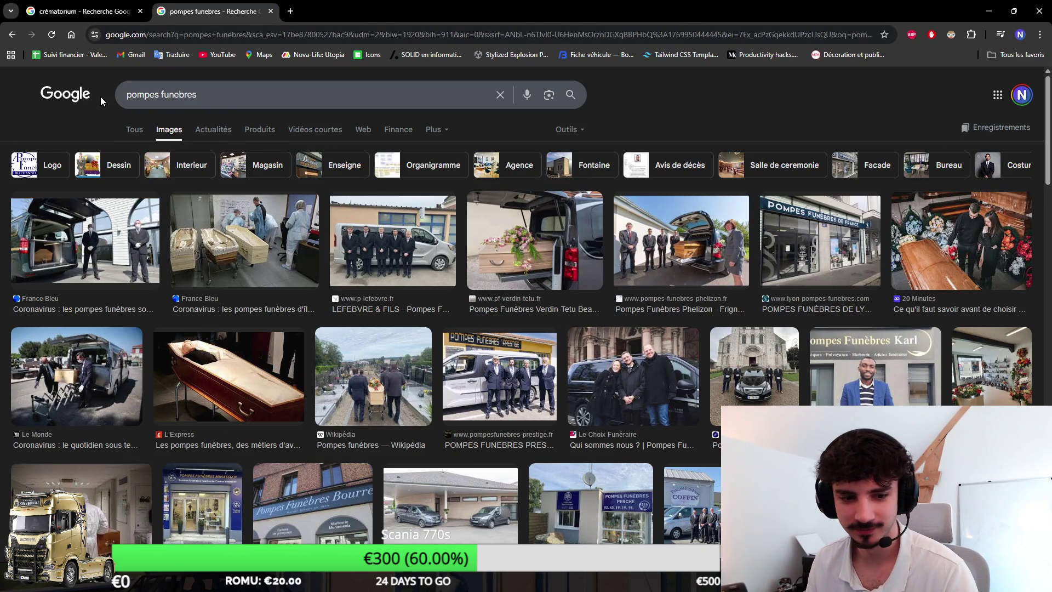
Step: Return to Unity and switch the terrain brush to Raise or Lower Terrain at size 18.30
click(989, 11)
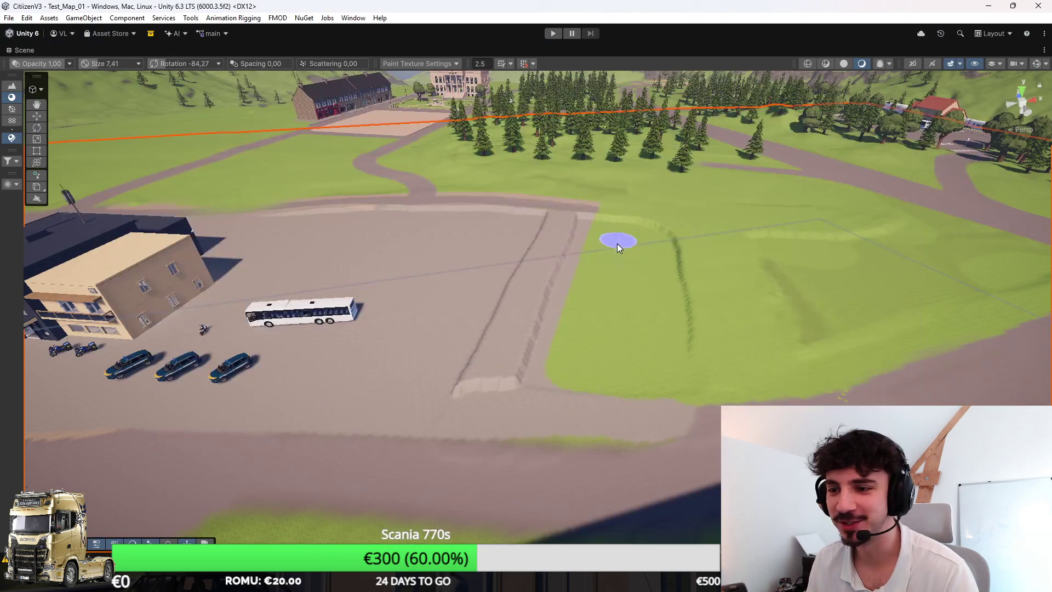
drag(647, 267, 679, 262)
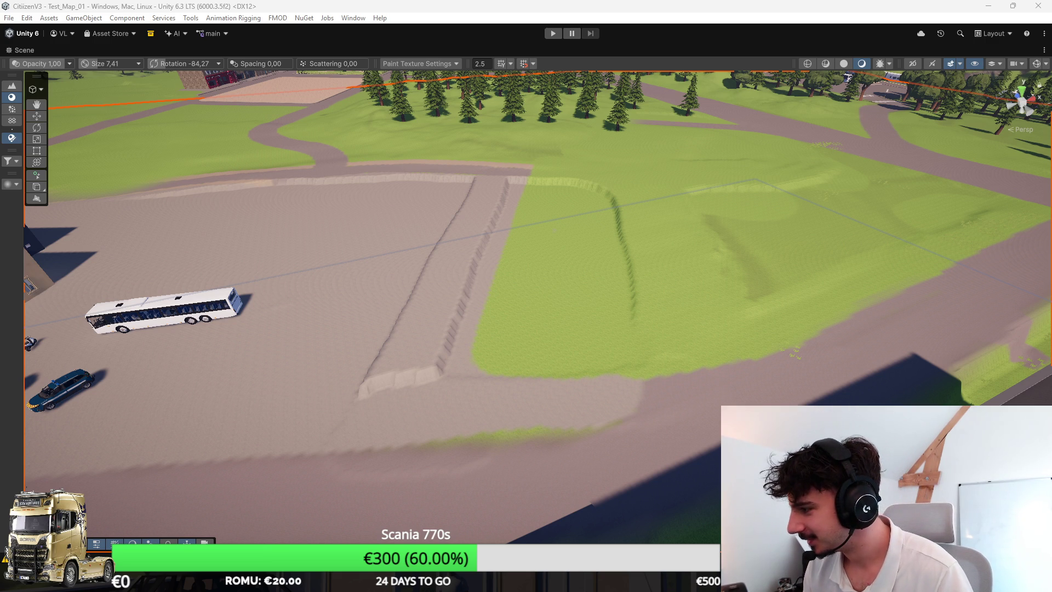
click(12, 86)
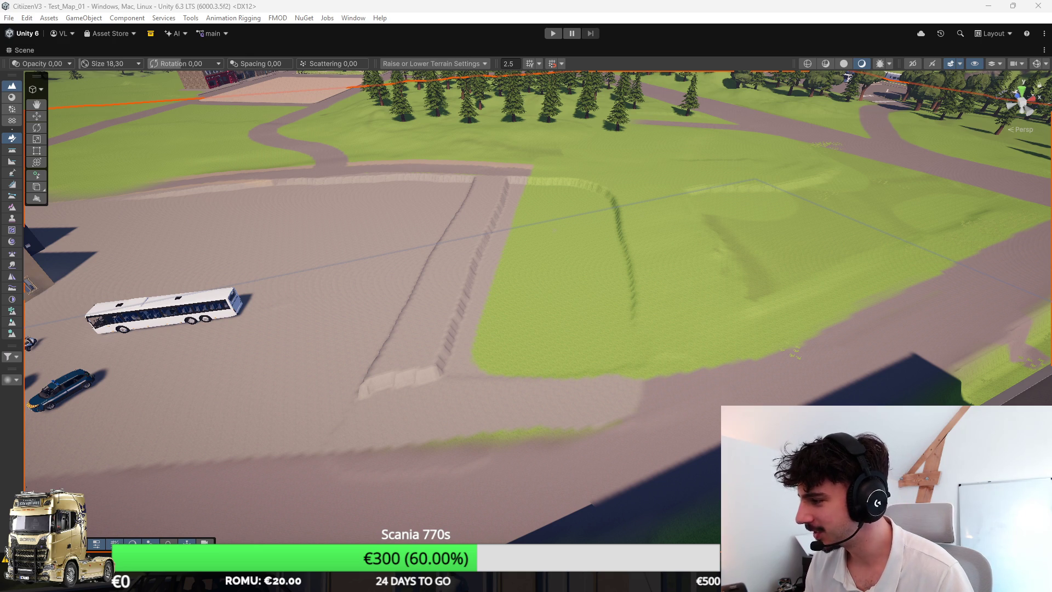
Step: Smooth out the dark ridge on the grass beside the hospital lot with a large brush
mouse_move(606, 274)
mouse_down()
mouse_move(493, 300)
mouse_move(694, 288)
mouse_up()
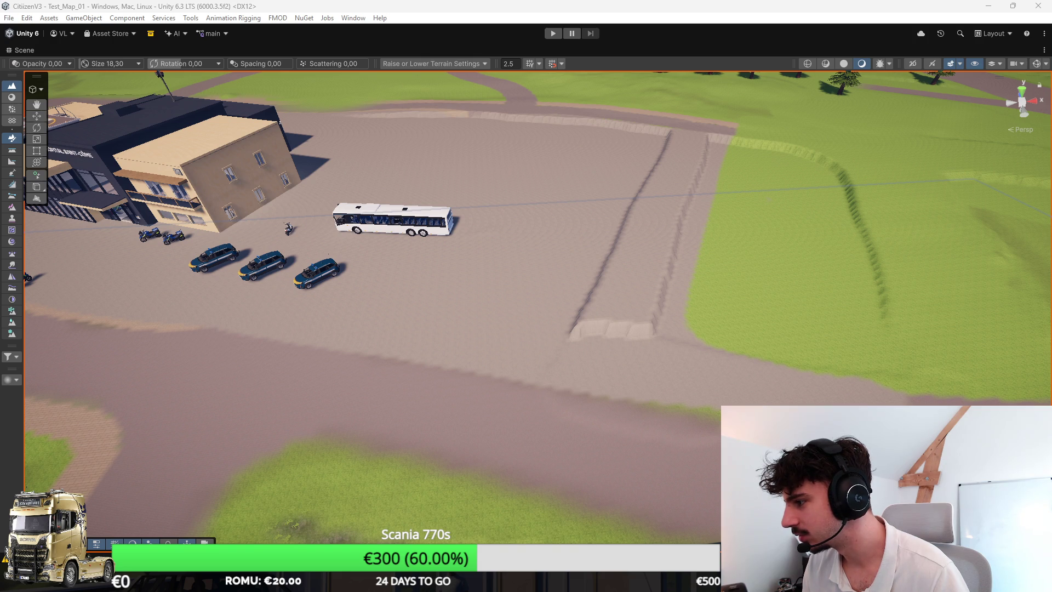
mouse_move(1014, 197)
mouse_down()
mouse_move(927, 257)
mouse_move(790, 277)
mouse_move(698, 218)
mouse_move(717, 204)
mouse_up()
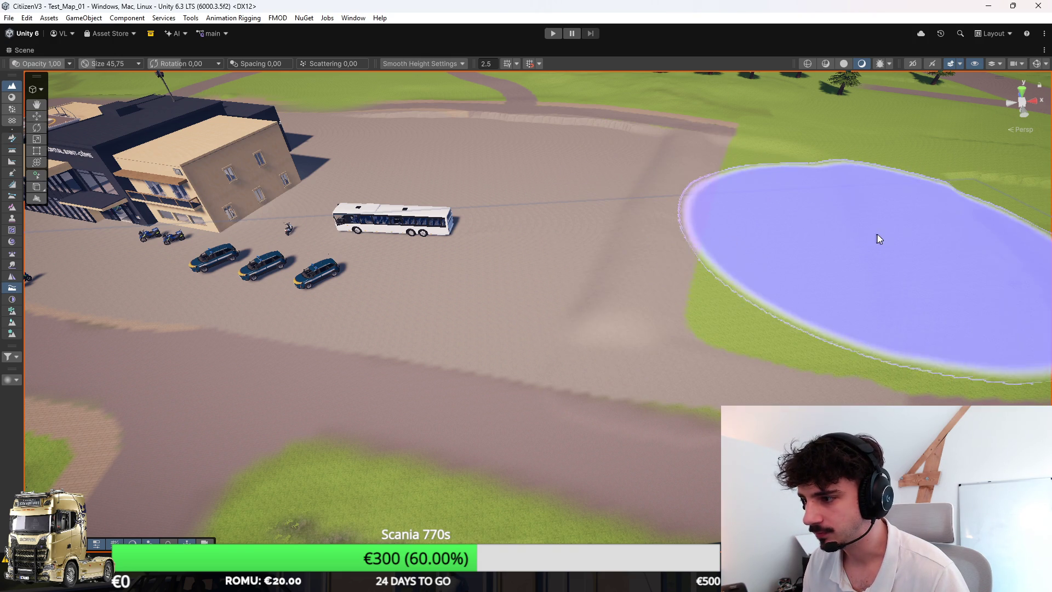
scroll(891, 223, up, 10)
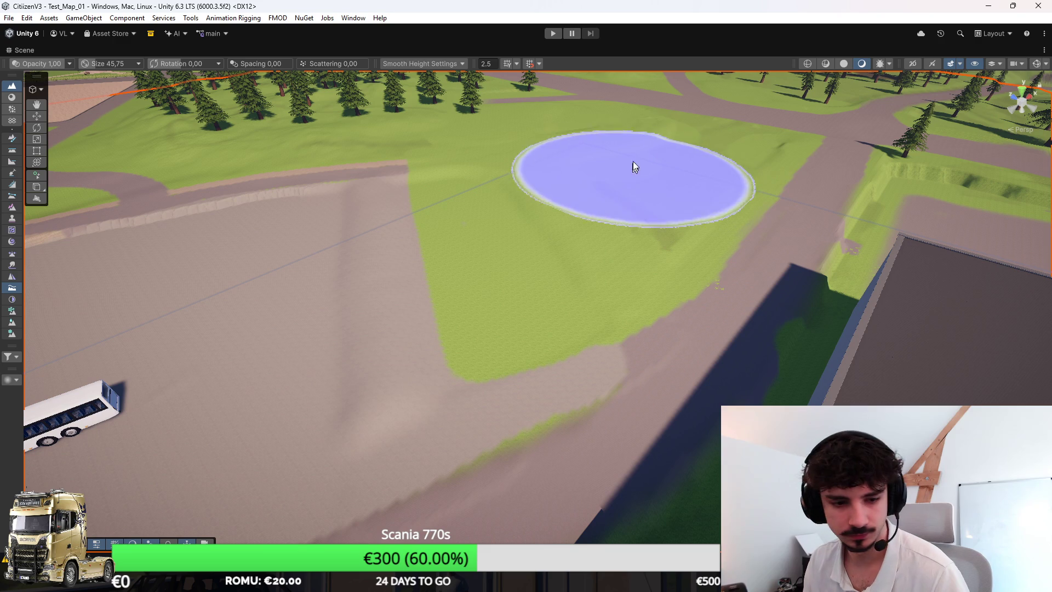
drag(662, 177, 656, 197)
scroll(656, 197, down, 3)
scroll(627, 212, up, 3)
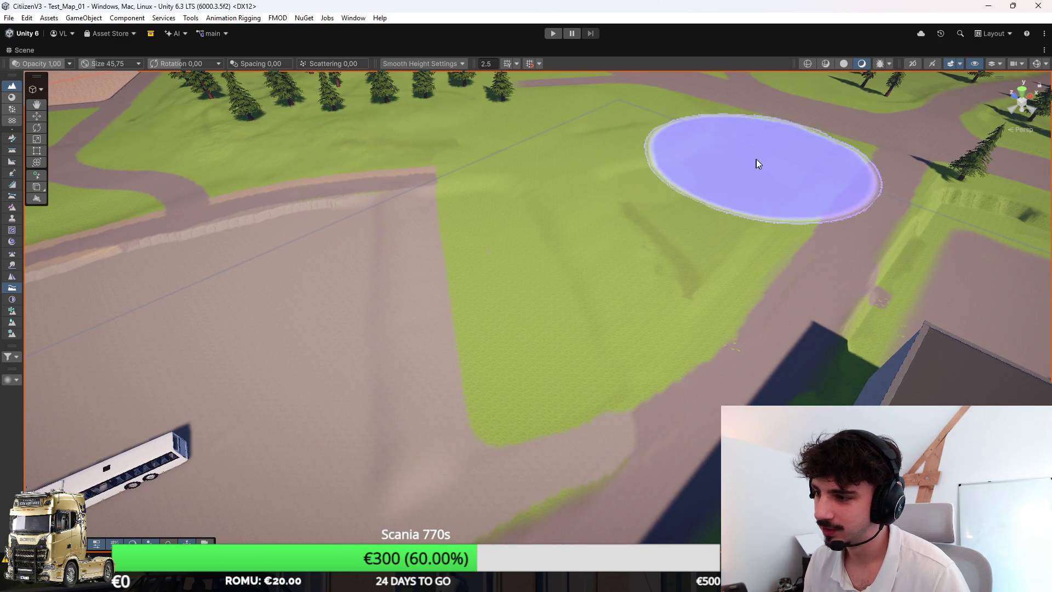
mouse_move(537, 230)
mouse_down()
mouse_move(946, 211)
mouse_move(1023, 228)
mouse_move(963, 206)
mouse_move(512, 235)
mouse_move(425, 312)
mouse_move(593, 295)
mouse_move(564, 252)
mouse_move(672, 263)
mouse_move(373, 279)
mouse_move(685, 281)
mouse_up()
Step: Select the terrain, try Set Height, then return to Paint Texture at size 7.41, opacity 1.00
click(532, 244)
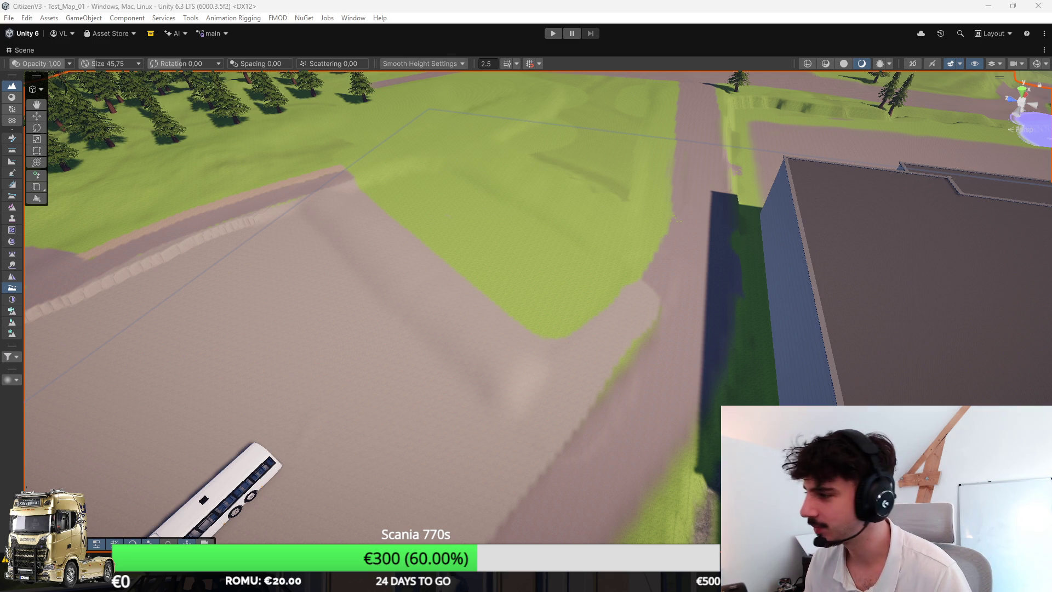
key(F3)
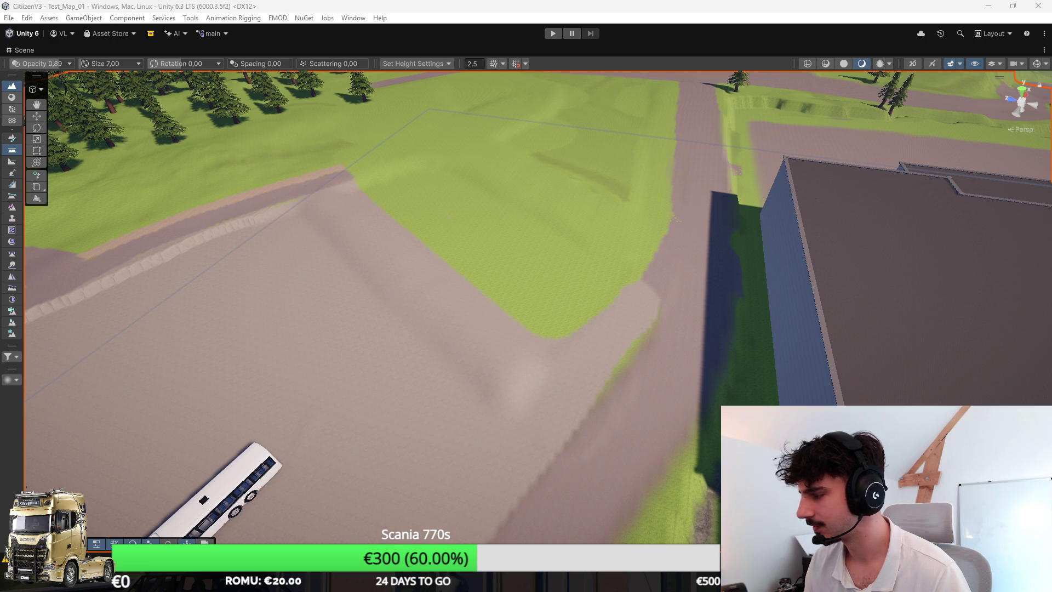
scroll(526, 223, down, 3)
mouse_move(526, 223)
mouse_down()
mouse_move(555, 183)
mouse_move(470, 199)
mouse_move(575, 198)
mouse_move(627, 240)
mouse_up()
scroll(528, 251, down, 3)
scroll(623, 249, up, 4)
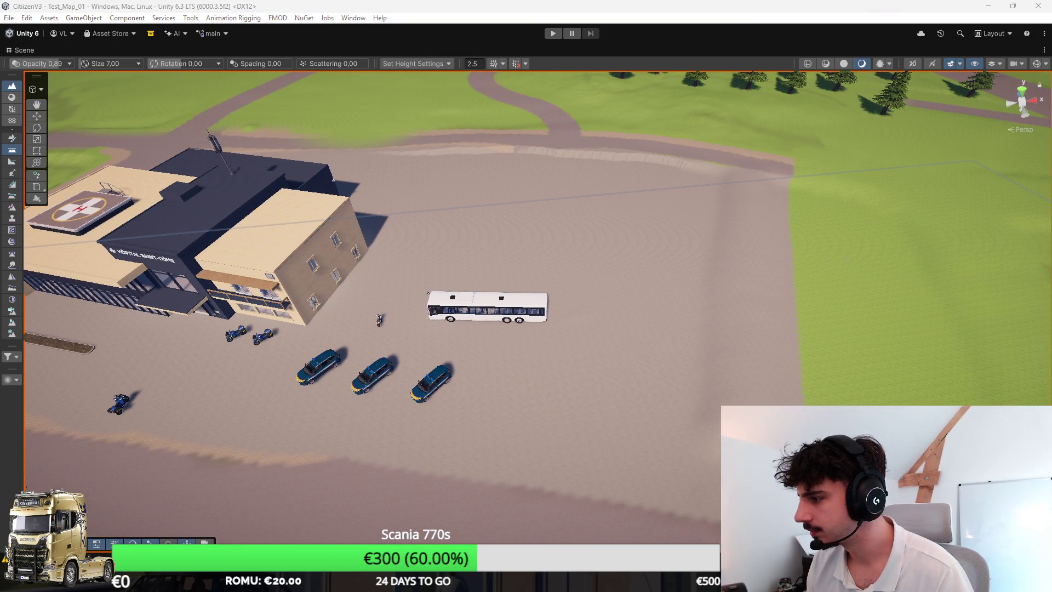
click(11, 97)
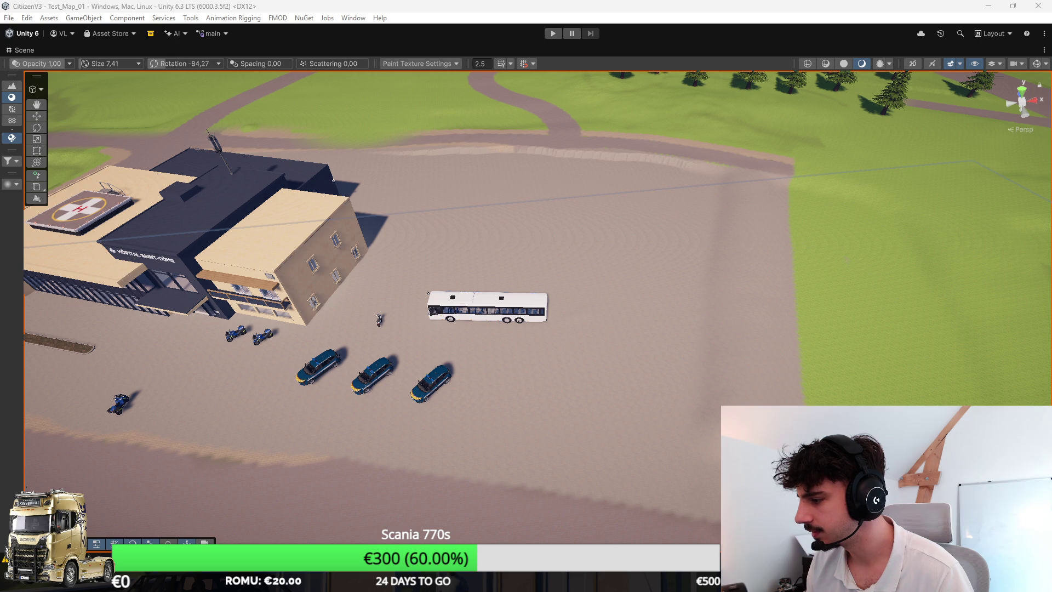
Step: Paint a path strip along the right edge of the hospital's dirt lot
mouse_move(784, 174)
mouse_down()
mouse_move(782, 324)
mouse_move(729, 518)
mouse_up()
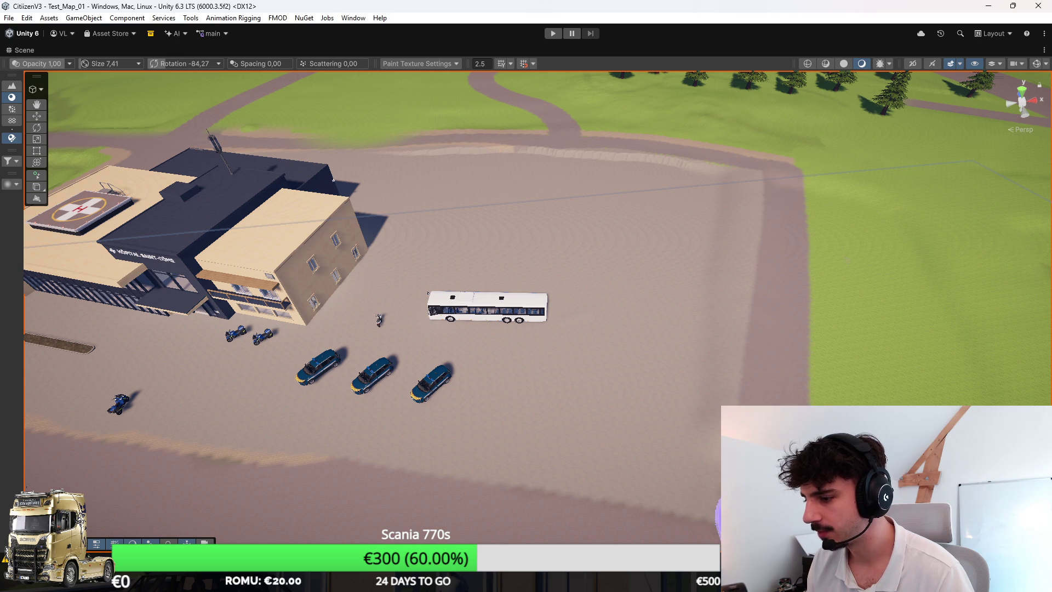
right_click(803, 329)
mouse_move(803, 328)
mouse_down()
mouse_move(793, 299)
mouse_move(775, 310)
mouse_move(751, 277)
mouse_move(705, 263)
mouse_move(726, 277)
mouse_move(667, 336)
mouse_move(789, 304)
mouse_move(559, 429)
mouse_move(614, 422)
mouse_move(322, 356)
mouse_up()
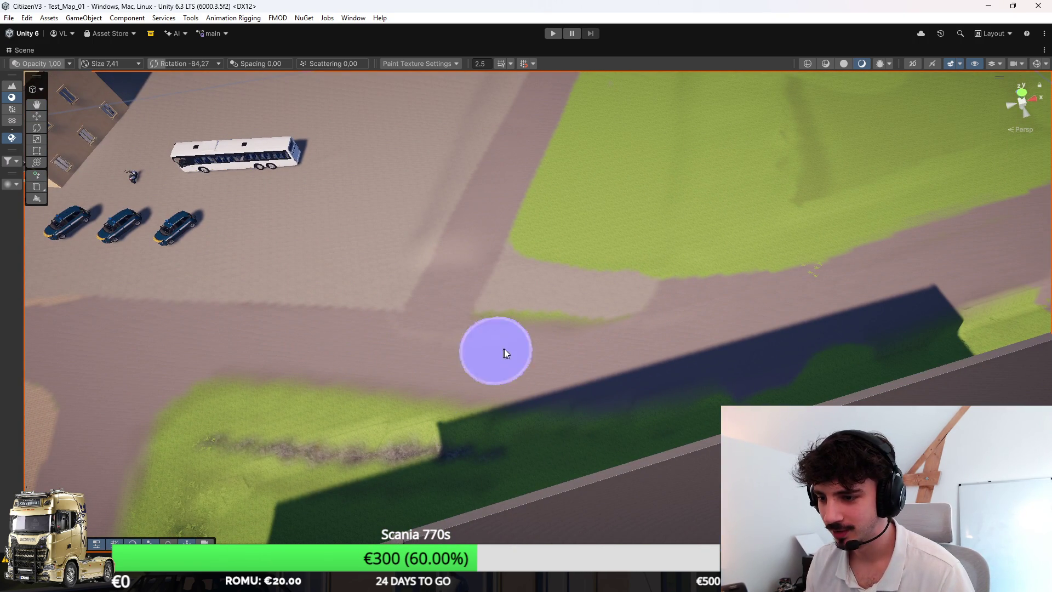
Step: Switch the terrain tool to Paint Details at size 3.02 and opacity 0.09
scroll(762, 296, up, 5)
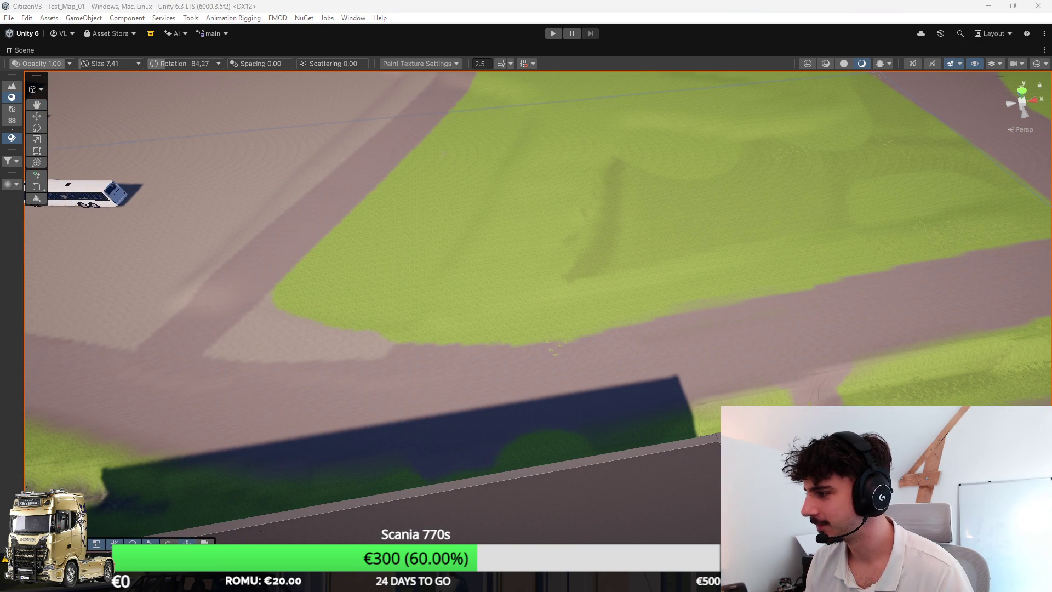
click(11, 109)
mouse_move(544, 336)
mouse_down()
mouse_move(716, 364)
mouse_move(563, 343)
mouse_up()
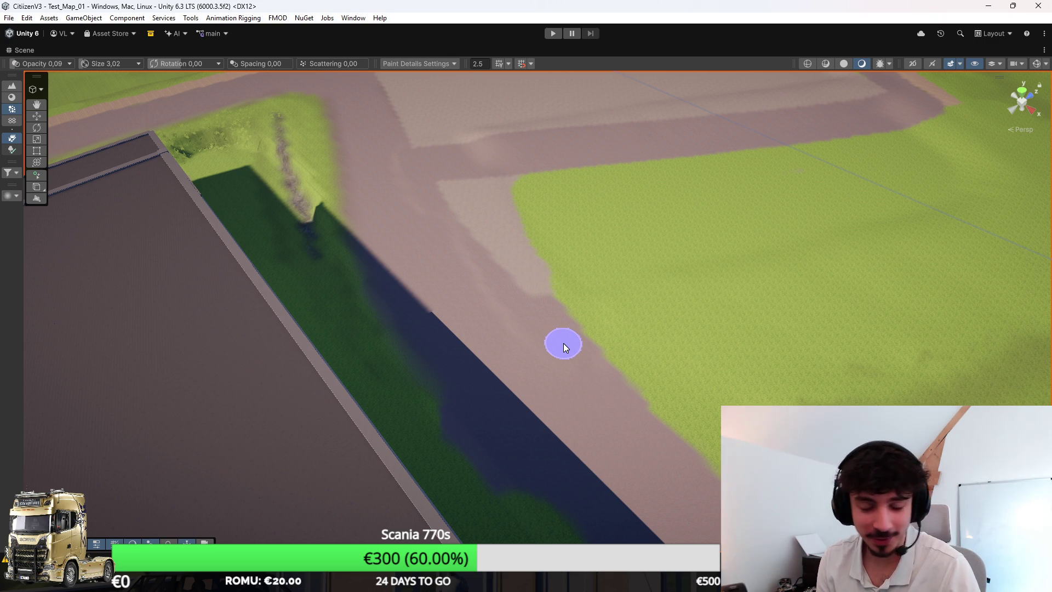
Step: Survey the trees, roundabout and town hall, then return to the pompes funebres image results
mouse_move(564, 343)
mouse_down()
mouse_move(814, 266)
mouse_move(881, 265)
mouse_move(904, 282)
mouse_move(814, 286)
mouse_up()
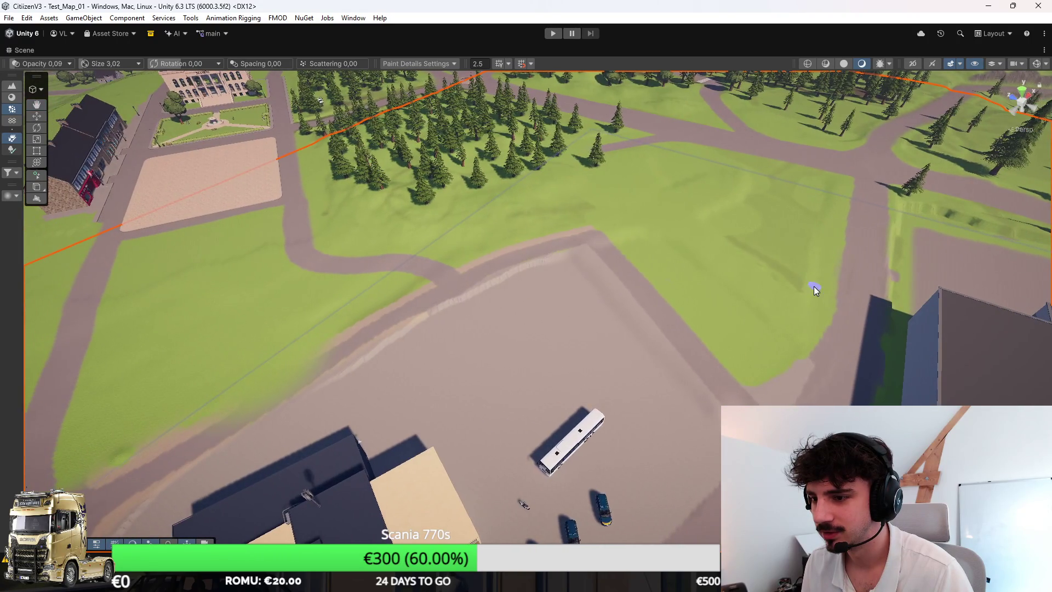
mouse_move(751, 287)
mouse_down()
mouse_move(492, 267)
mouse_move(483, 249)
mouse_move(671, 267)
mouse_move(608, 278)
mouse_move(705, 297)
mouse_move(481, 305)
mouse_move(864, 331)
mouse_up()
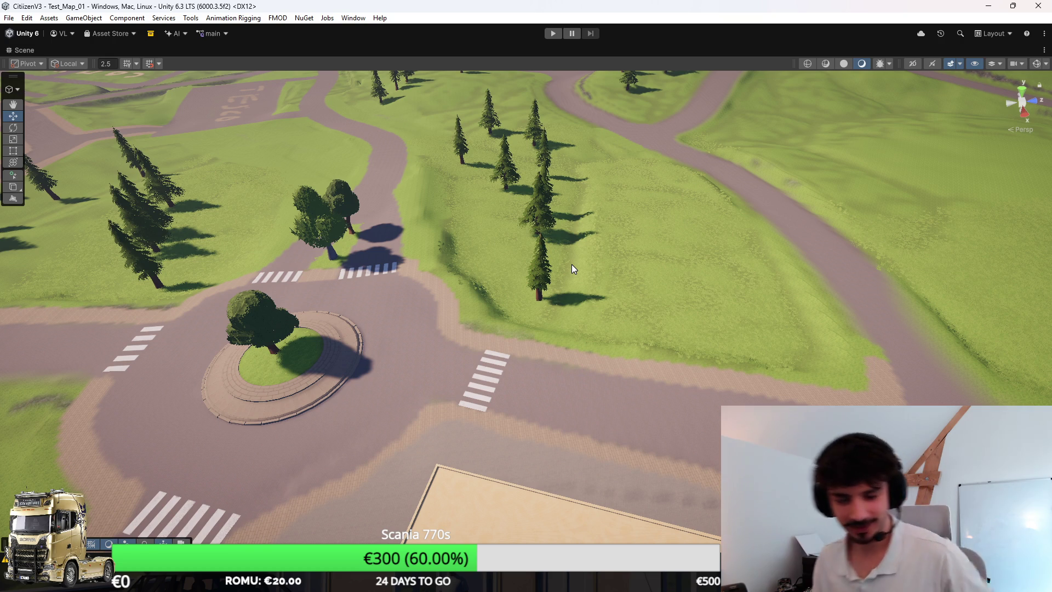
mouse_move(571, 264)
mouse_down()
mouse_move(658, 266)
mouse_move(648, 244)
mouse_move(798, 242)
mouse_move(821, 251)
mouse_up()
drag(593, 323, 615, 346)
mouse_move(580, 197)
mouse_down()
mouse_move(639, 224)
mouse_move(972, 228)
mouse_move(262, 207)
mouse_move(589, 414)
mouse_up()
click(630, 515)
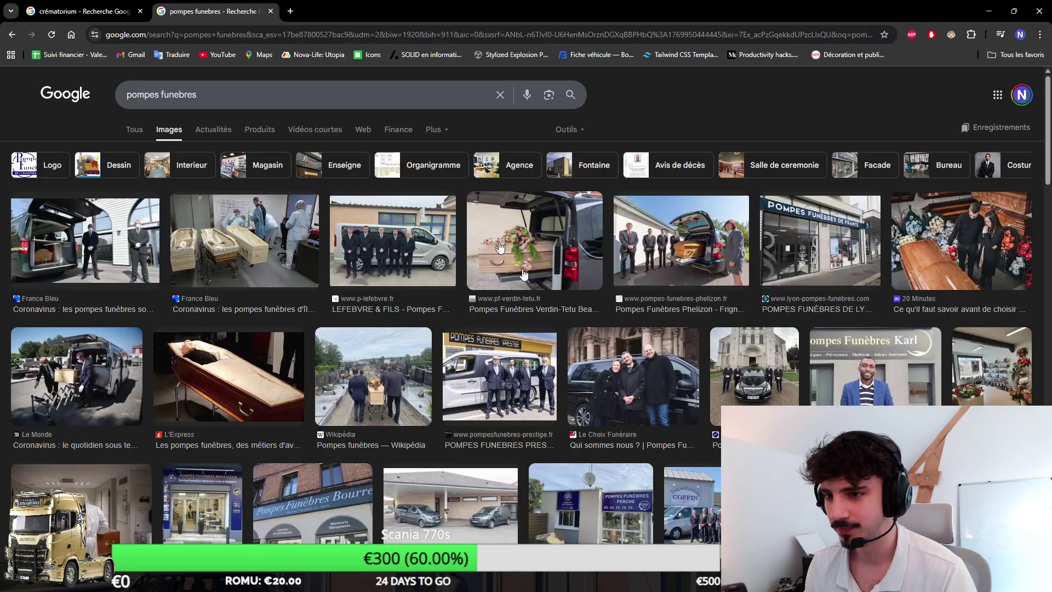
Step: Search Google Images for 'fête foraine', then return to the Unity view of the roundabout
click(329, 94)
key(ctrl+a)
text(fête foraine)
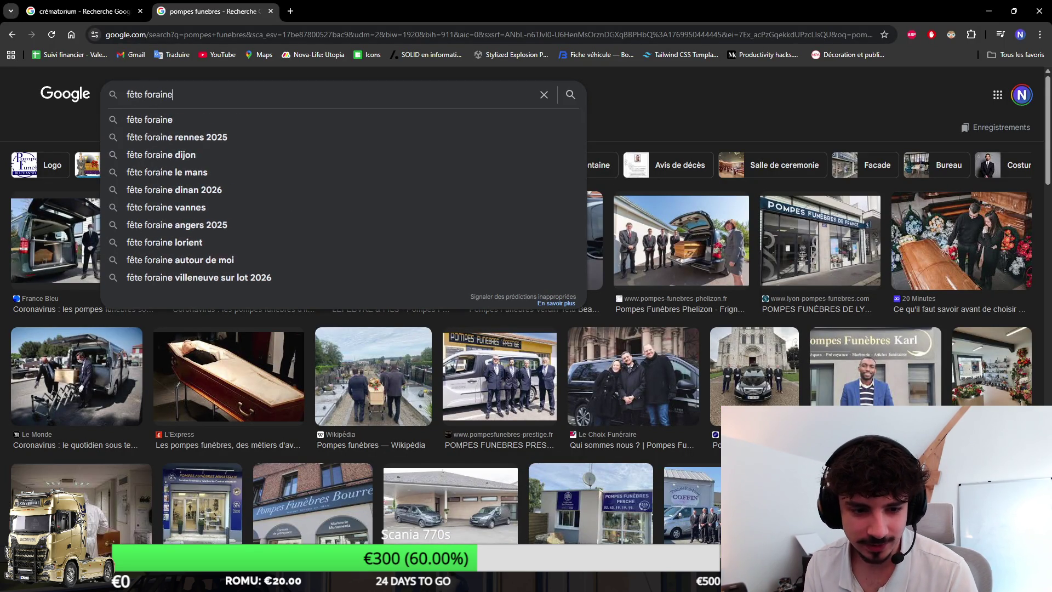
key(Return)
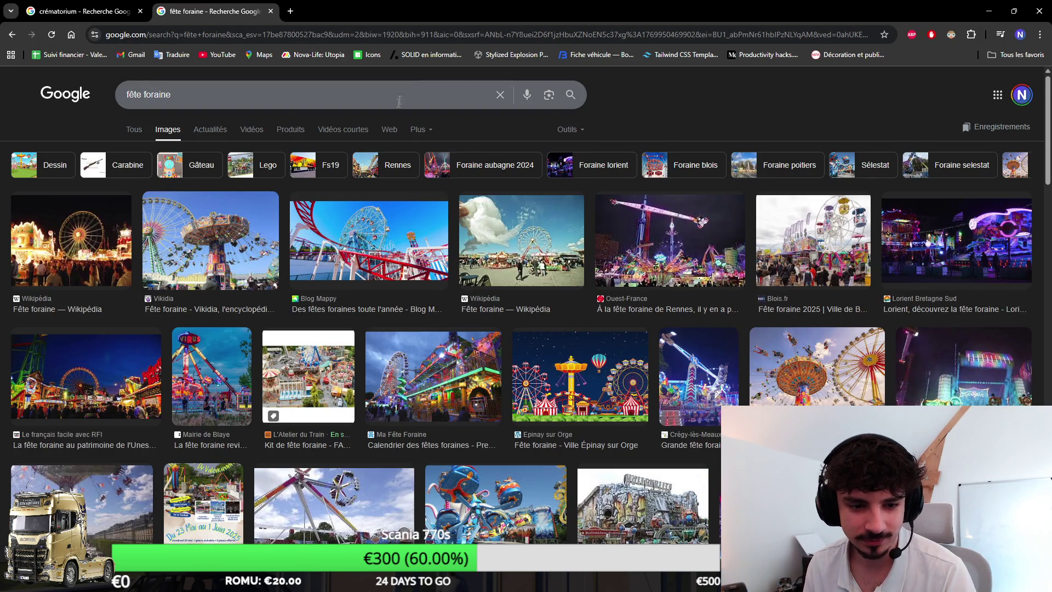
key(alt+Tab)
mouse_move(664, 277)
mouse_down()
mouse_move(871, 241)
mouse_move(850, 329)
mouse_move(802, 337)
mouse_up()
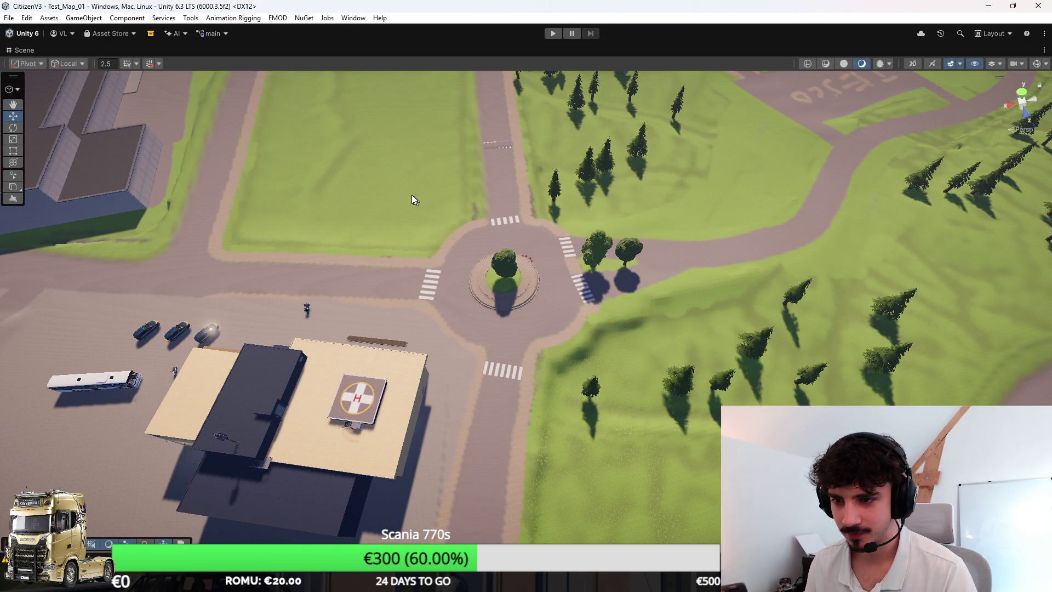
Step: Survey the hospital and nearby lots, then select the terrain for detail painting
mouse_move(373, 157)
mouse_down()
mouse_move(491, 170)
mouse_move(645, 258)
mouse_up()
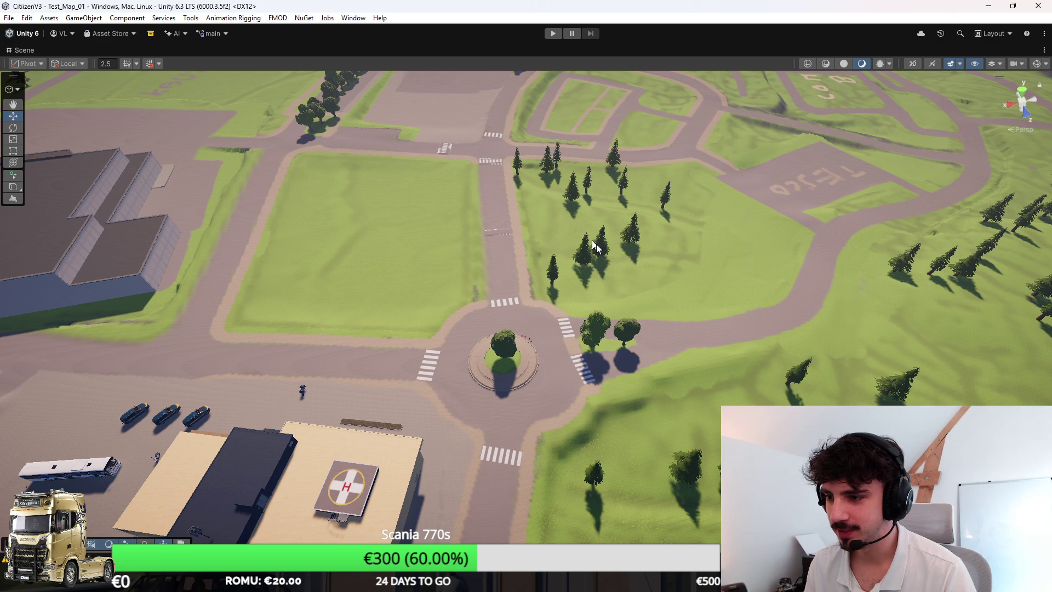
mouse_move(747, 331)
mouse_down()
mouse_move(160, 438)
mouse_move(17, 439)
mouse_up()
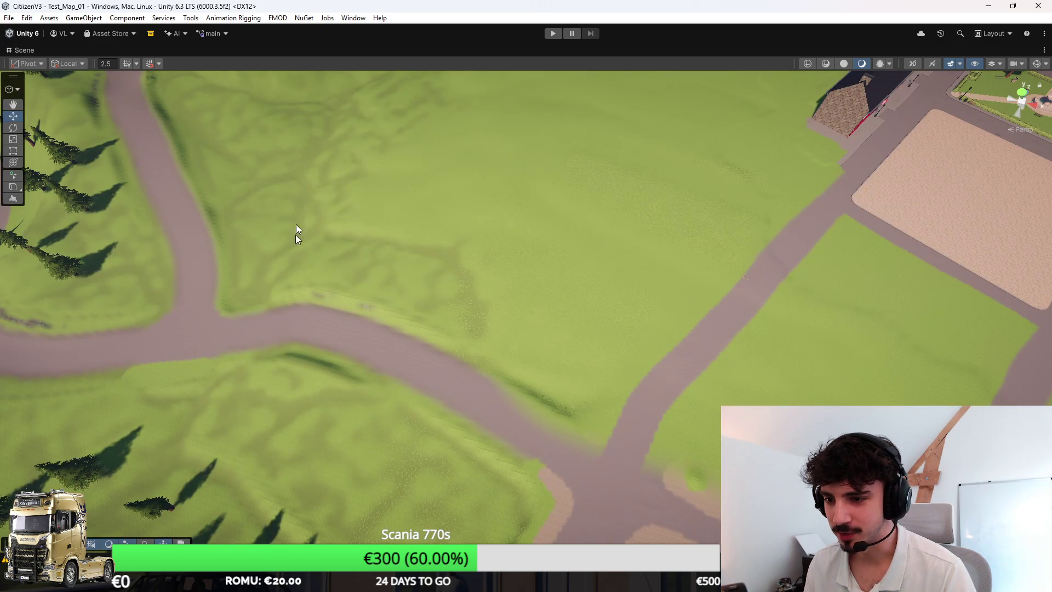
mouse_move(484, 248)
mouse_down()
mouse_move(761, 293)
mouse_move(996, 232)
mouse_move(983, 227)
mouse_up()
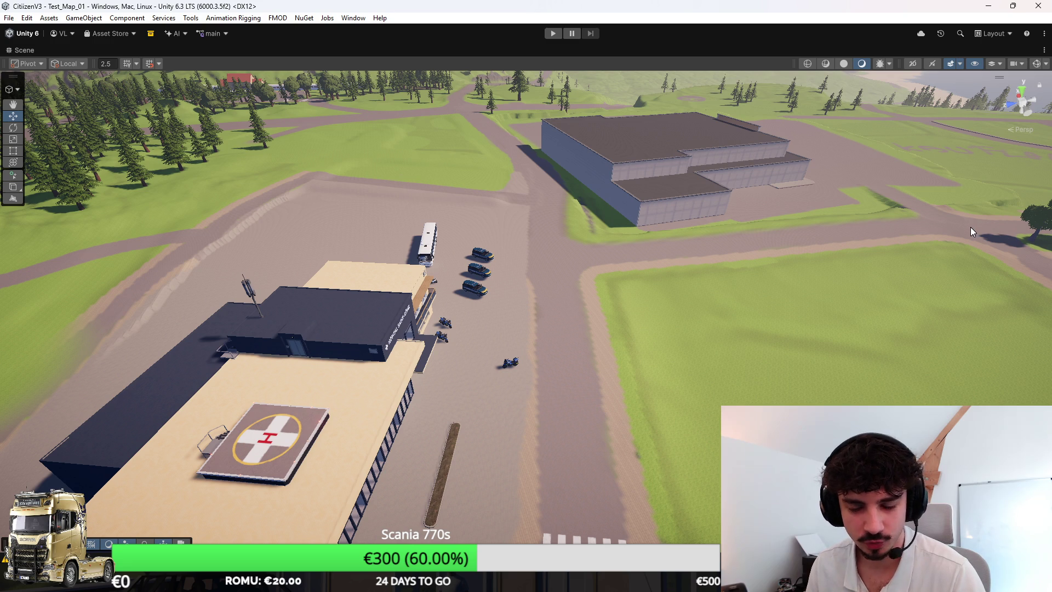
drag(969, 227, 637, 230)
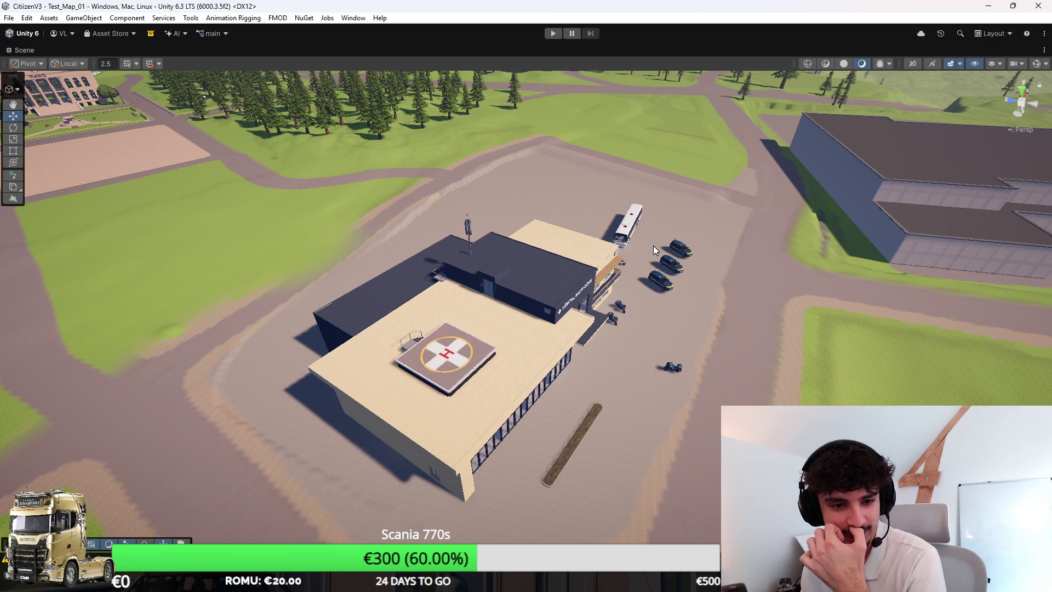
mouse_move(656, 245)
mouse_down()
mouse_move(649, 274)
mouse_move(599, 234)
mouse_move(581, 249)
mouse_up()
click(919, 272)
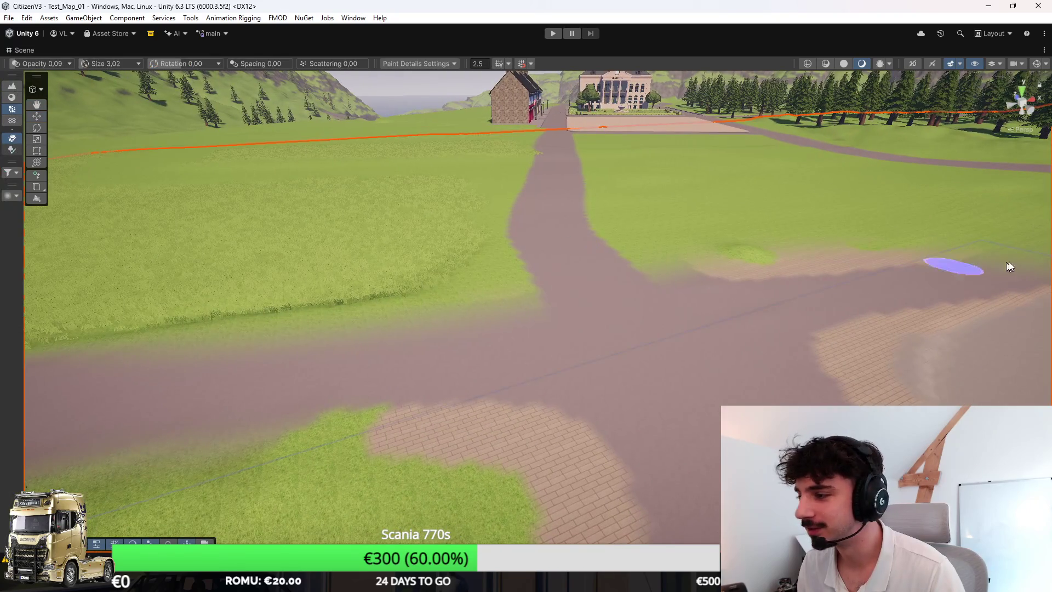
scroll(636, 315, down, 10)
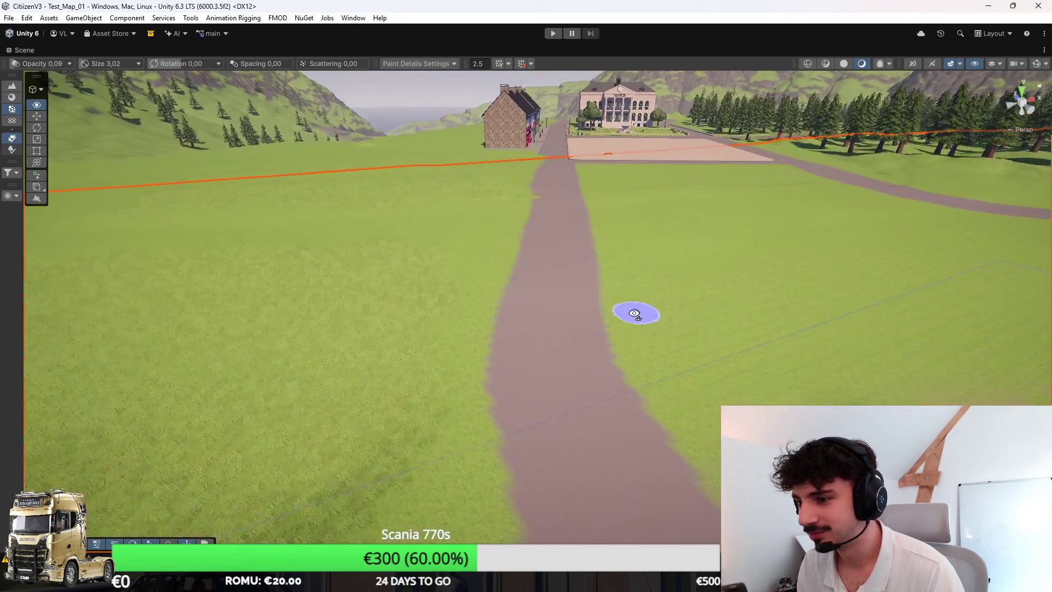
scroll(550, 257, down, 5)
drag(551, 257, 448, 132)
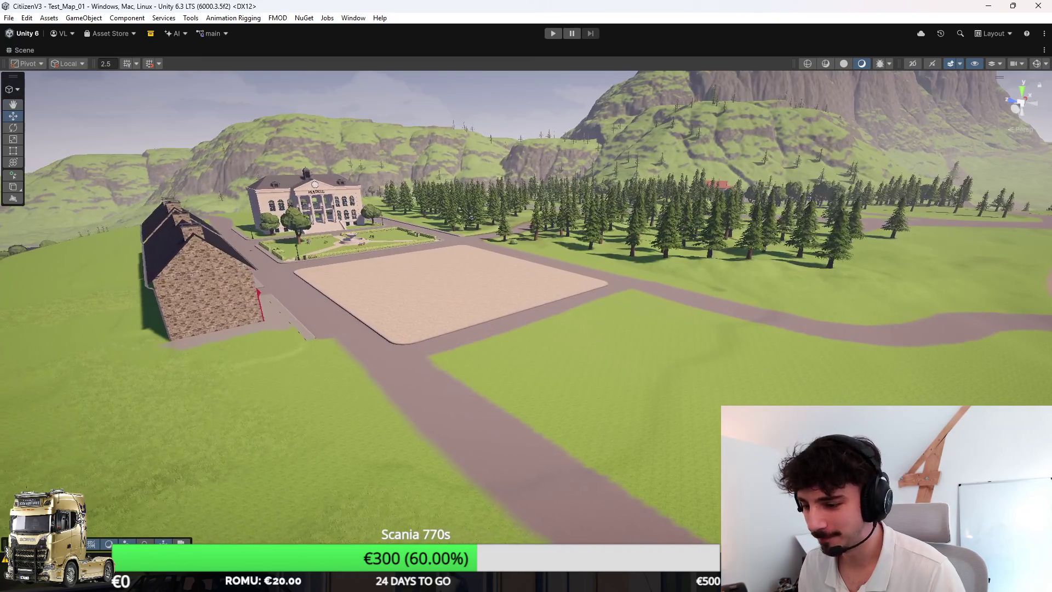
click(636, 510)
key(alt+Tab)
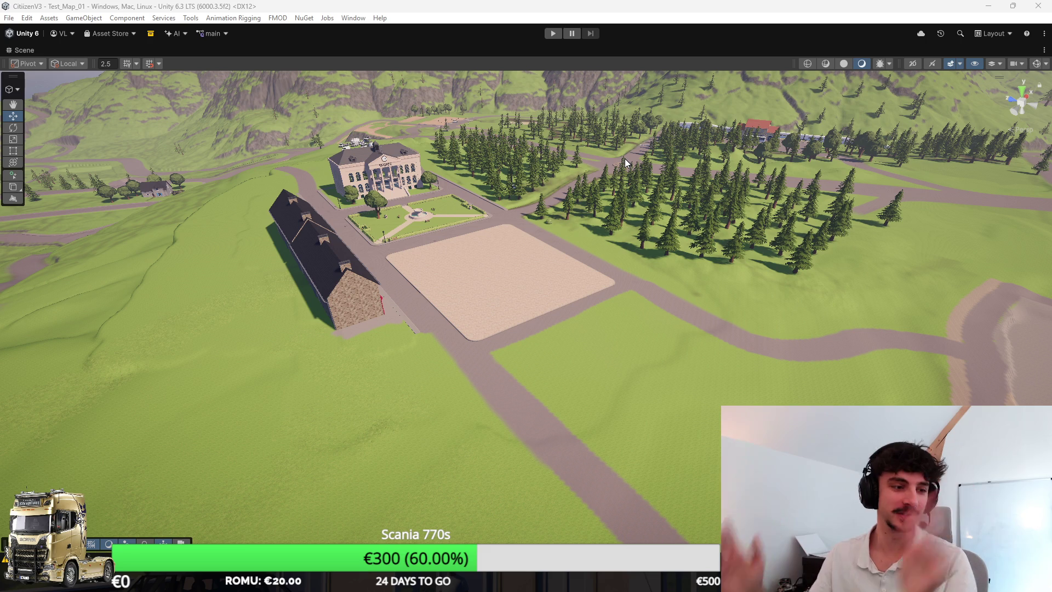
drag(527, 212, 534, 209)
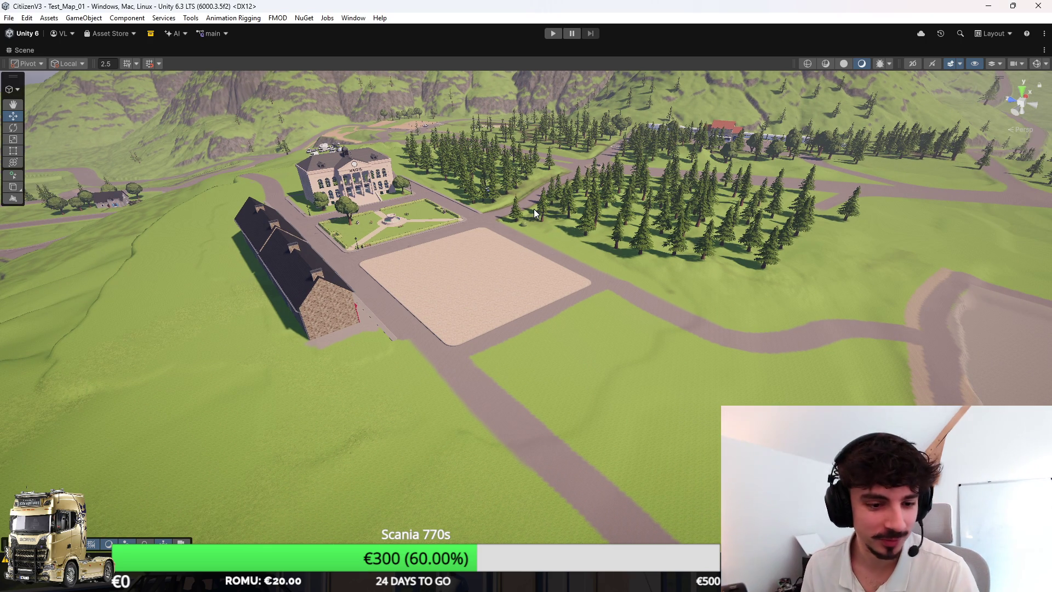
drag(503, 254, 657, 256)
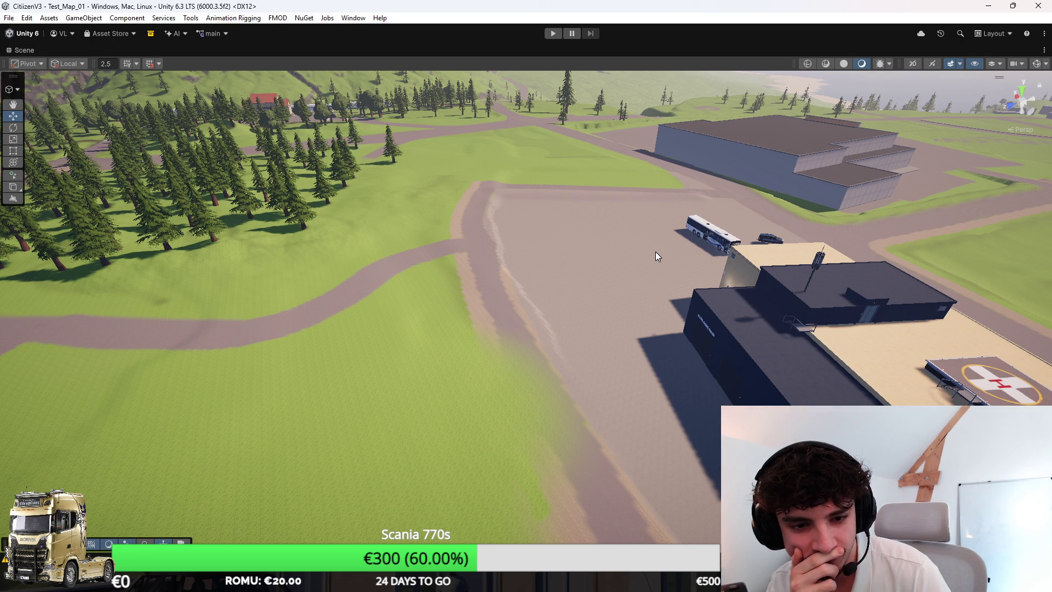
mouse_move(656, 256)
mouse_down()
mouse_move(775, 239)
mouse_move(418, 245)
mouse_move(360, 211)
mouse_up()
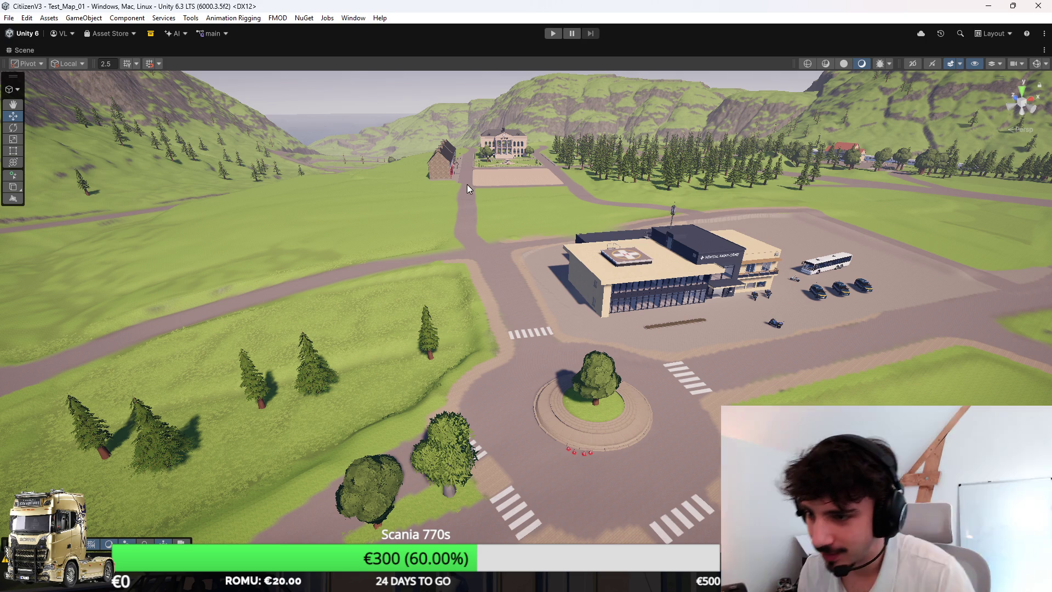
click(431, 166)
key(f)
mouse_move(468, 189)
mouse_down()
mouse_move(436, 226)
mouse_move(583, 258)
mouse_move(362, 219)
mouse_move(598, 274)
mouse_move(845, 264)
mouse_move(559, 206)
mouse_move(9, 187)
mouse_move(767, 180)
mouse_move(485, 166)
mouse_up()
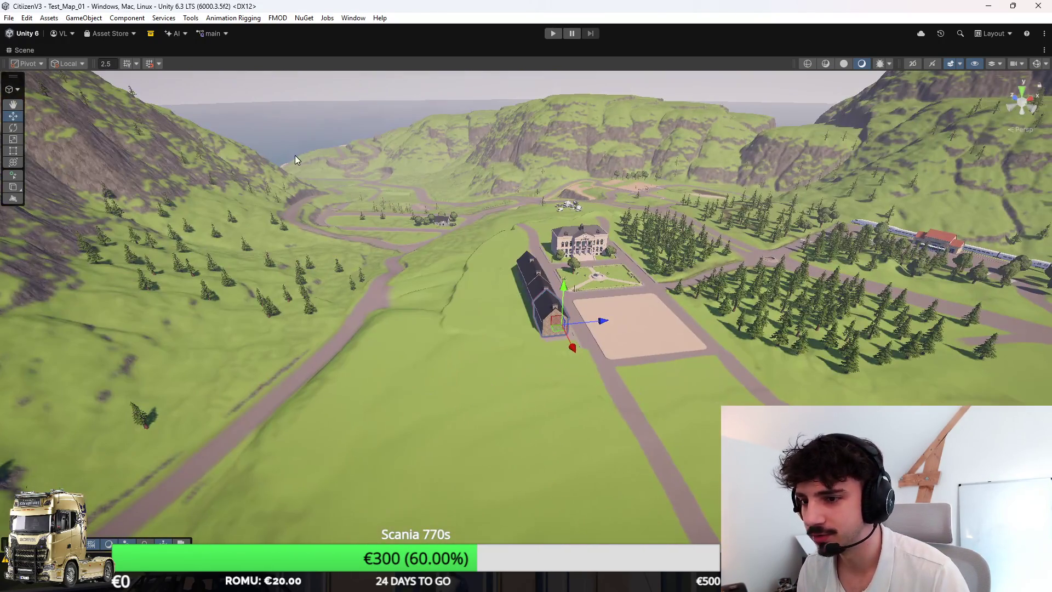
click(295, 166)
mouse_move(295, 166)
mouse_down()
mouse_move(340, 183)
mouse_move(104, 220)
mouse_move(401, 274)
mouse_move(652, 122)
mouse_move(399, 164)
mouse_move(576, 179)
mouse_move(267, 151)
mouse_move(458, 137)
mouse_up()
key(f)
mouse_move(597, 159)
mouse_down()
mouse_move(570, 161)
mouse_move(570, 148)
mouse_move(484, 172)
mouse_up()
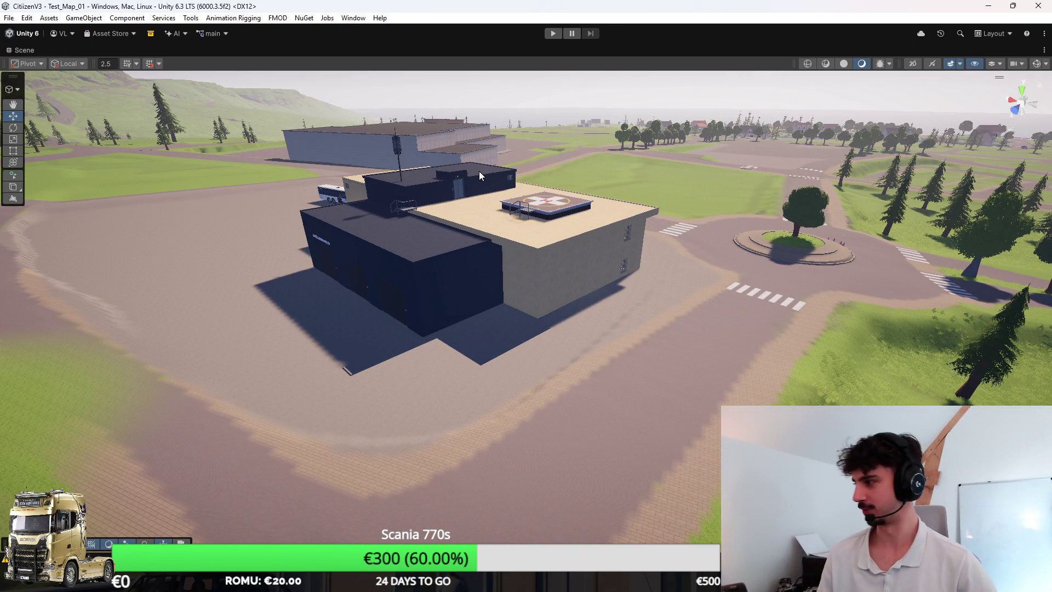
mouse_move(479, 171)
mouse_down()
mouse_move(569, 308)
mouse_move(536, 300)
mouse_move(480, 316)
mouse_move(627, 352)
mouse_move(698, 355)
mouse_move(778, 333)
mouse_move(692, 334)
mouse_up()
mouse_move(551, 582)
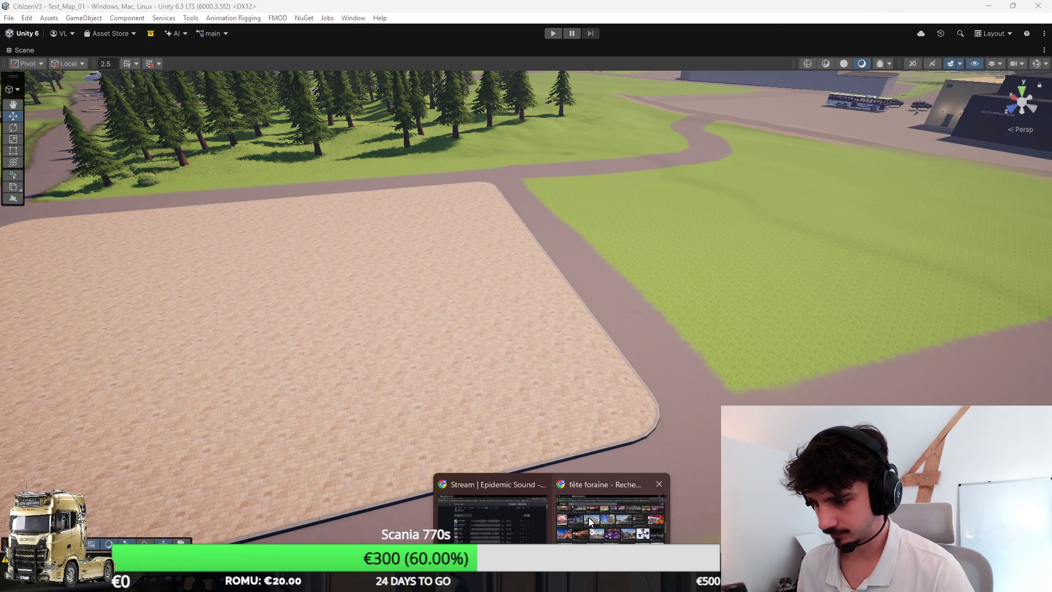
Step: Load google.fr/maps in a new browser tab
click(589, 514)
key(ctrl+t)
text(google.fr/maps)
key(Return)
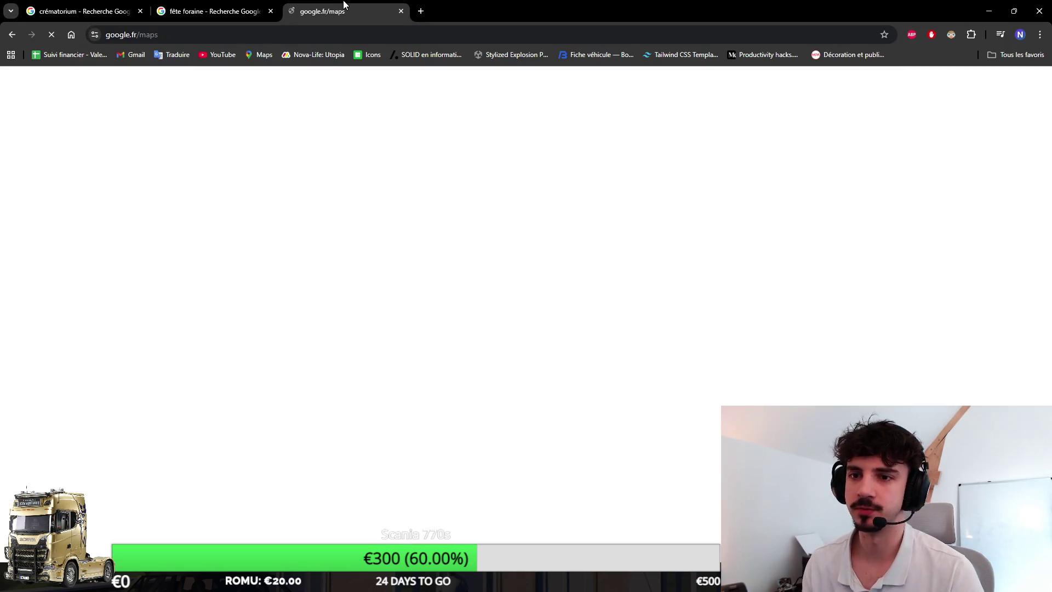
key(alt+Tab)
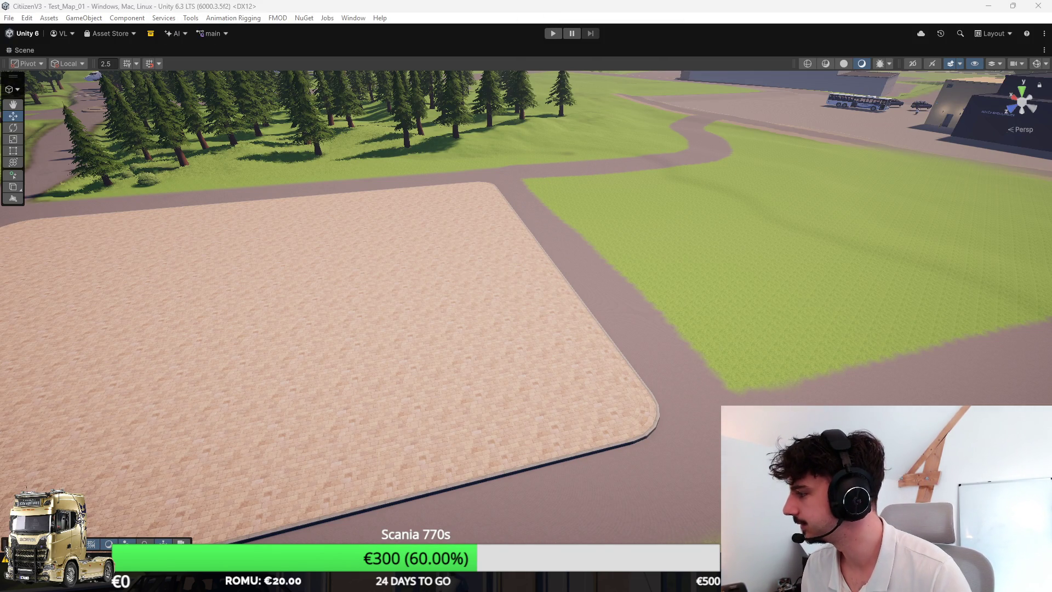
key(alt+Tab)
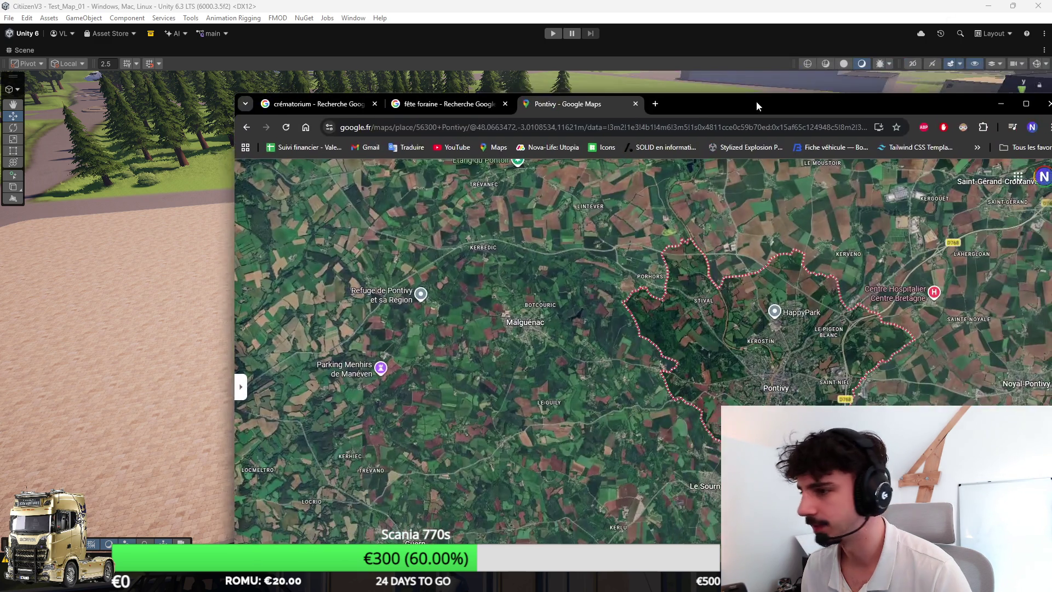
Step: Zoom into Pontivy and walk Street View past the statue to the Place Aristide Briand car park
scroll(685, 320, up, 5)
scroll(642, 324, up, 5)
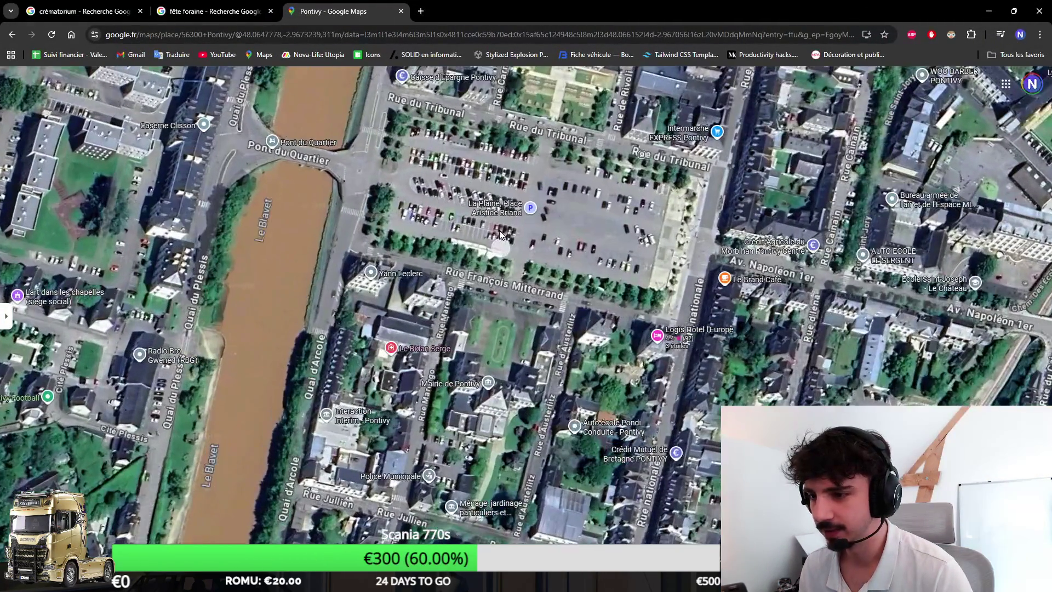
scroll(630, 304, up, 5)
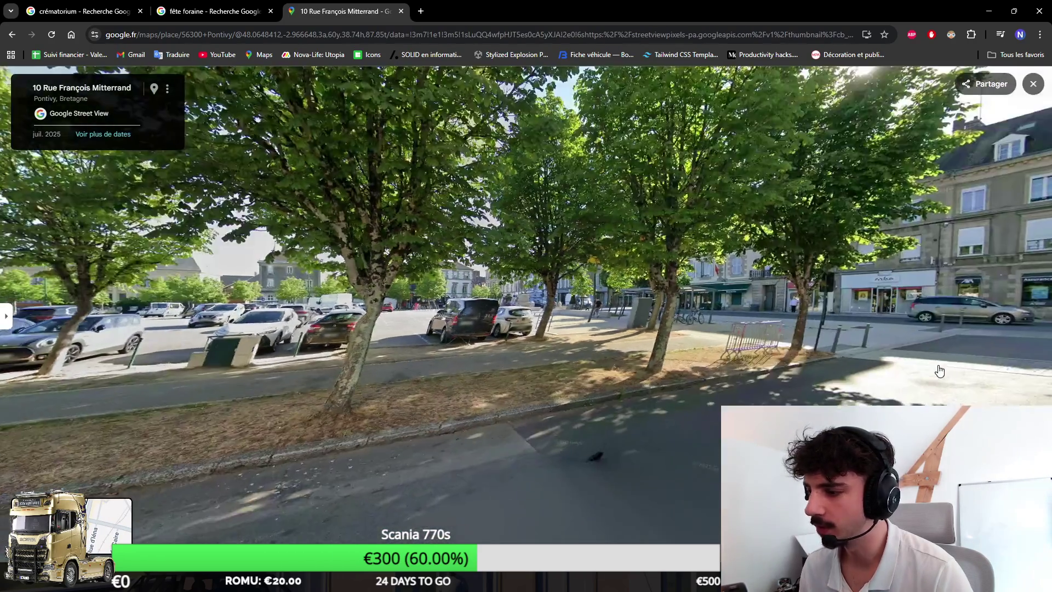
click(811, 281)
click(639, 336)
click(712, 328)
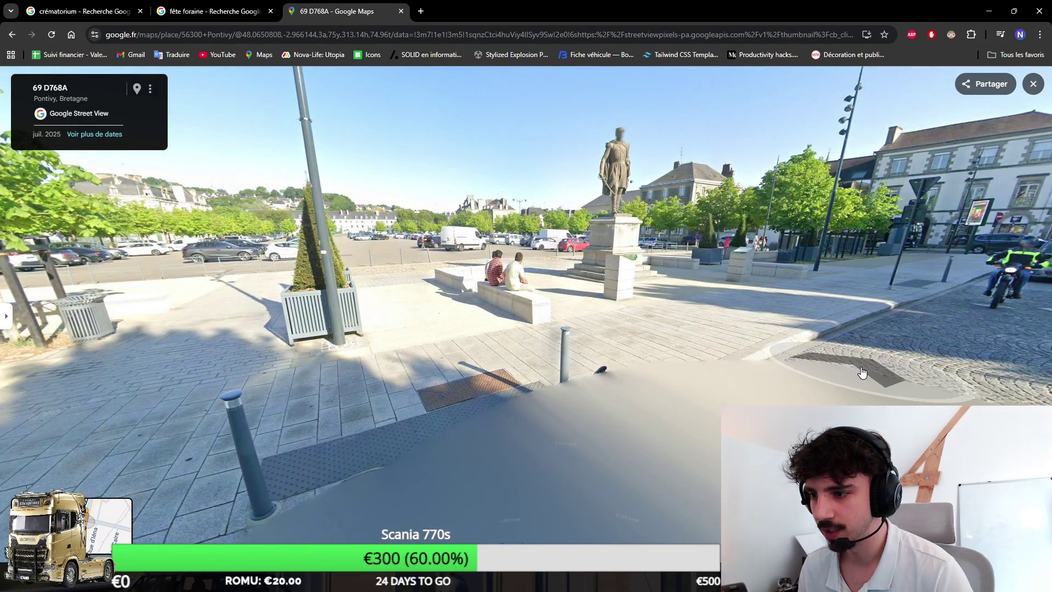
click(862, 372)
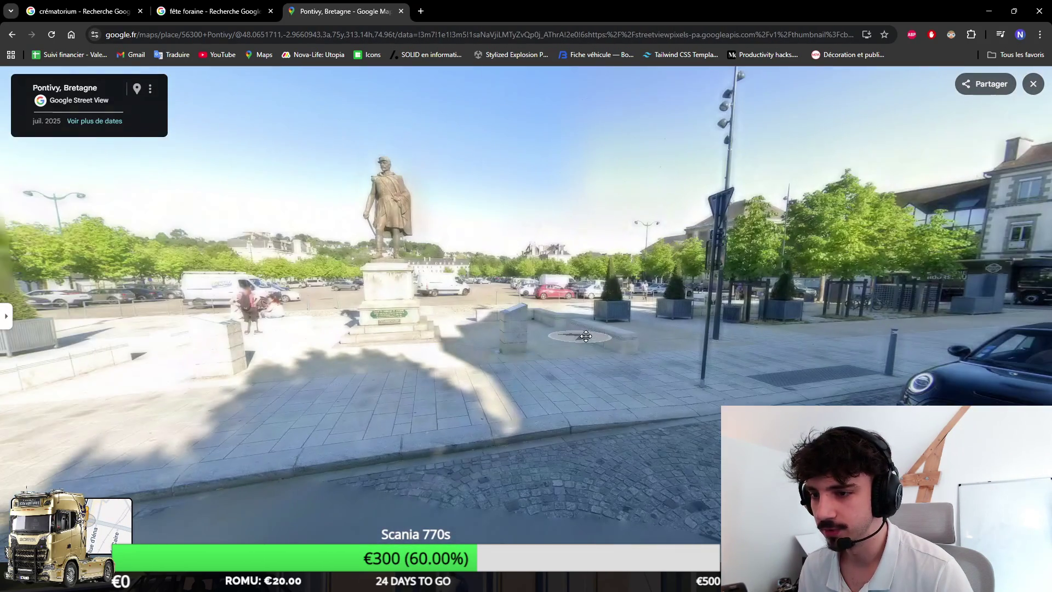
click(566, 331)
click(396, 311)
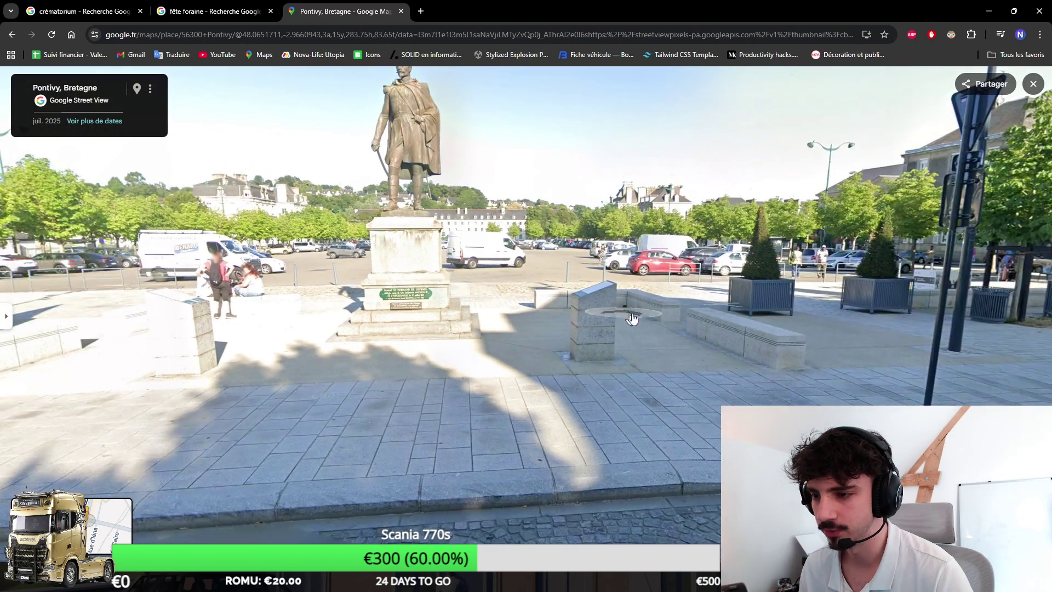
click(392, 355)
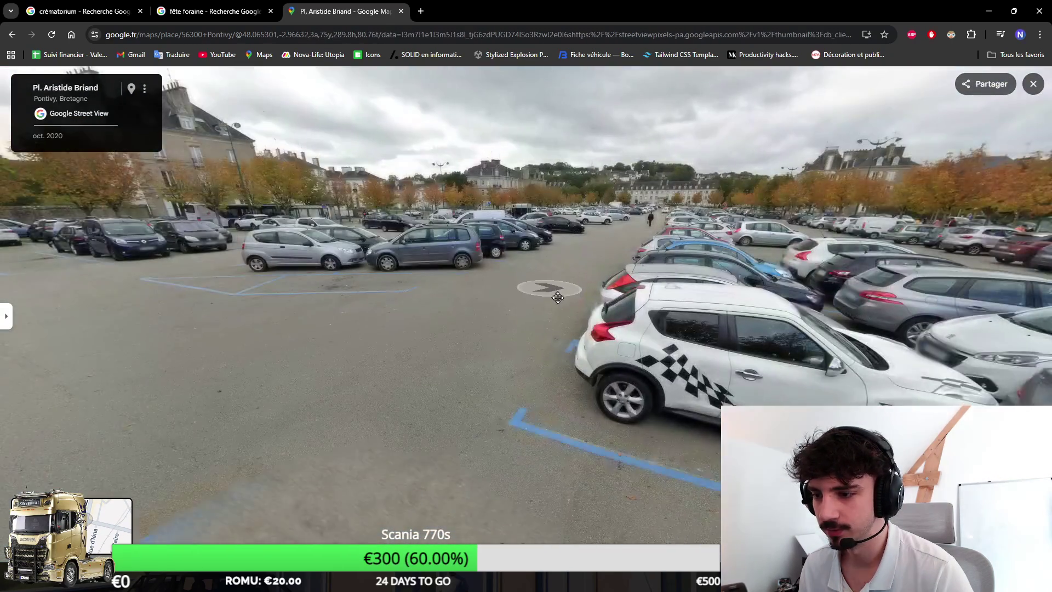
key(ctrl+t)
Step: Browse image results for 'pontivy fête foraine', then minimise the browser
text(pontivy)
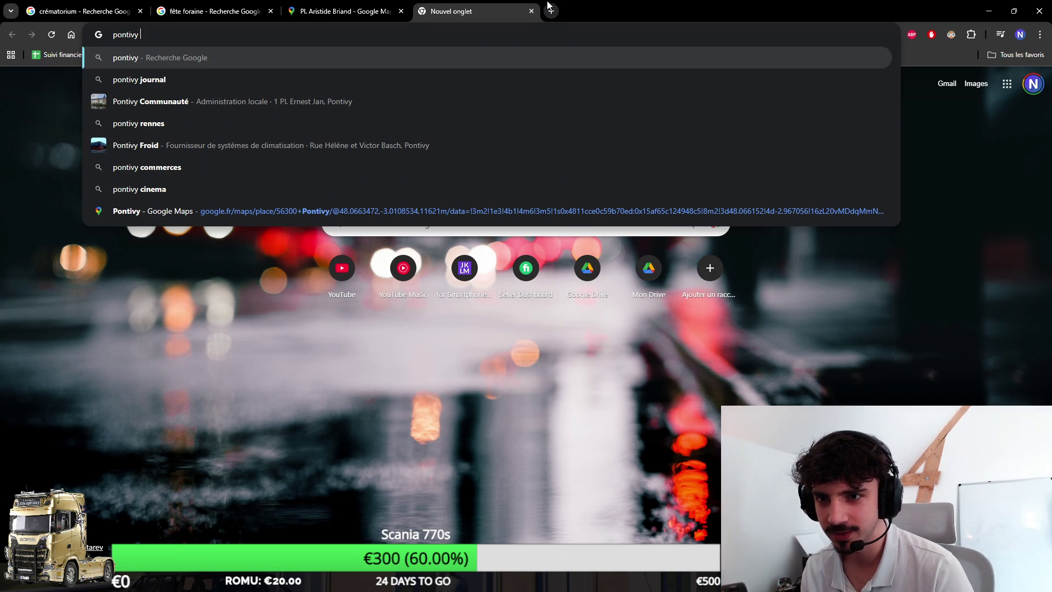
text(fête foraine)
key(Return)
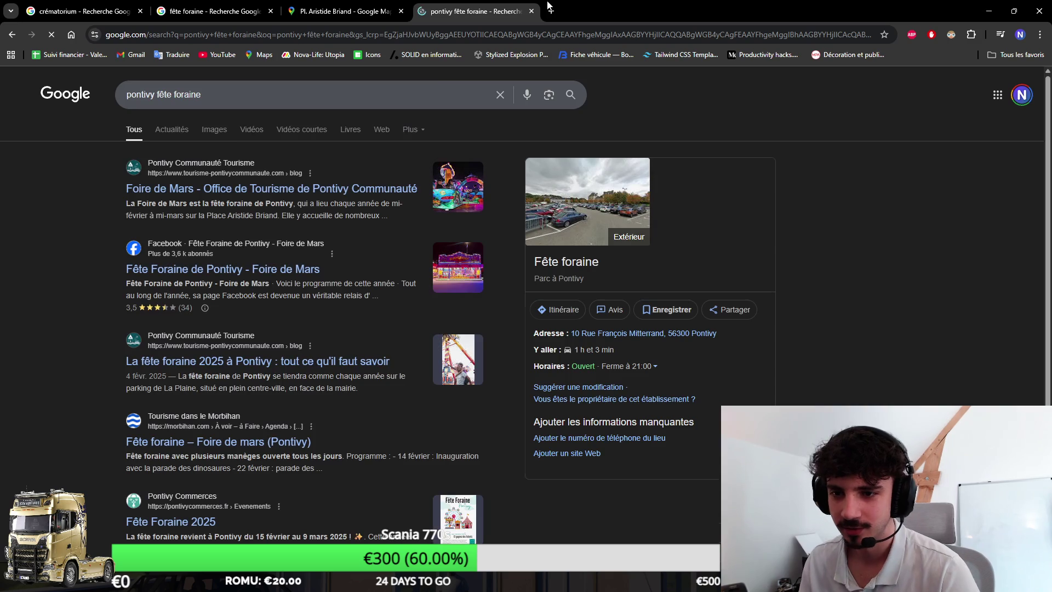
click(215, 130)
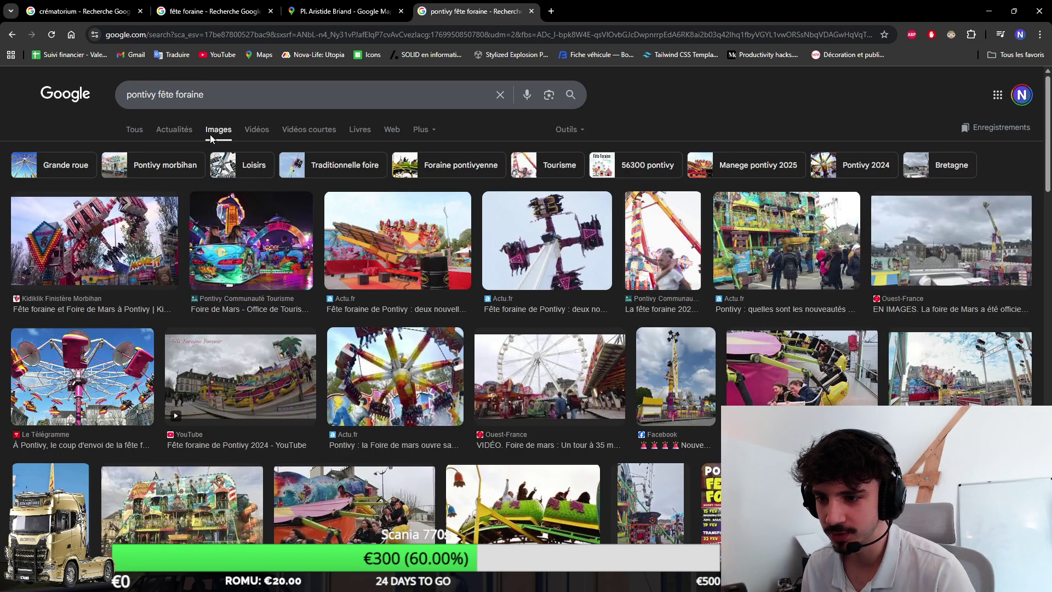
scroll(317, 210, down, 4)
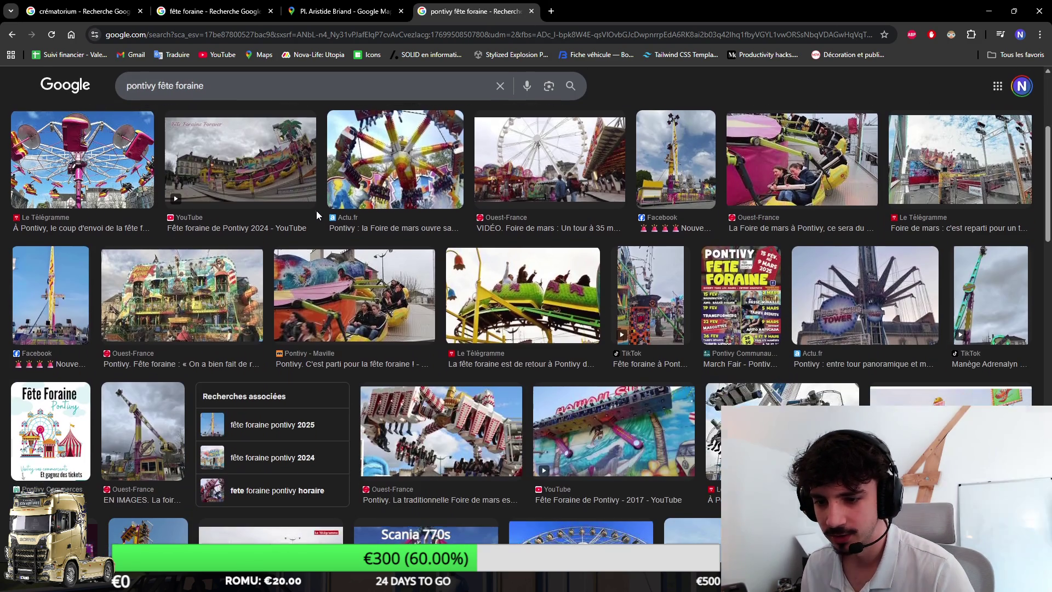
scroll(686, 120, down, 3)
scroll(686, 120, up, 3)
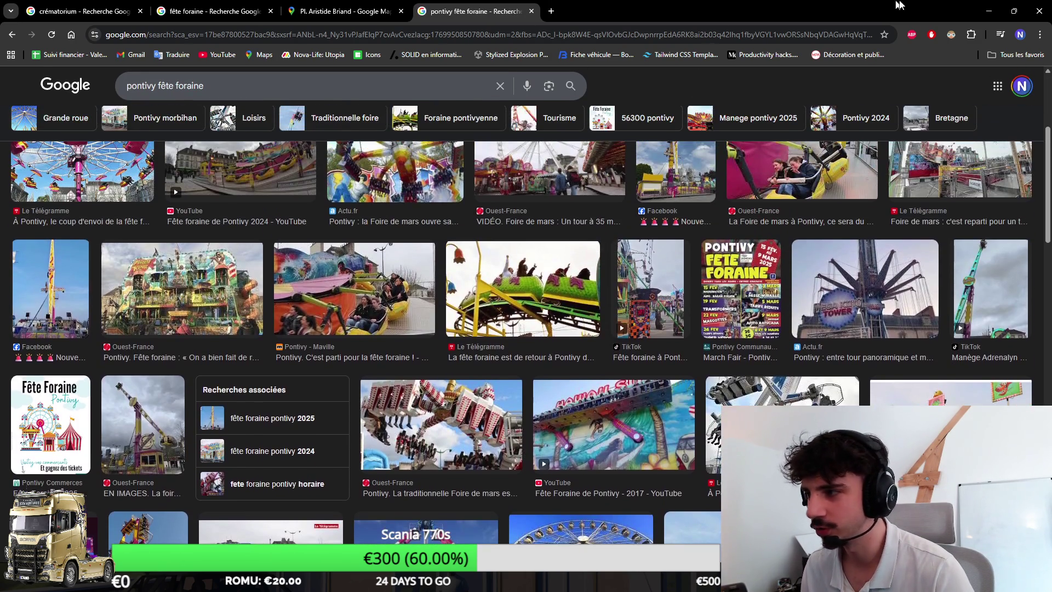
click(989, 7)
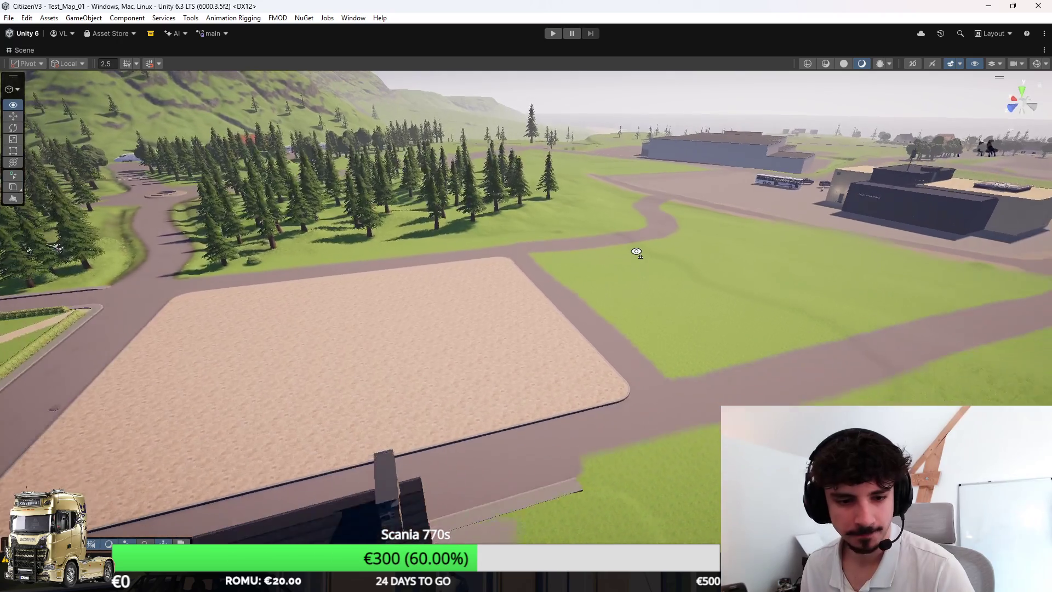
Step: Fly the camera past the sand lot and town hall square to the hospital area
mouse_move(637, 252)
mouse_down()
mouse_move(629, 244)
mouse_move(619, 258)
mouse_move(501, 278)
mouse_move(511, 275)
mouse_up()
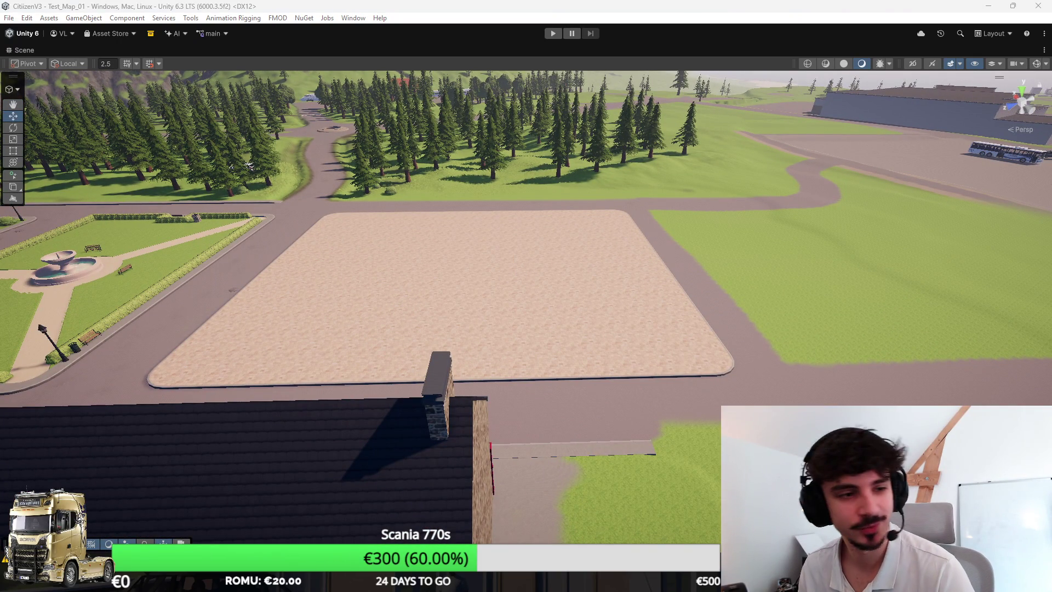
mouse_move(551, 295)
mouse_down()
mouse_move(667, 296)
mouse_move(630, 318)
mouse_move(827, 345)
mouse_move(832, 312)
mouse_move(479, 338)
mouse_move(709, 322)
mouse_move(578, 347)
mouse_up()
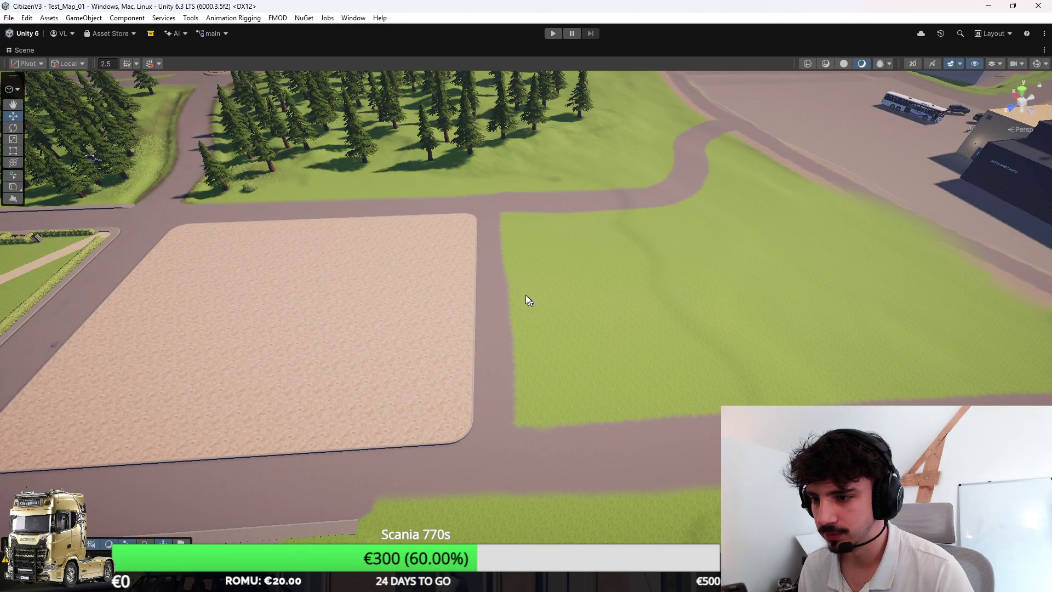
mouse_move(530, 266)
mouse_down()
mouse_move(384, 259)
mouse_move(564, 263)
mouse_move(592, 226)
mouse_move(782, 237)
mouse_move(650, 204)
mouse_up()
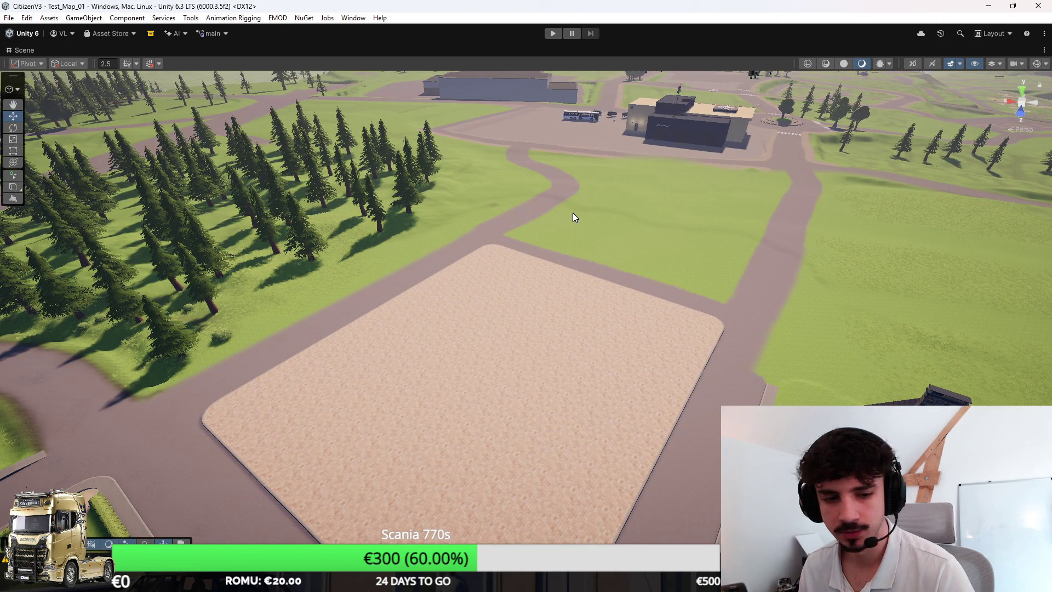
mouse_move(569, 235)
mouse_down()
mouse_move(515, 214)
mouse_move(477, 216)
mouse_move(228, 376)
mouse_move(303, 343)
mouse_move(356, 302)
mouse_up()
drag(505, 388, 490, 438)
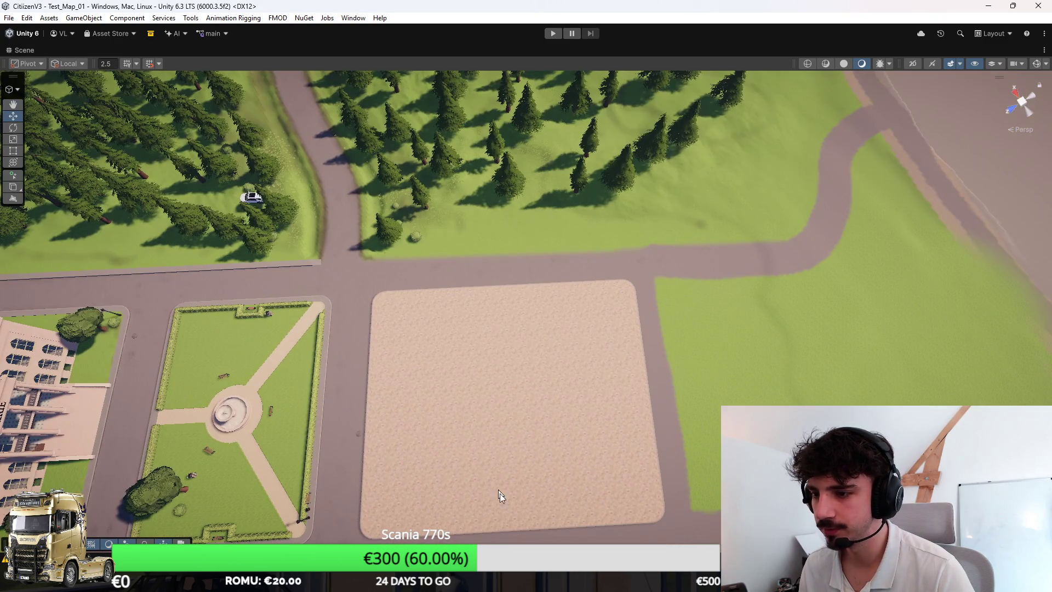
mouse_move(871, 347)
mouse_down()
mouse_move(984, 303)
mouse_move(946, 284)
mouse_move(439, 243)
mouse_move(351, 285)
mouse_move(277, 291)
mouse_move(602, 315)
mouse_up()
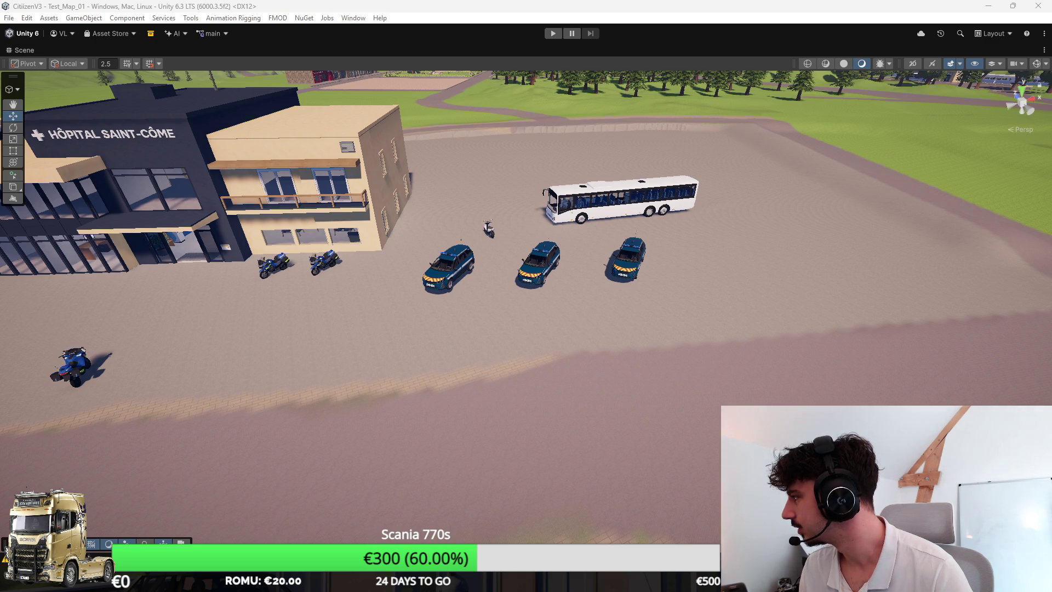
key(alt+Tab)
double_click(513, 149)
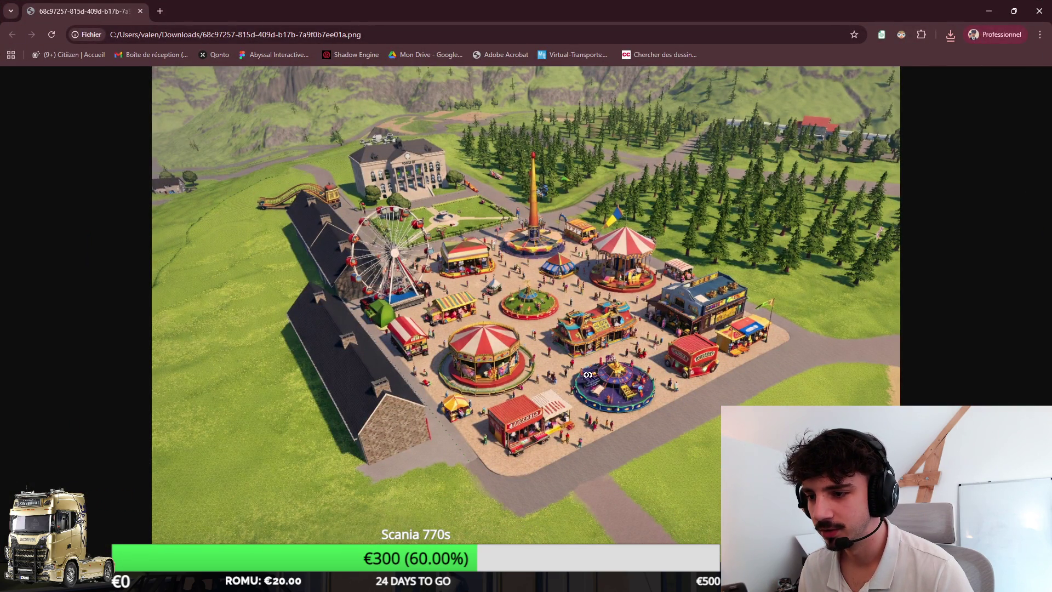
click(634, 411)
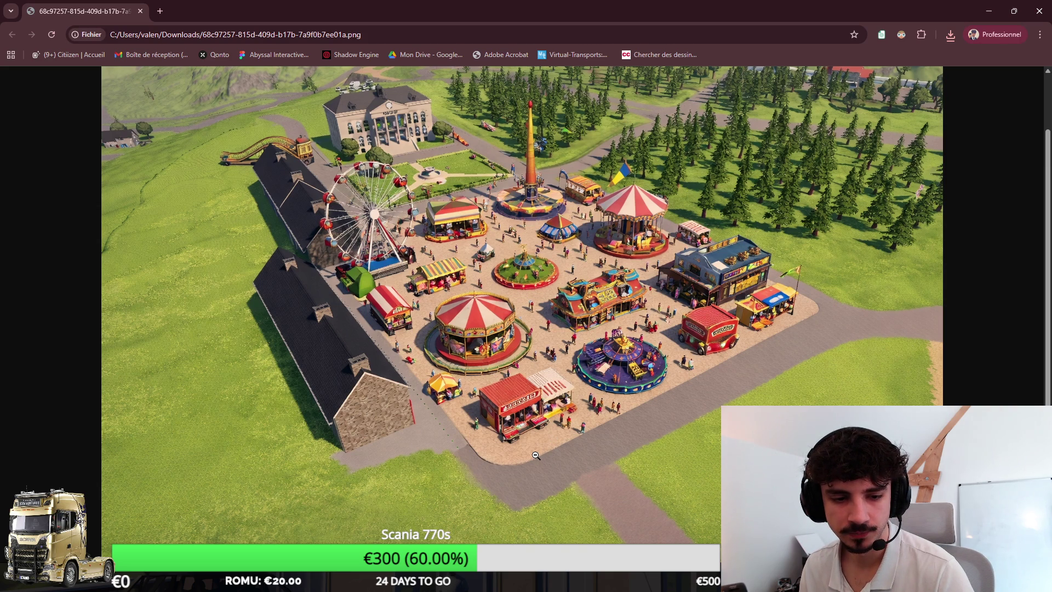
key(alt+Tab)
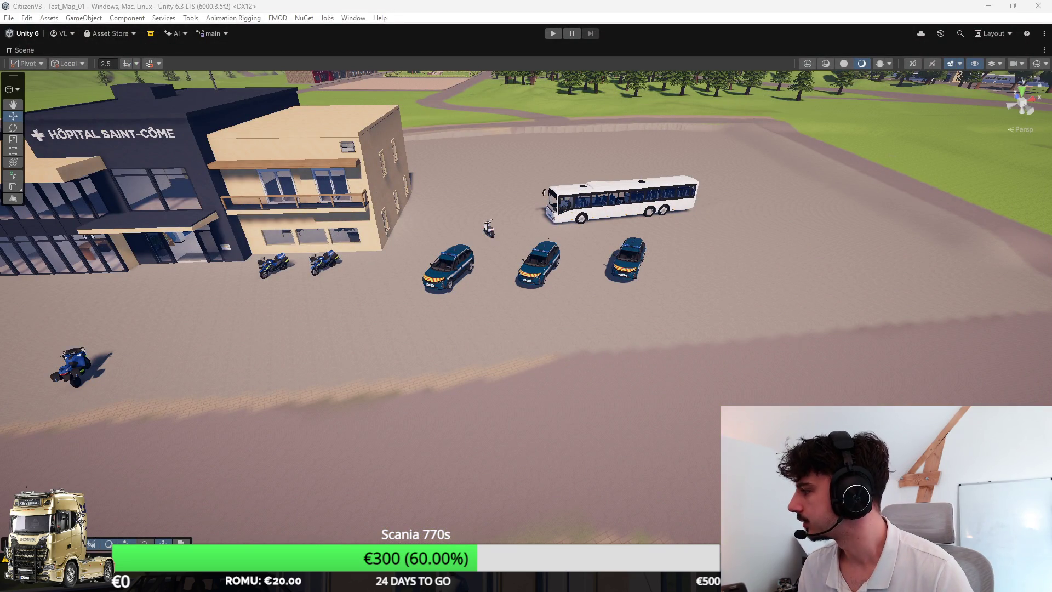
Step: Select the terrain and switch to Paint Texture with size 7.41 and opacity 1
mouse_move(735, 217)
mouse_down()
mouse_move(752, 226)
mouse_move(743, 219)
mouse_move(768, 202)
mouse_move(740, 215)
mouse_move(745, 241)
mouse_move(645, 308)
mouse_up()
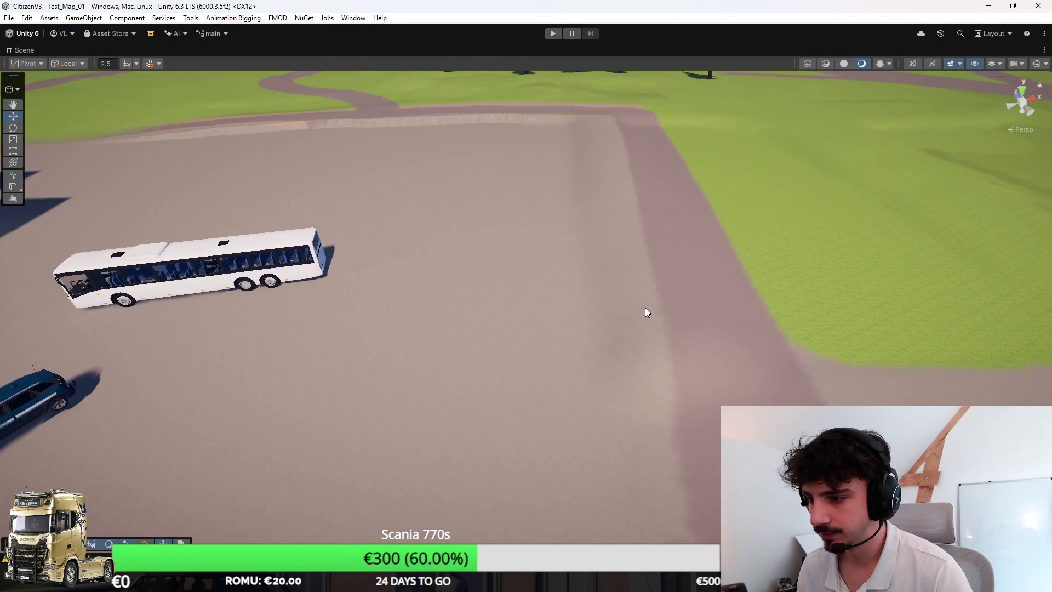
click(645, 308)
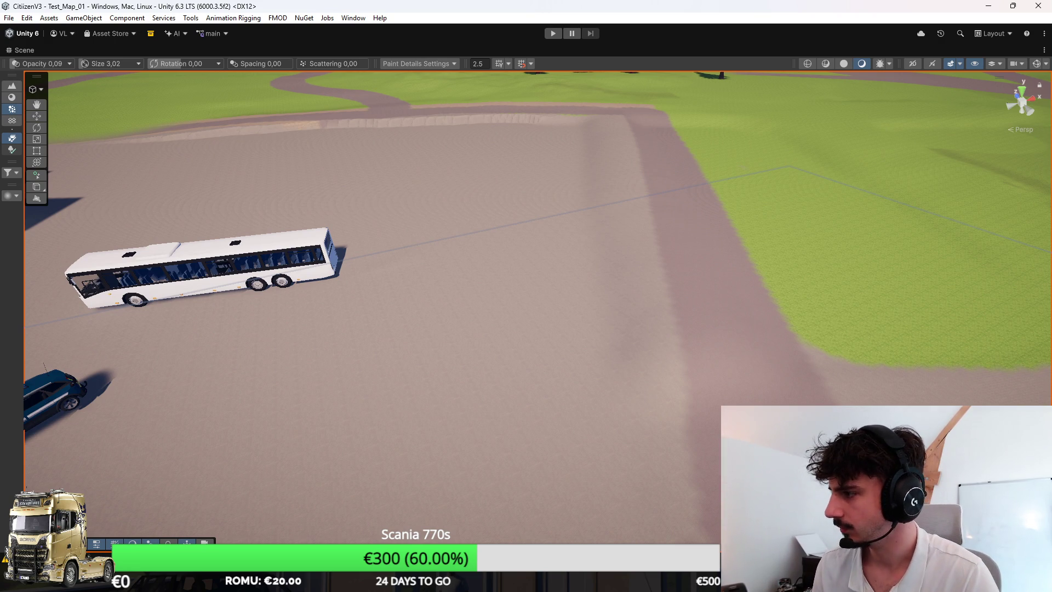
mouse_move(709, 231)
mouse_down()
mouse_move(630, 254)
mouse_move(622, 242)
mouse_move(696, 266)
mouse_move(706, 243)
mouse_up()
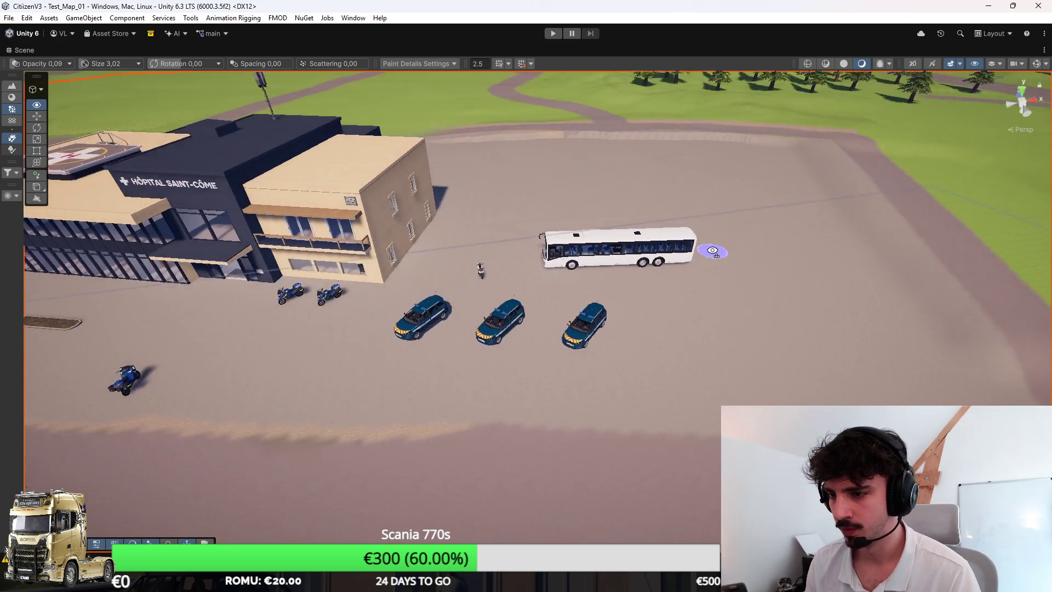
scroll(719, 261, up, 10)
scroll(727, 285, down, 10)
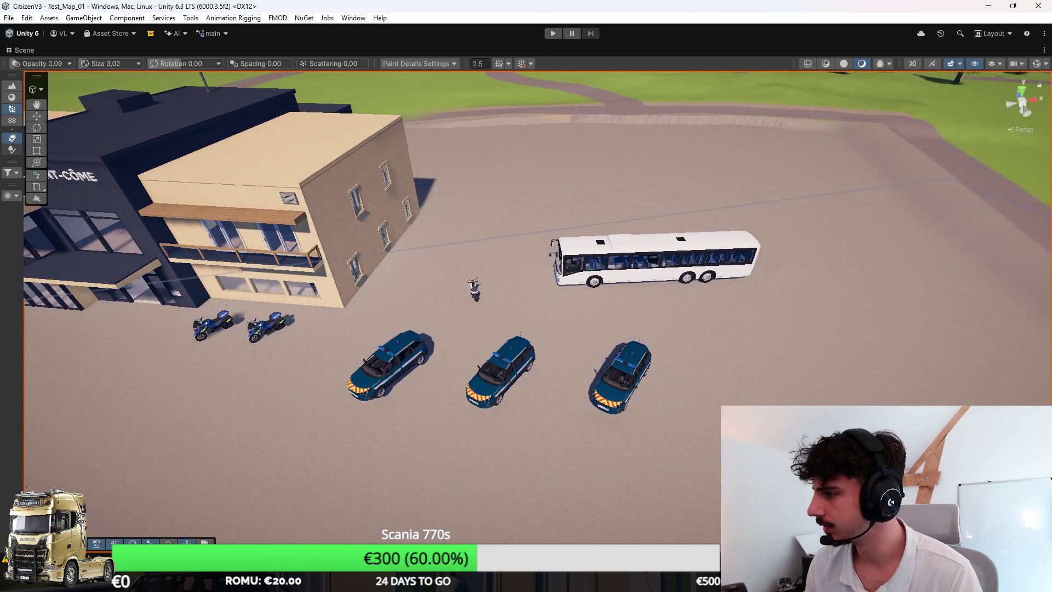
click(11, 97)
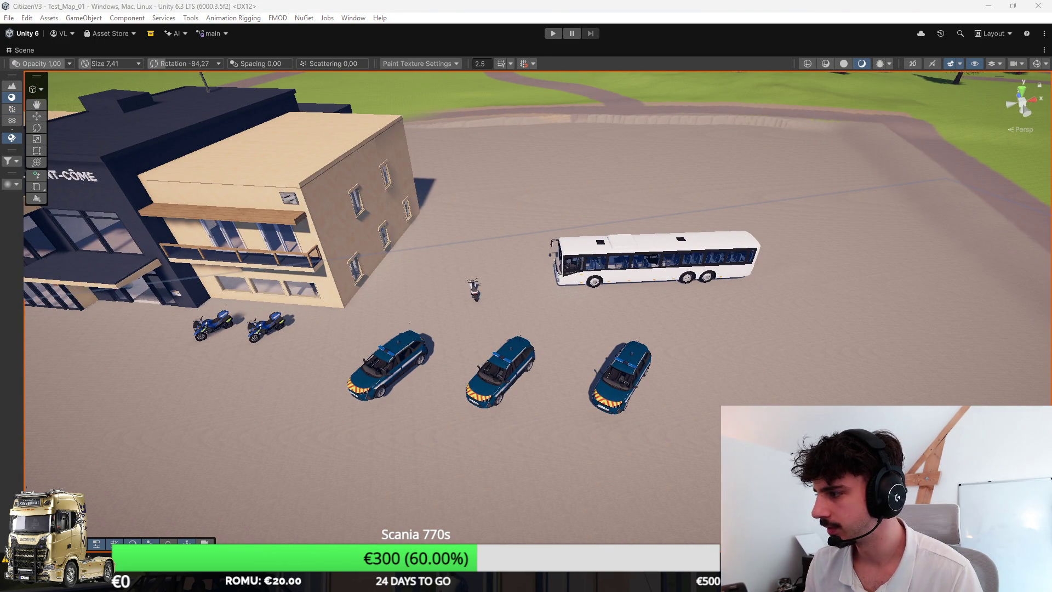
Step: Orbit and zoom out around the hospital, then fly toward the roads to its west
mouse_move(939, 364)
alt+mouse_down()
mouse_move(411, 329)
mouse_move(658, 326)
alt+mouse_up()
scroll(773, 308, down, 10)
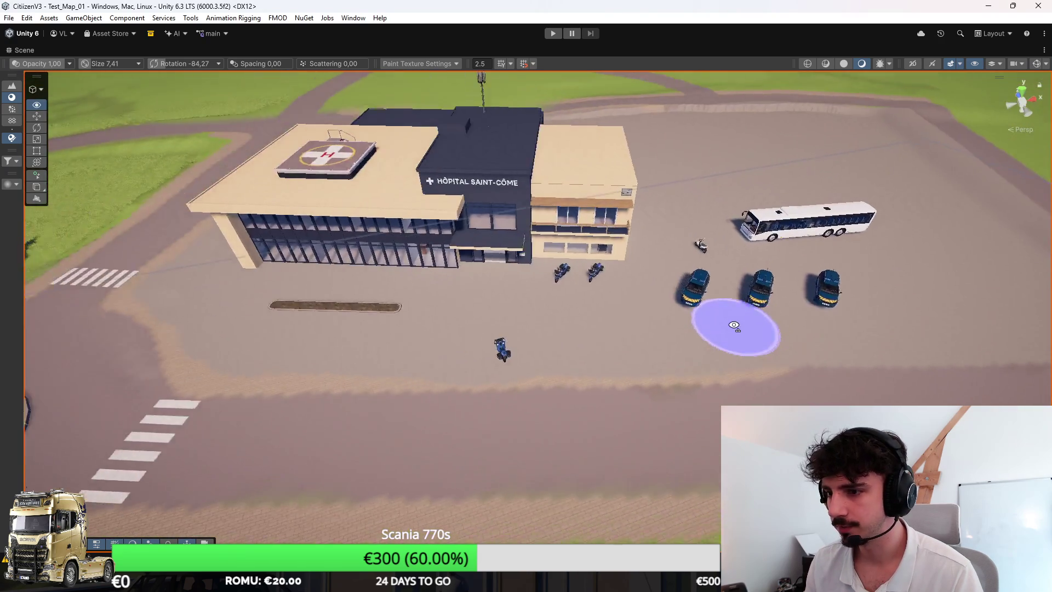
scroll(768, 317, down, 5)
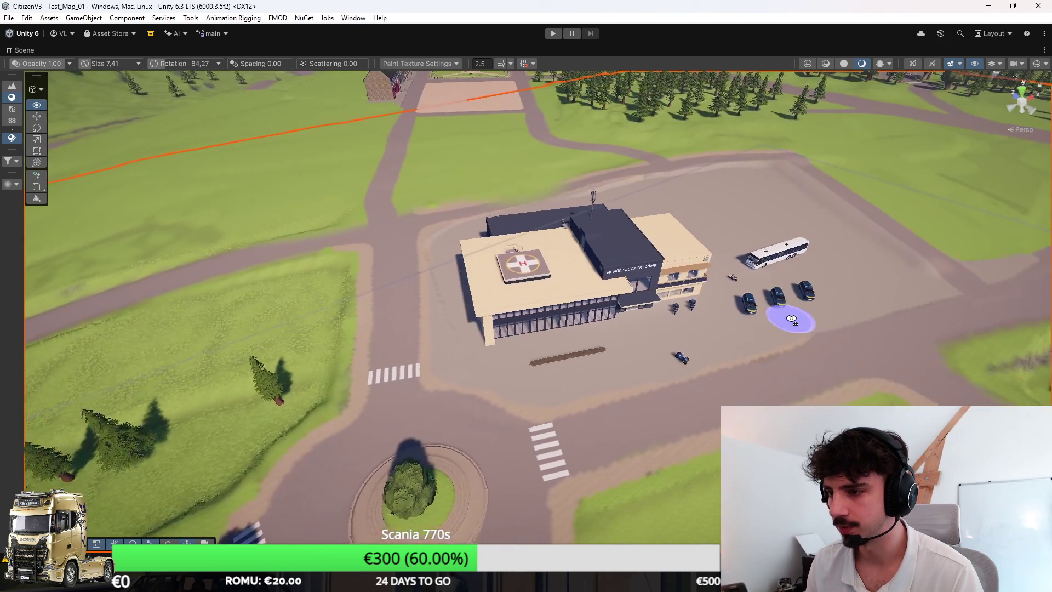
drag(804, 318, 917, 330)
scroll(898, 318, down, 5)
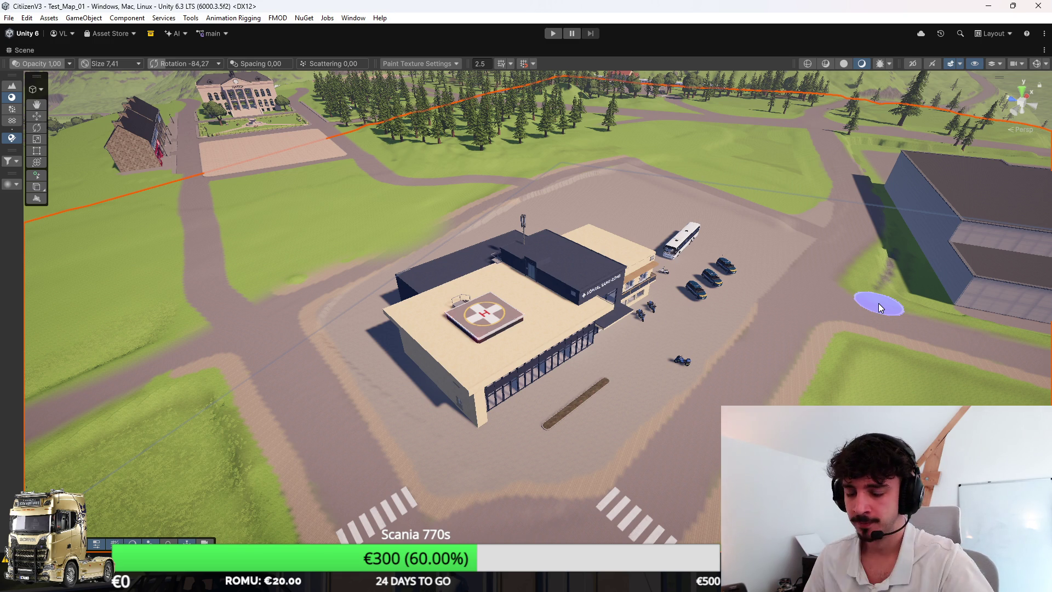
mouse_move(826, 306)
mouse_down()
mouse_move(681, 307)
mouse_move(883, 345)
mouse_move(871, 327)
mouse_move(988, 310)
mouse_move(42, 301)
mouse_move(935, 298)
mouse_move(877, 306)
mouse_move(892, 310)
mouse_up()
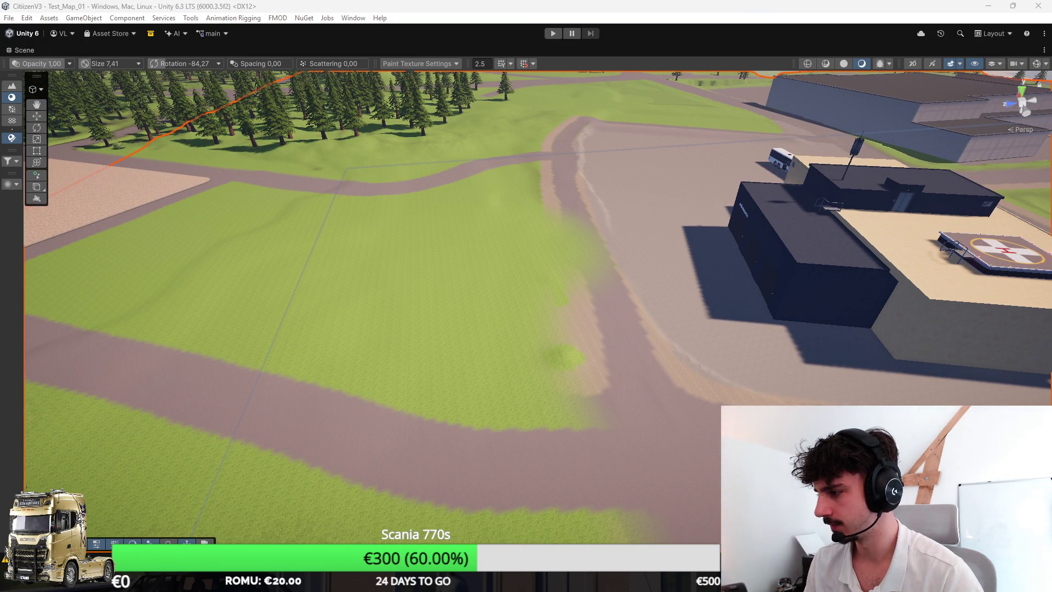
Step: Paint grass over the brown road patch and road texture along the left road's edge
mouse_move(594, 388)
mouse_down()
mouse_move(634, 368)
mouse_move(606, 301)
mouse_up()
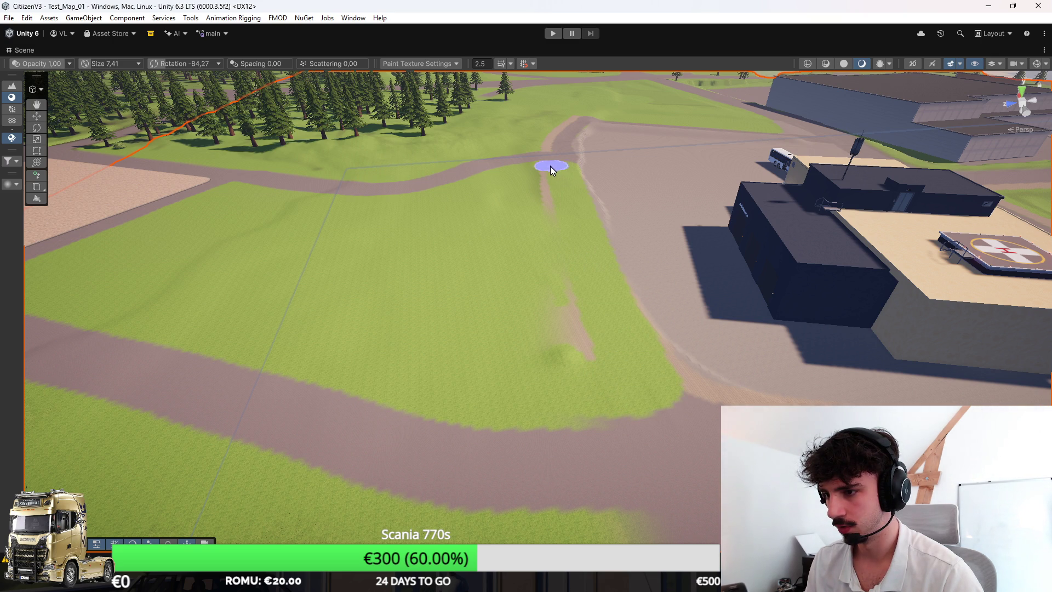
mouse_move(580, 387)
mouse_down()
mouse_move(681, 376)
mouse_move(483, 383)
mouse_move(556, 439)
mouse_move(718, 485)
mouse_up()
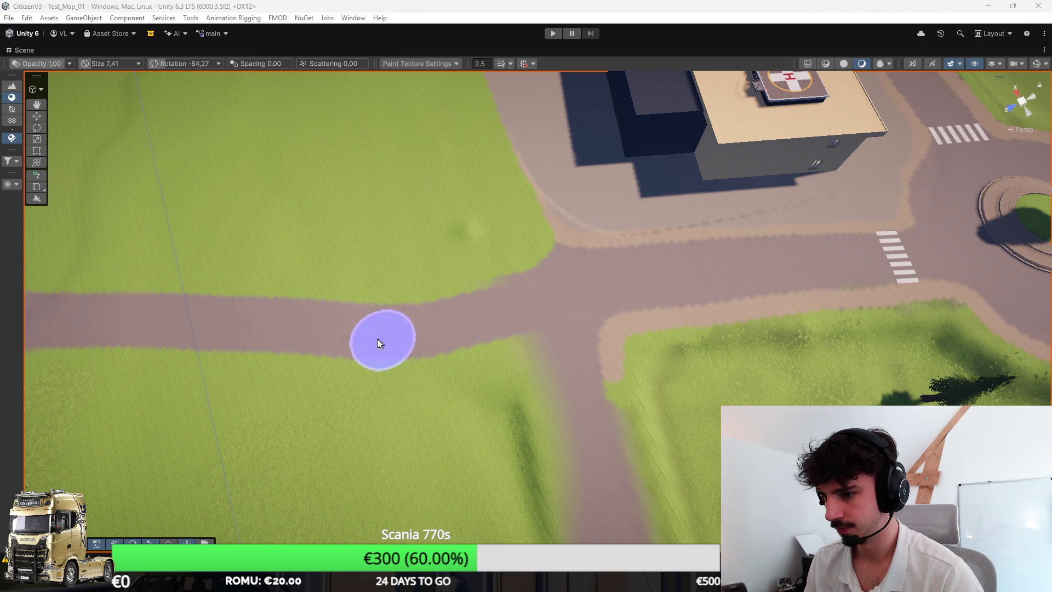
drag(385, 340, 545, 325)
mouse_move(787, 274)
mouse_down()
mouse_move(705, 291)
mouse_move(537, 244)
mouse_up()
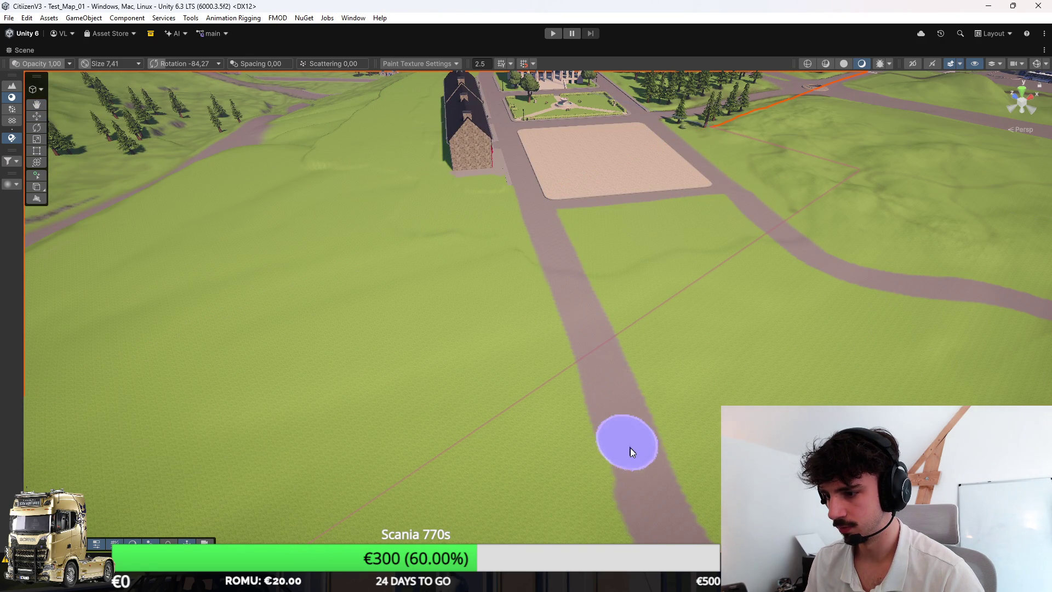
mouse_move(669, 418)
mouse_down()
mouse_move(746, 384)
mouse_move(639, 313)
mouse_move(497, 348)
mouse_move(205, 340)
mouse_move(805, 238)
mouse_move(740, 258)
mouse_move(815, 228)
mouse_move(850, 235)
mouse_move(893, 265)
mouse_move(940, 271)
mouse_move(599, 299)
mouse_move(564, 190)
mouse_up()
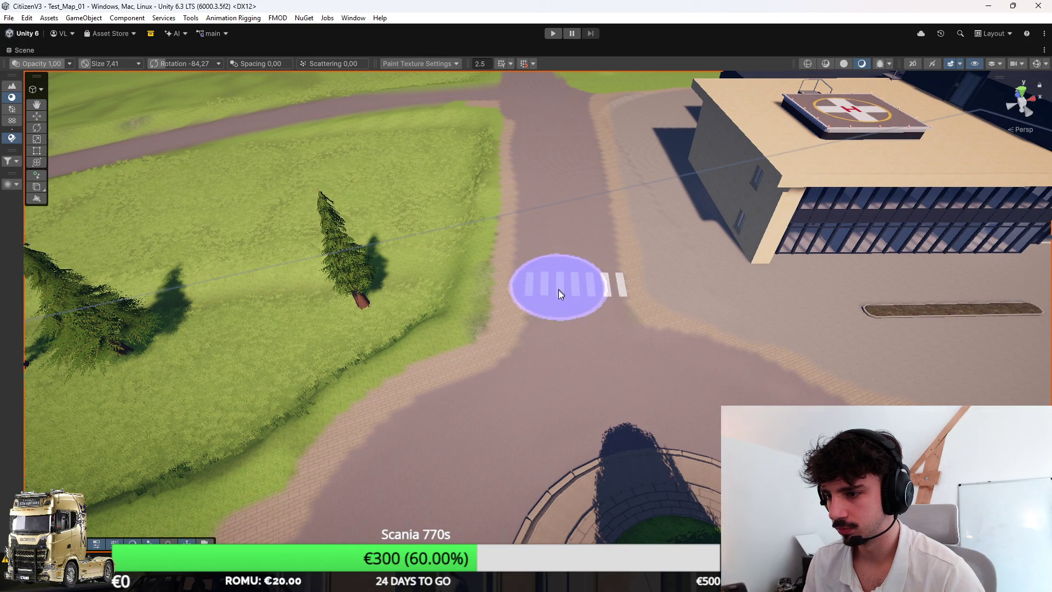
mouse_move(647, 363)
mouse_down()
mouse_move(730, 359)
mouse_move(634, 371)
mouse_move(635, 349)
mouse_move(561, 366)
mouse_move(560, 388)
mouse_move(505, 363)
mouse_up()
scroll(504, 362, up, 10)
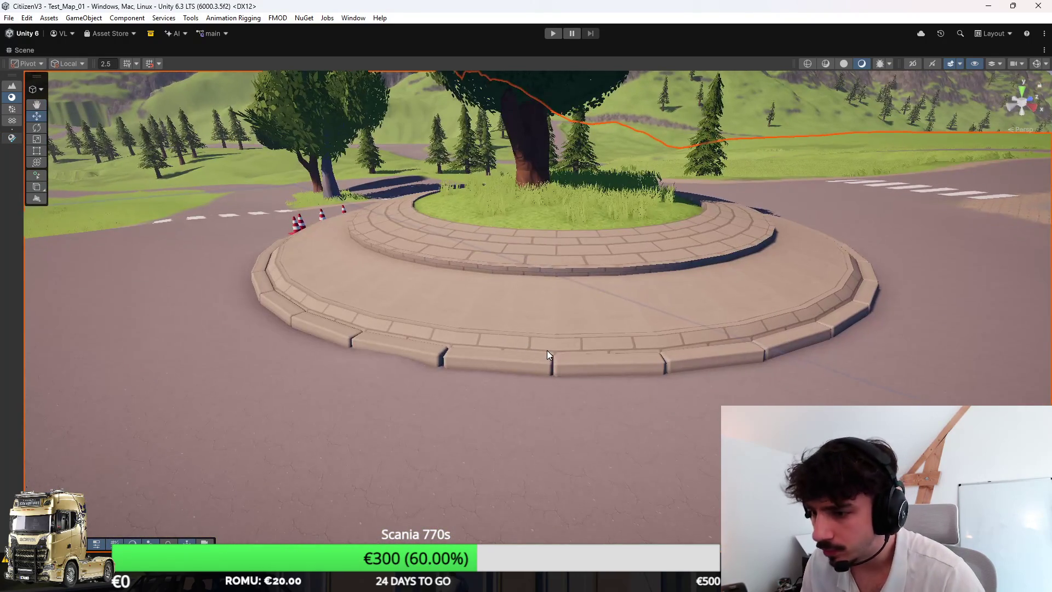
Step: Select curb pieces of the roundabout and orbit around it
click(547, 350)
click(541, 358)
scroll(676, 378, down, 5)
mouse_move(775, 171)
mouse_down()
mouse_move(527, 386)
mouse_move(557, 384)
mouse_move(563, 393)
mouse_move(484, 356)
mouse_move(376, 362)
mouse_move(548, 238)
mouse_move(975, 328)
mouse_move(829, 390)
mouse_move(627, 349)
mouse_move(571, 349)
mouse_move(522, 190)
mouse_move(607, 261)
mouse_move(558, 276)
mouse_move(482, 263)
mouse_up()
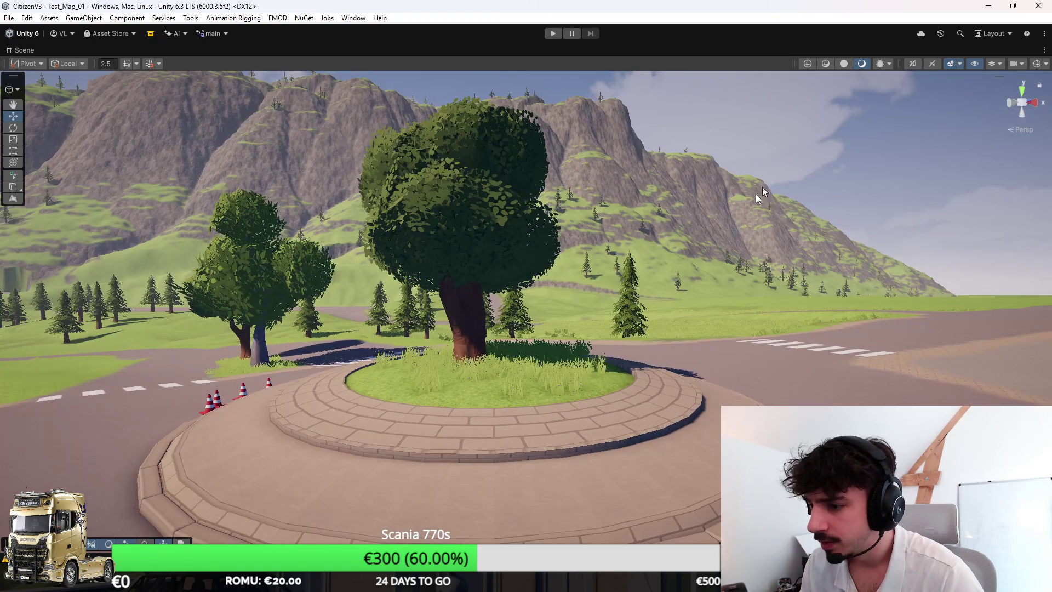
scroll(526, 386, down, 5)
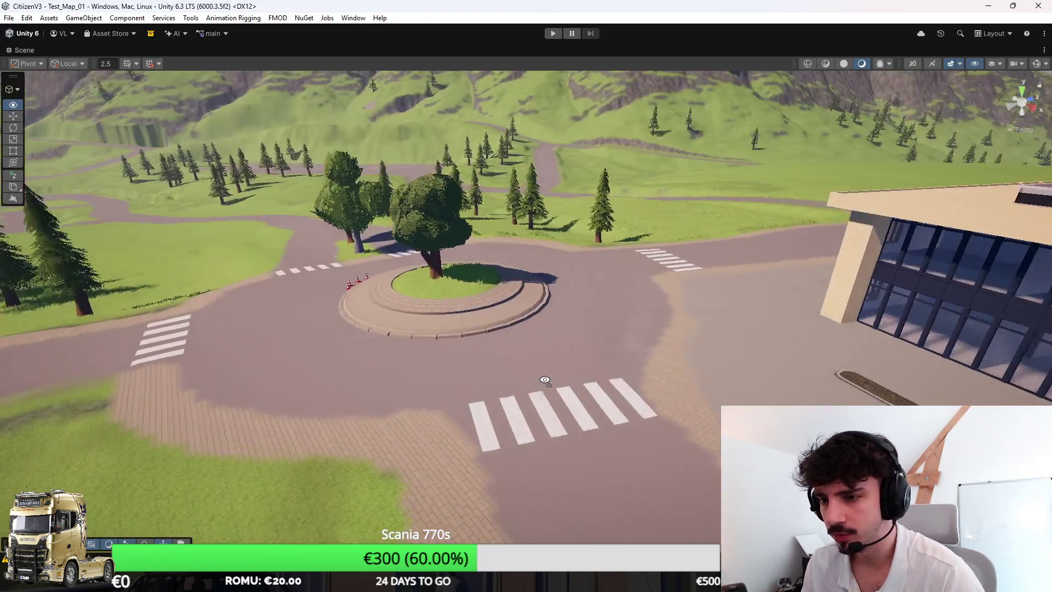
scroll(536, 380, up, 10)
Step: Move the long bench from in front of the hospital to the lot's right side
click(521, 190)
mouse_move(417, 296)
mouse_down()
mouse_move(901, 240)
mouse_move(904, 193)
mouse_up()
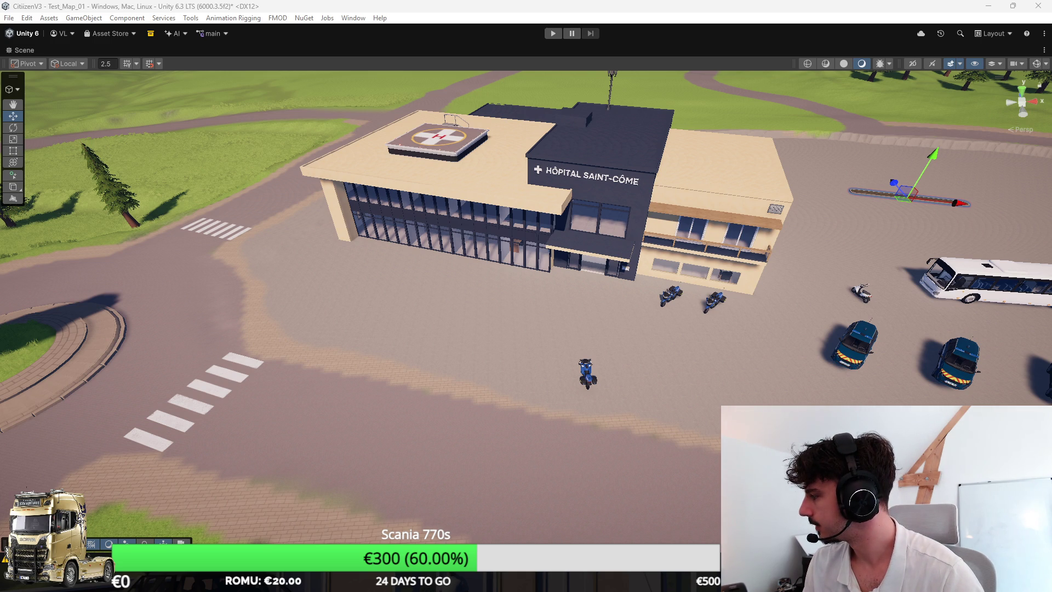
right_click(623, 214)
mouse_move(623, 214)
mouse_down()
mouse_move(606, 202)
mouse_move(680, 203)
mouse_up()
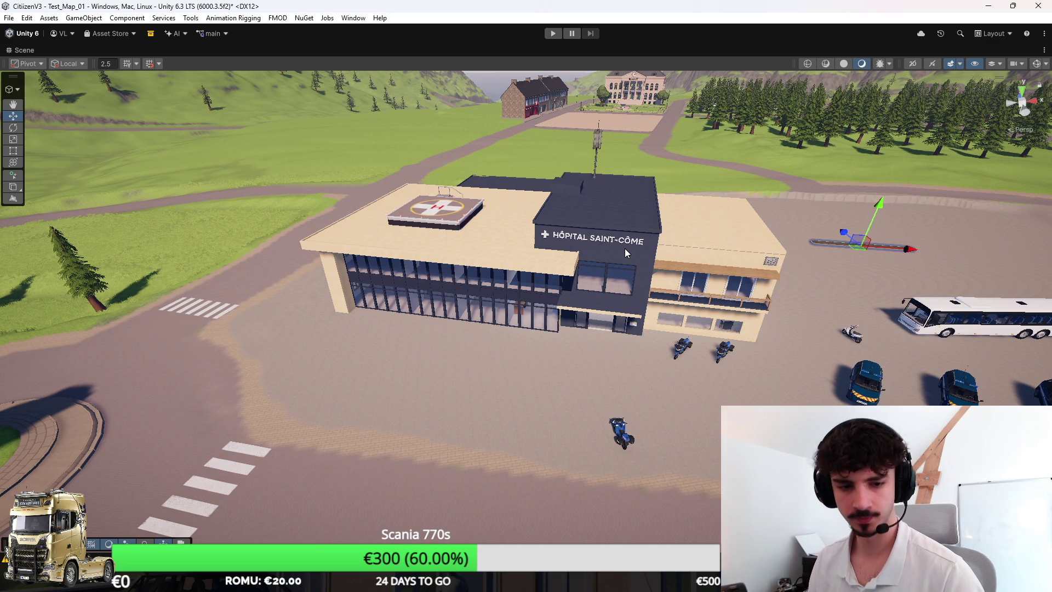
mouse_move(625, 248)
mouse_down()
mouse_move(747, 259)
mouse_move(608, 284)
mouse_move(547, 248)
mouse_up()
mouse_move(632, 257)
mouse_down()
mouse_move(815, 254)
mouse_move(794, 264)
mouse_move(912, 281)
mouse_move(912, 353)
mouse_move(580, 286)
mouse_up()
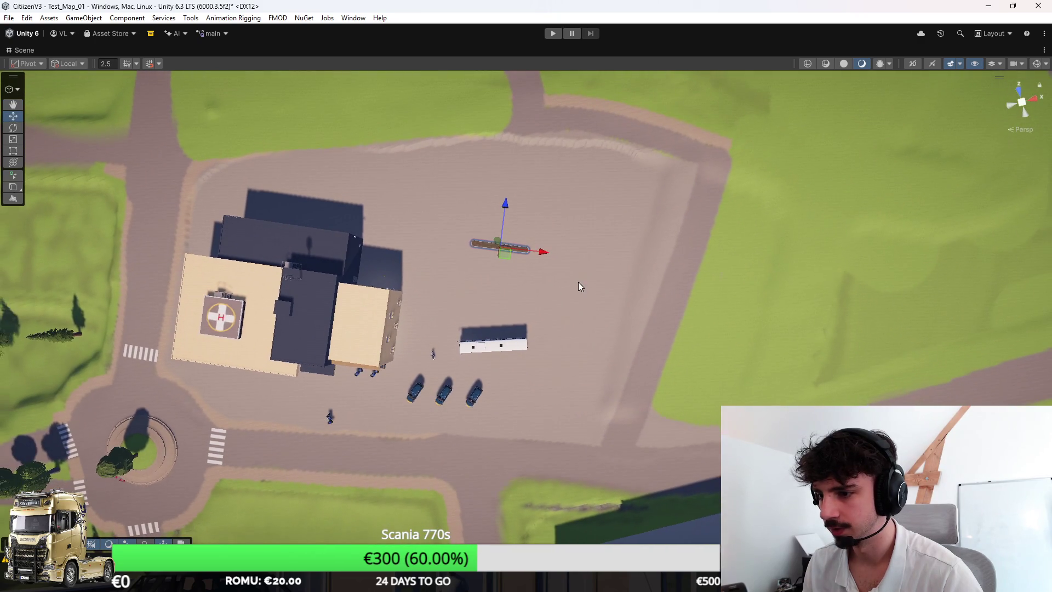
Step: Paint darker road down the lot's right edge and grass on its upper-right corner
click(580, 286)
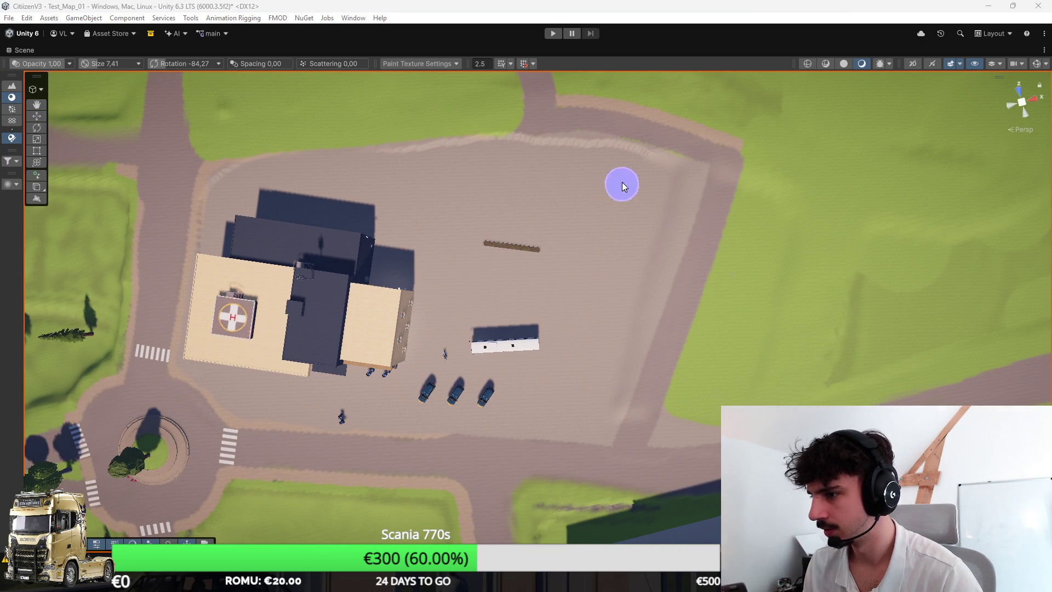
drag(650, 137, 627, 419)
mouse_move(729, 153)
mouse_down()
mouse_move(689, 136)
mouse_move(692, 176)
mouse_move(732, 150)
mouse_move(689, 301)
mouse_move(685, 270)
mouse_up()
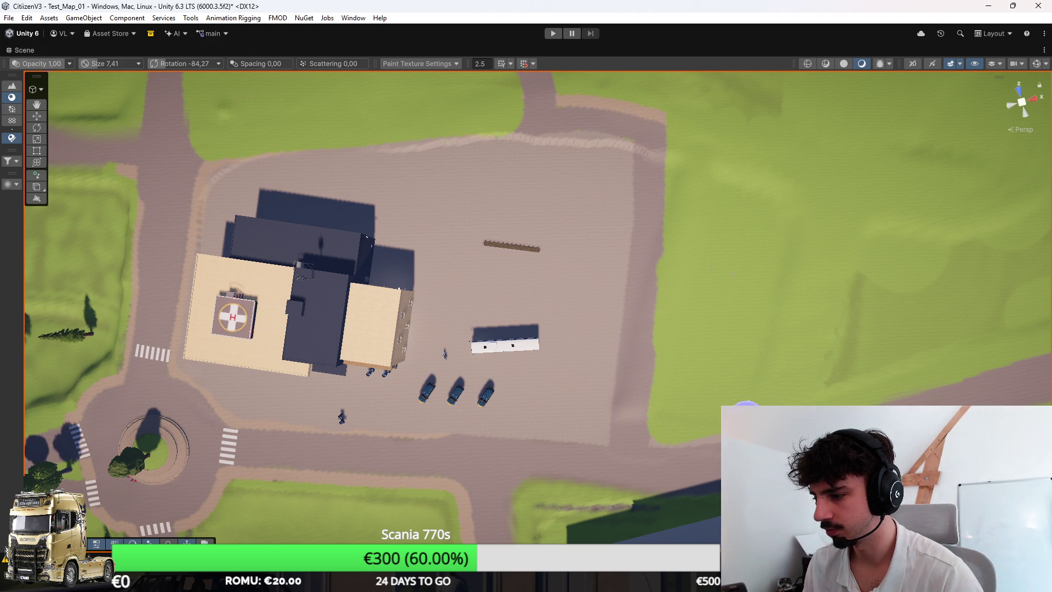
drag(763, 277, 745, 288)
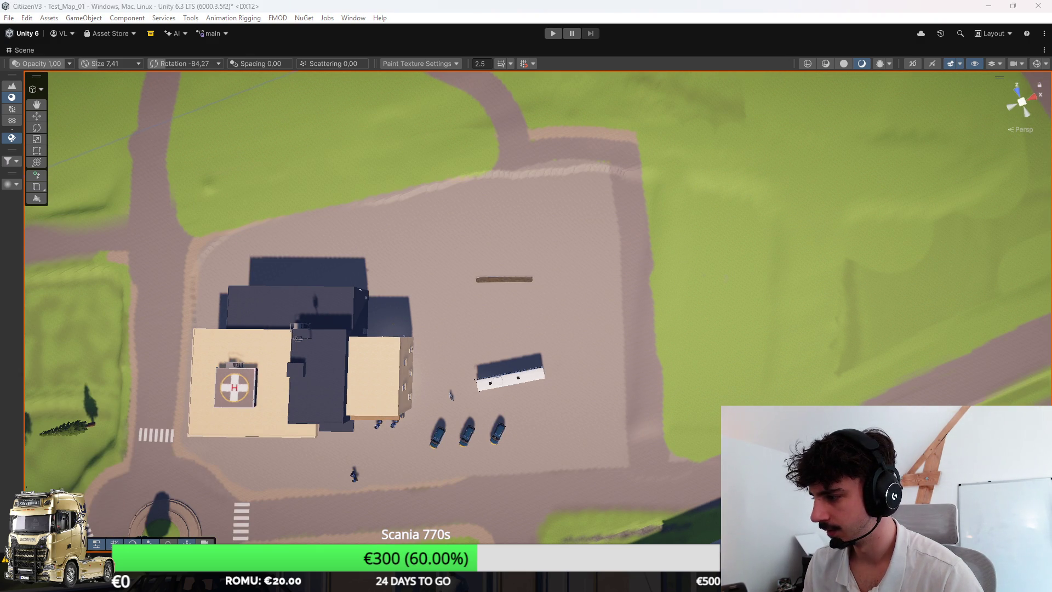
drag(613, 153, 657, 446)
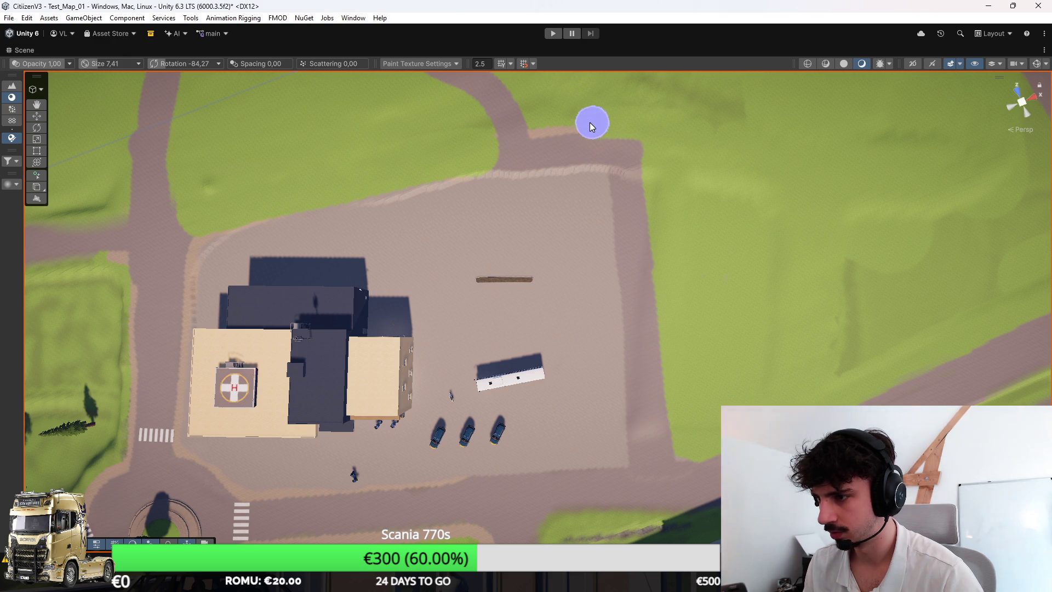
Step: Cover the rest of the lot, including its left side, with darker road texture
click(501, 205)
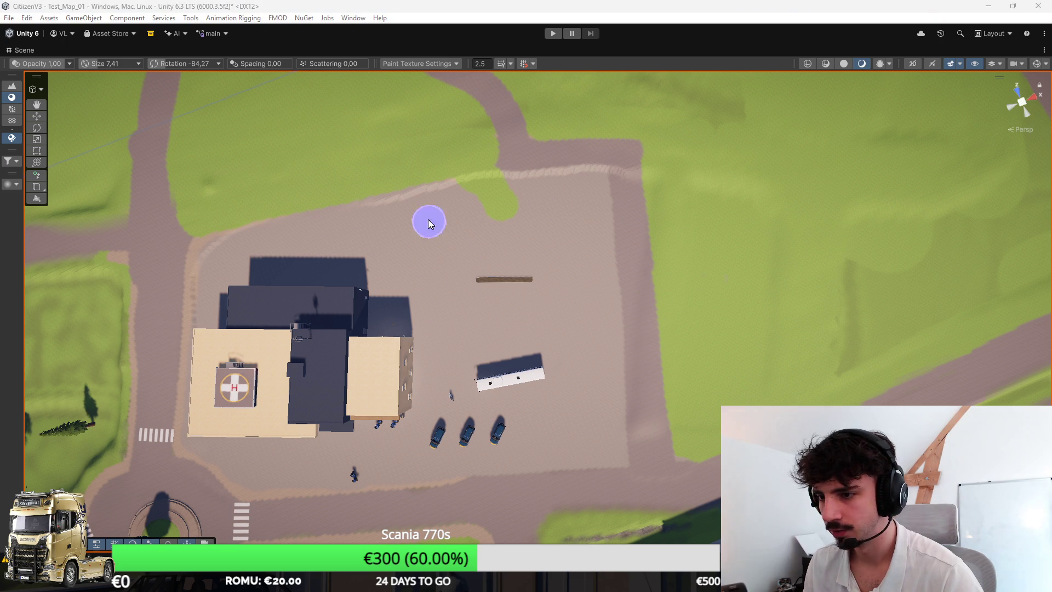
mouse_move(582, 263)
mouse_down()
mouse_move(587, 439)
mouse_move(420, 436)
mouse_move(430, 239)
mouse_move(543, 225)
mouse_up()
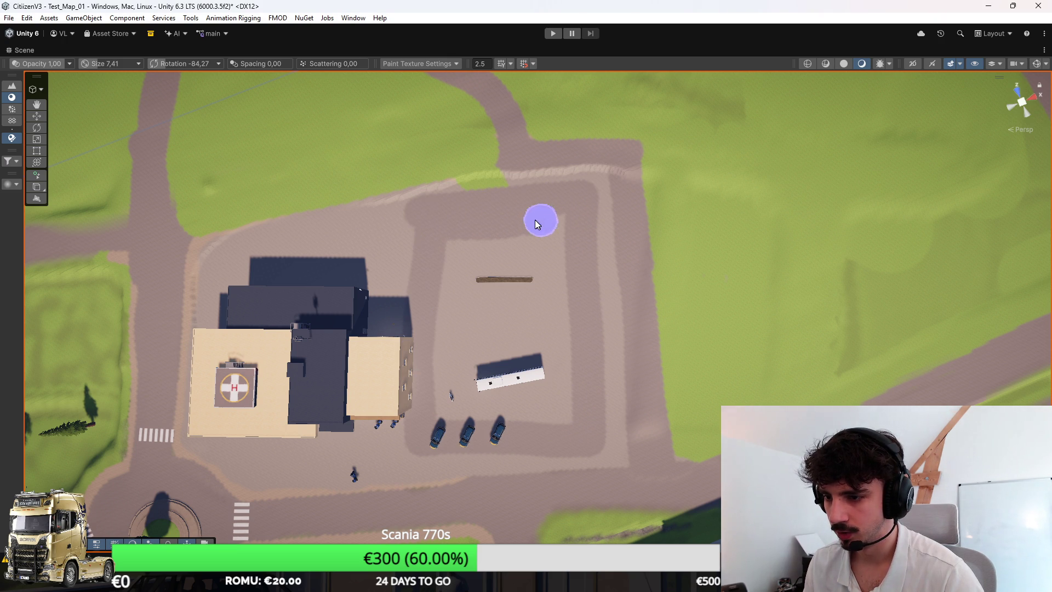
mouse_move(395, 304)
mouse_down()
mouse_move(277, 255)
mouse_move(451, 288)
mouse_move(447, 407)
mouse_up()
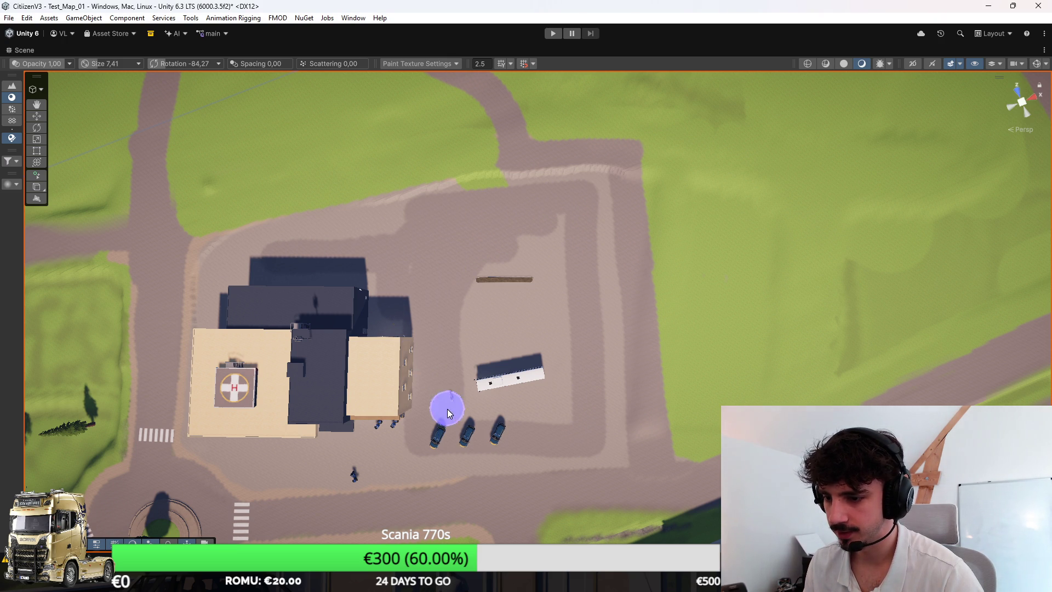
mouse_move(574, 374)
mouse_down()
mouse_move(554, 221)
mouse_move(462, 362)
mouse_move(530, 283)
mouse_move(505, 329)
mouse_move(533, 321)
mouse_move(564, 218)
mouse_up()
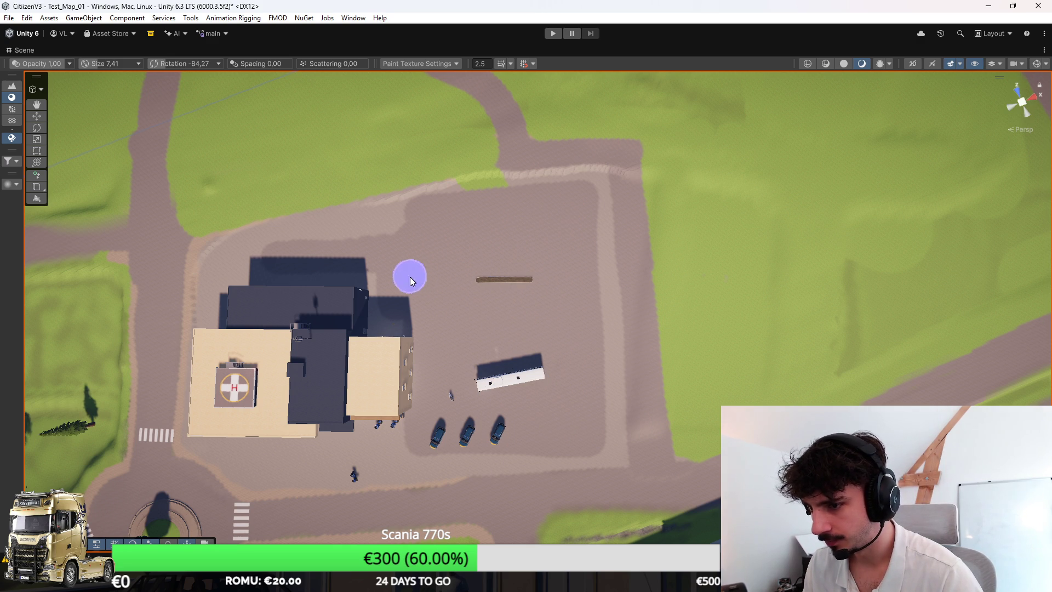
mouse_move(617, 283)
mouse_down()
mouse_move(482, 246)
mouse_move(435, 199)
mouse_move(444, 159)
mouse_move(675, 310)
mouse_move(695, 228)
mouse_move(618, 206)
mouse_move(509, 220)
mouse_move(575, 228)
mouse_move(598, 295)
mouse_move(558, 254)
mouse_up()
click(582, 296)
Step: Select the ACCÈS AMBULANCES sign text and hide it with H
click(479, 262)
click(479, 262)
click(557, 274)
key(h)
Step: Orbit around the garage wall and select the whole hospital building
mouse_move(651, 296)
mouse_down()
mouse_move(674, 294)
mouse_move(404, 275)
mouse_move(351, 261)
mouse_up()
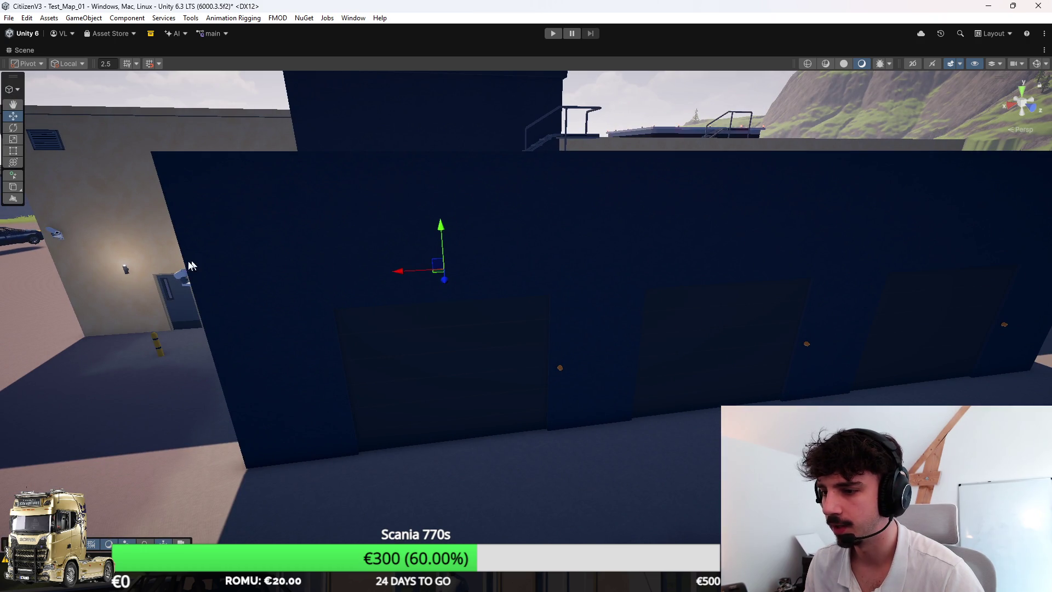
mouse_move(452, 330)
mouse_down()
mouse_move(670, 347)
mouse_move(757, 338)
mouse_move(693, 328)
mouse_move(798, 321)
mouse_move(784, 321)
mouse_move(777, 296)
mouse_move(475, 187)
mouse_up()
mouse_move(734, 205)
mouse_down()
mouse_move(317, 195)
mouse_move(141, 223)
mouse_move(167, 208)
mouse_move(517, 288)
mouse_move(590, 216)
mouse_move(461, 217)
mouse_up()
mouse_move(796, 170)
mouse_down()
mouse_move(895, 261)
mouse_move(759, 268)
mouse_move(806, 253)
mouse_move(756, 248)
mouse_move(761, 232)
mouse_move(681, 134)
mouse_move(549, 117)
mouse_move(526, 129)
mouse_move(769, 235)
mouse_move(761, 312)
mouse_move(479, 350)
mouse_move(540, 277)
mouse_move(656, 315)
mouse_move(775, 313)
mouse_move(731, 342)
mouse_move(698, 327)
mouse_move(654, 341)
mouse_move(577, 192)
mouse_up()
click(576, 192)
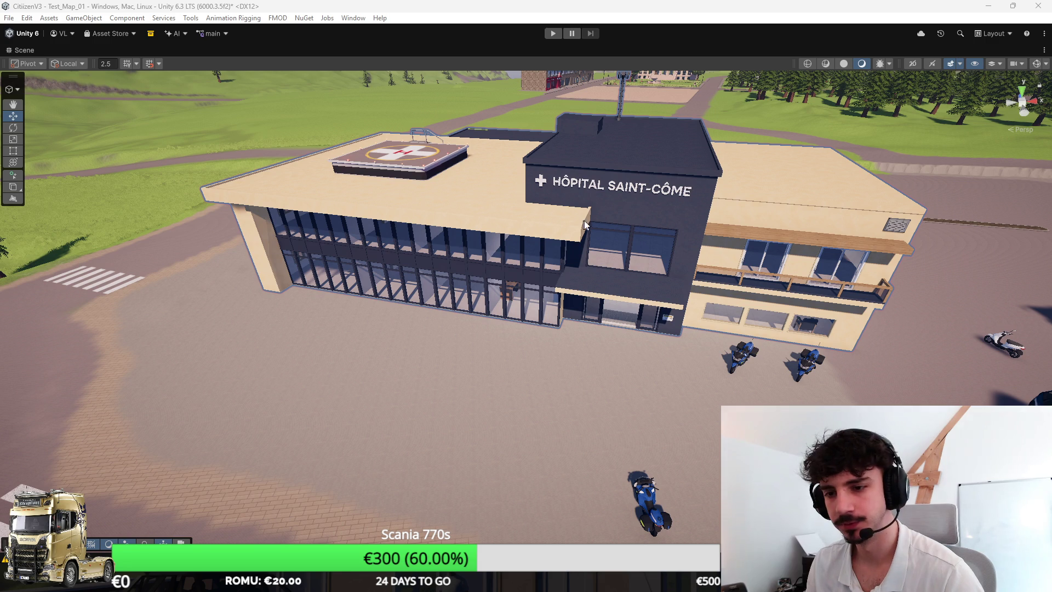
Step: Frame the hospital entrance with its forecourt, parked vehicles and sign in view
drag(647, 266, 694, 259)
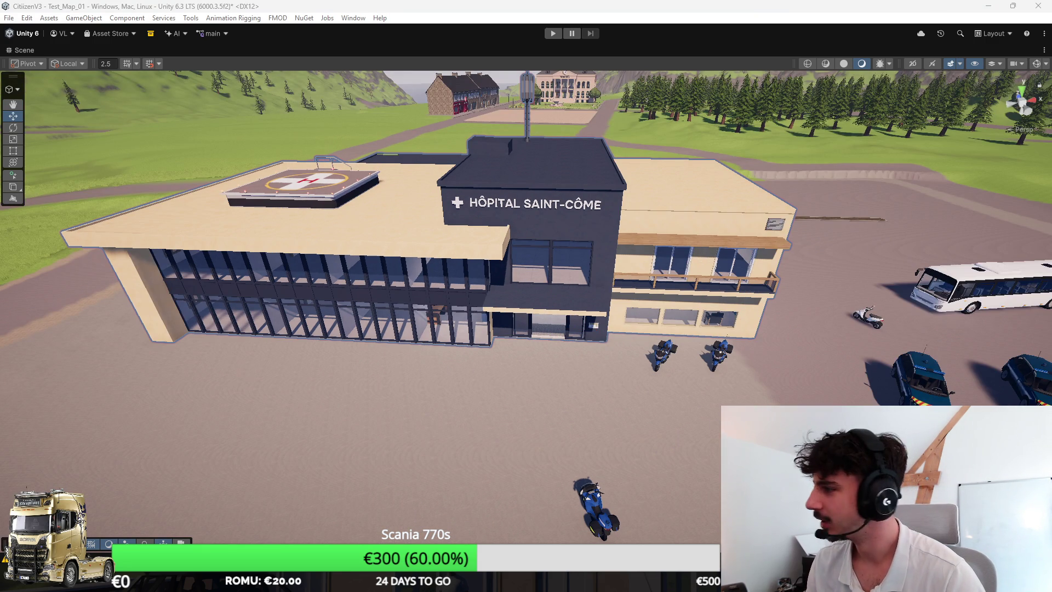
mouse_move(778, 292)
mouse_down()
mouse_move(782, 251)
mouse_move(785, 339)
mouse_up()
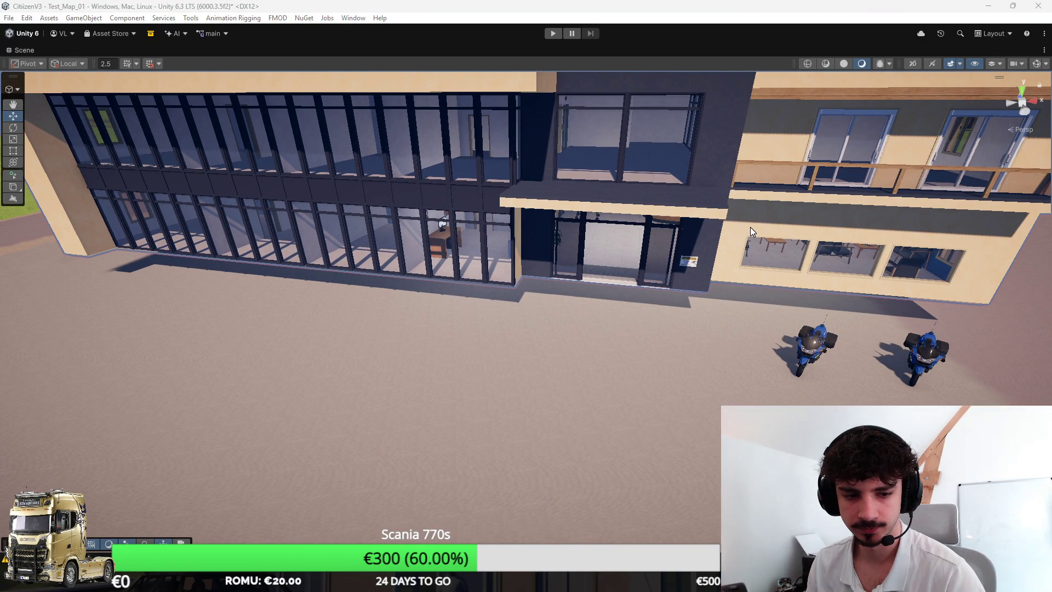
mouse_move(769, 208)
mouse_down()
mouse_move(872, 212)
mouse_move(798, 256)
mouse_up()
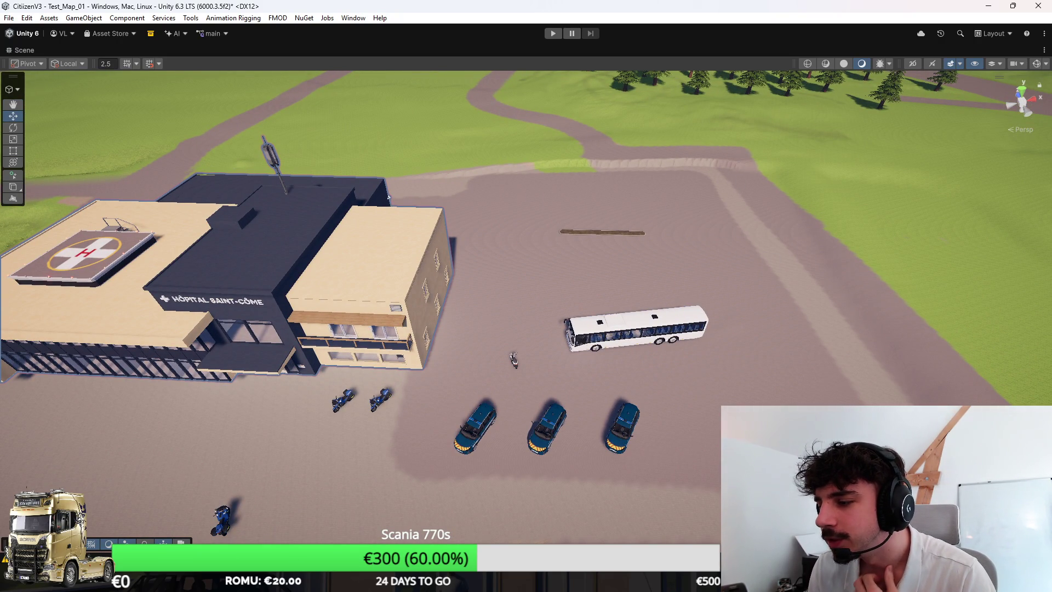
mouse_move(833, 324)
mouse_down()
mouse_move(673, 322)
mouse_move(679, 295)
mouse_move(63, 274)
mouse_move(145, 278)
mouse_move(441, 172)
mouse_move(426, 248)
mouse_move(322, 241)
mouse_move(438, 252)
mouse_move(547, 281)
mouse_move(512, 244)
mouse_move(519, 249)
mouse_up()
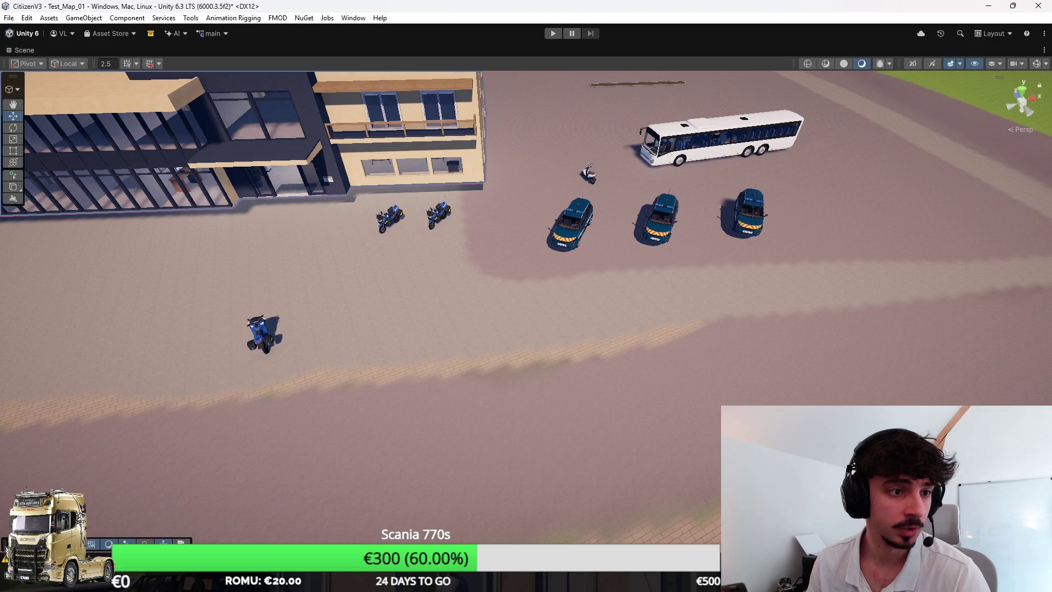
drag(593, 257, 542, 246)
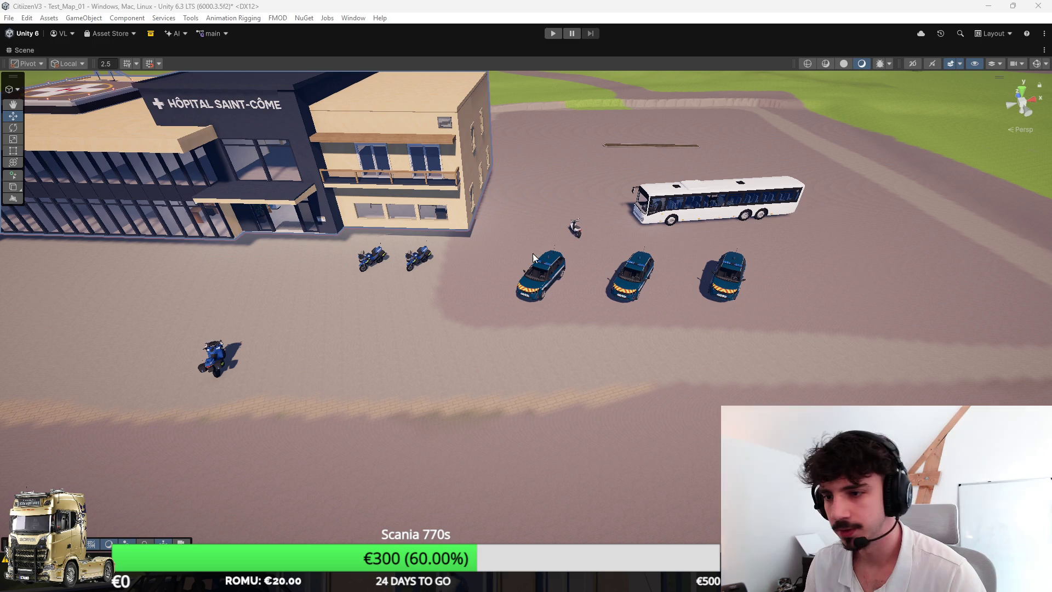
key(f)
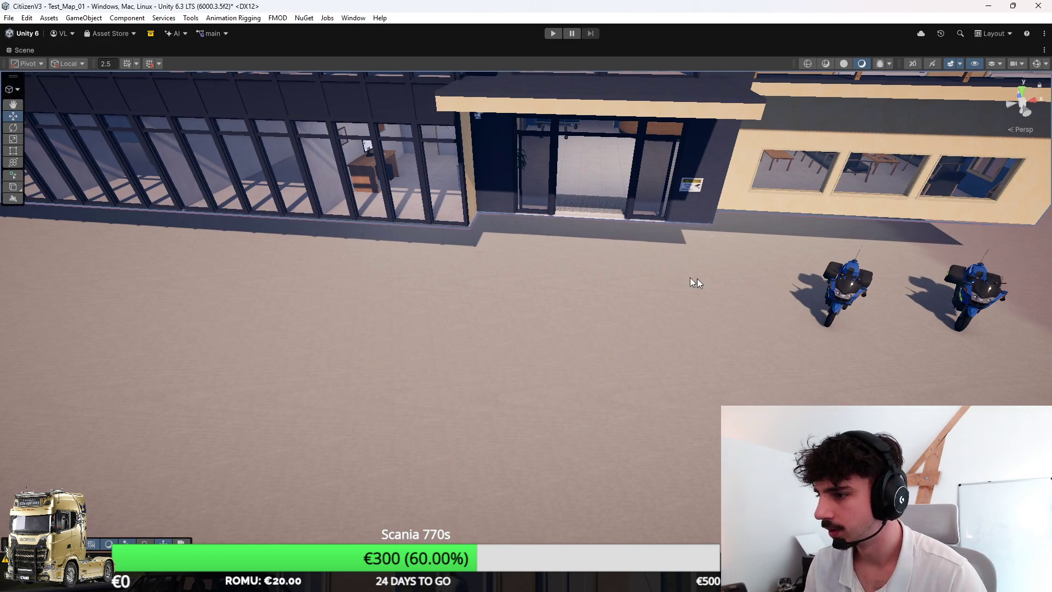
Step: With the terrain's Set Height tool, raise the ground along the entrance, windows and glass wing
click(659, 276)
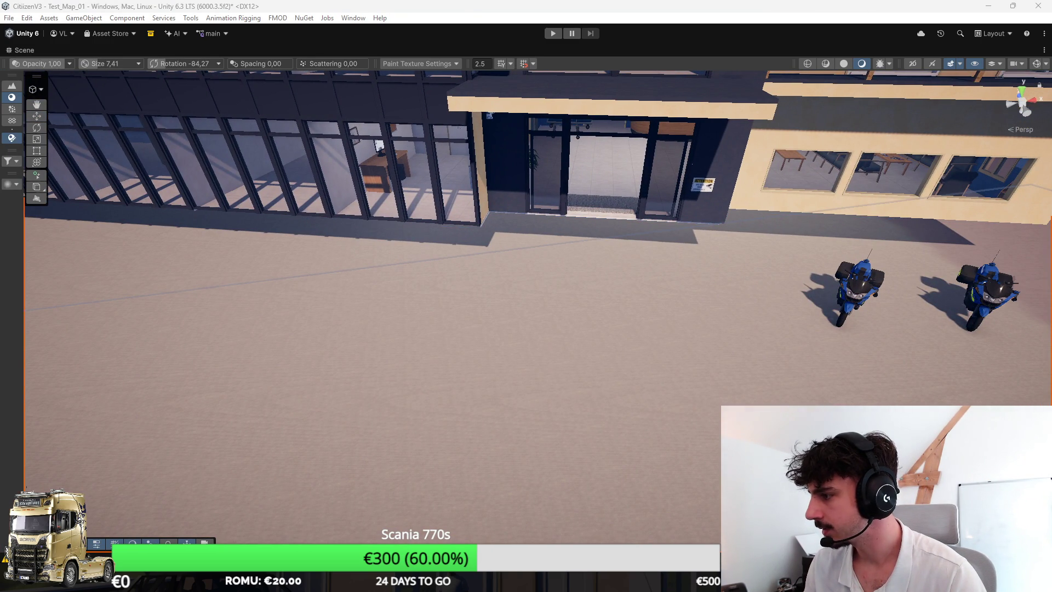
key(F2)
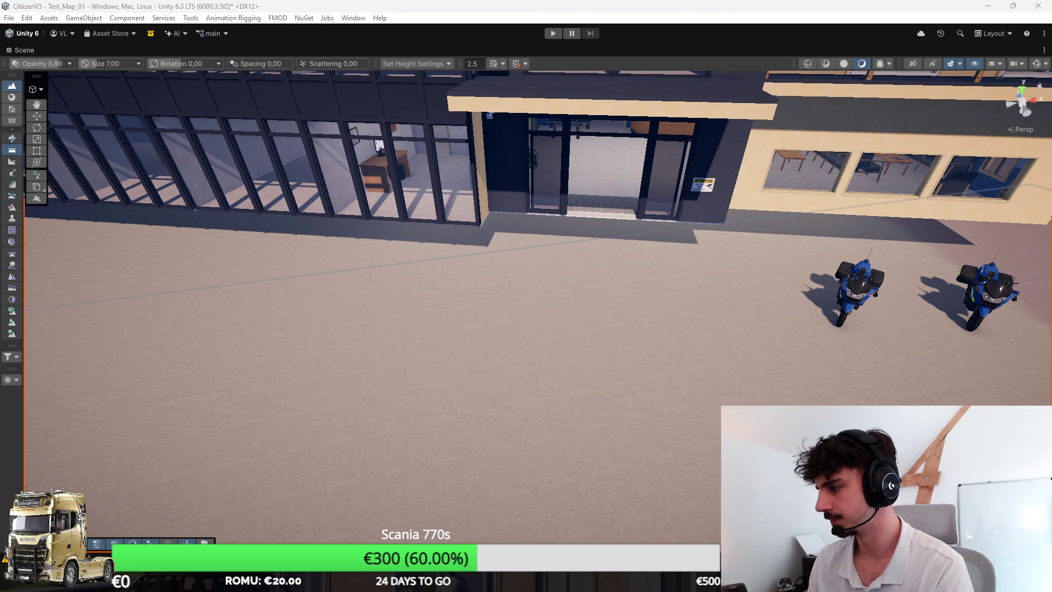
mouse_move(534, 225)
mouse_down()
mouse_move(502, 216)
mouse_move(597, 237)
mouse_move(555, 239)
mouse_up()
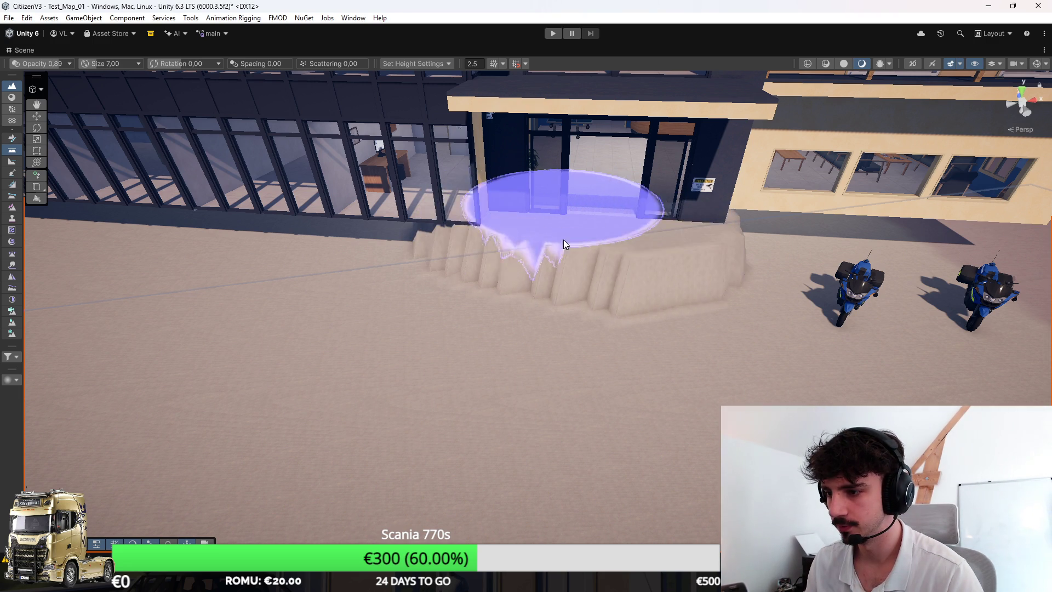
key(Up)
key(Right)
click(530, 234)
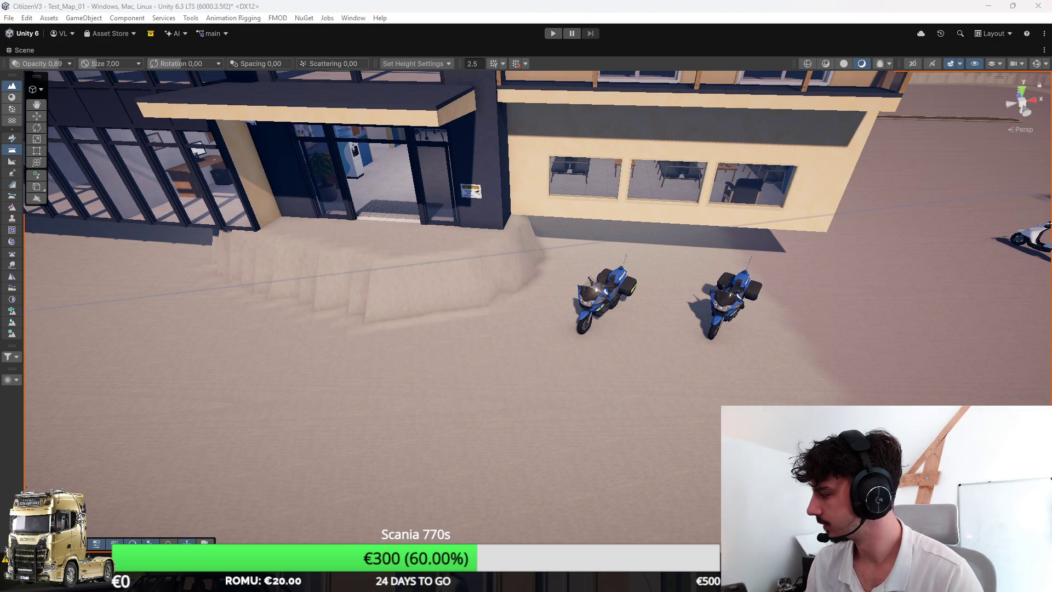
key(Right)
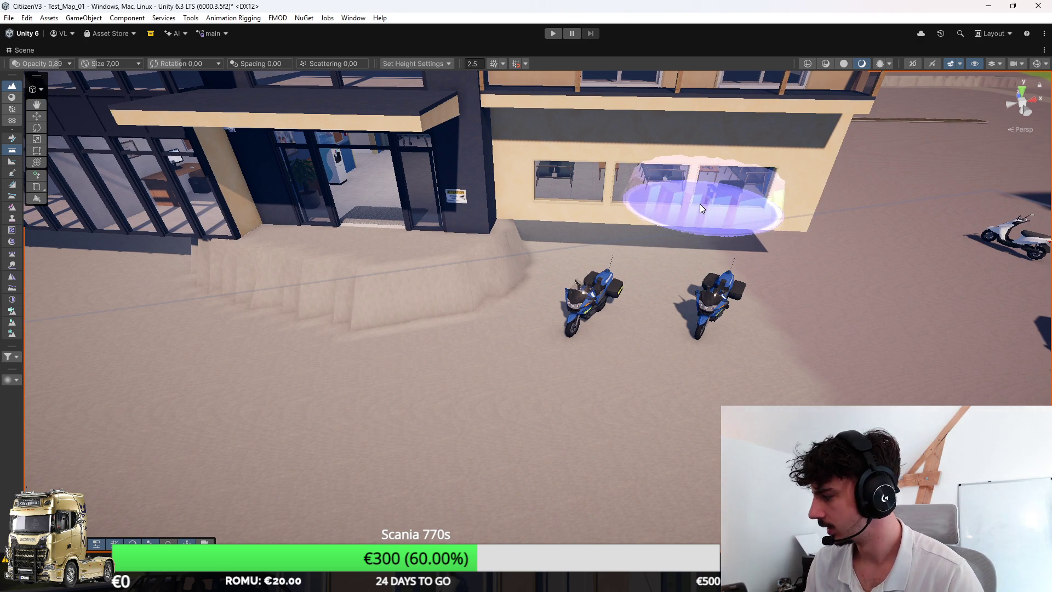
click(510, 249)
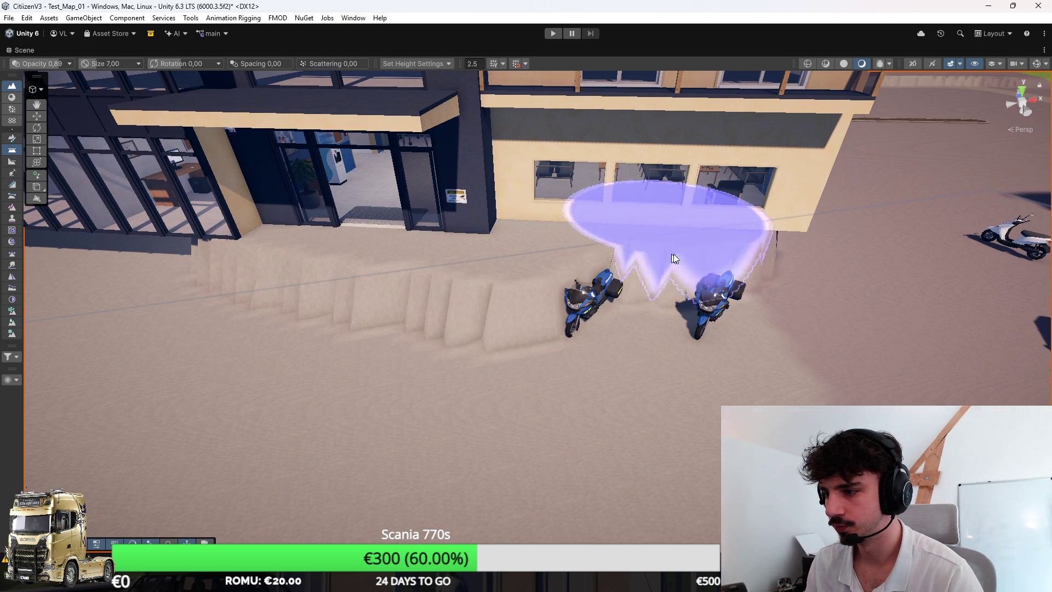
key(Left)
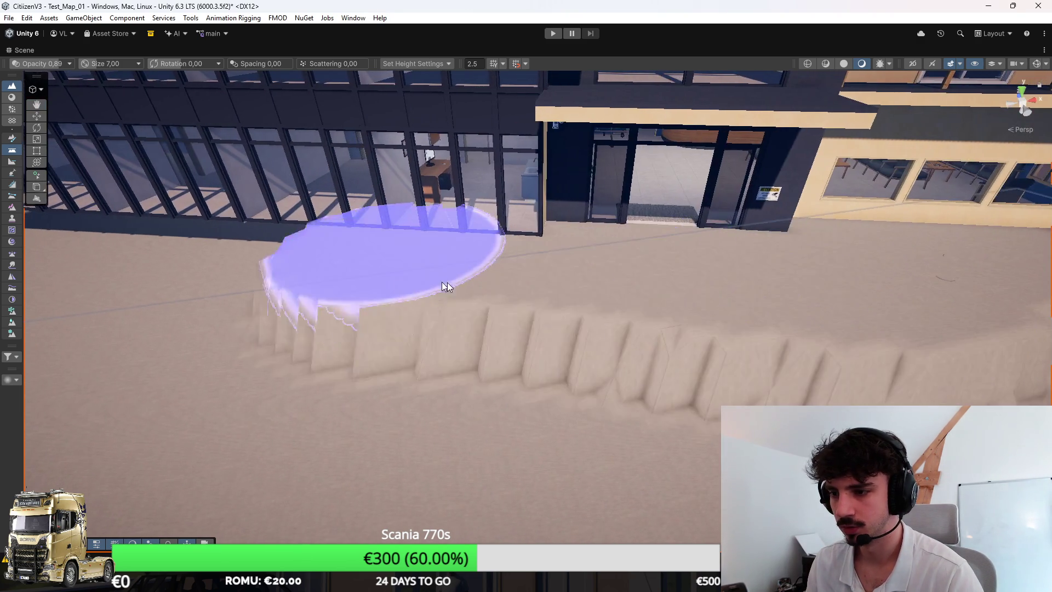
key(Left)
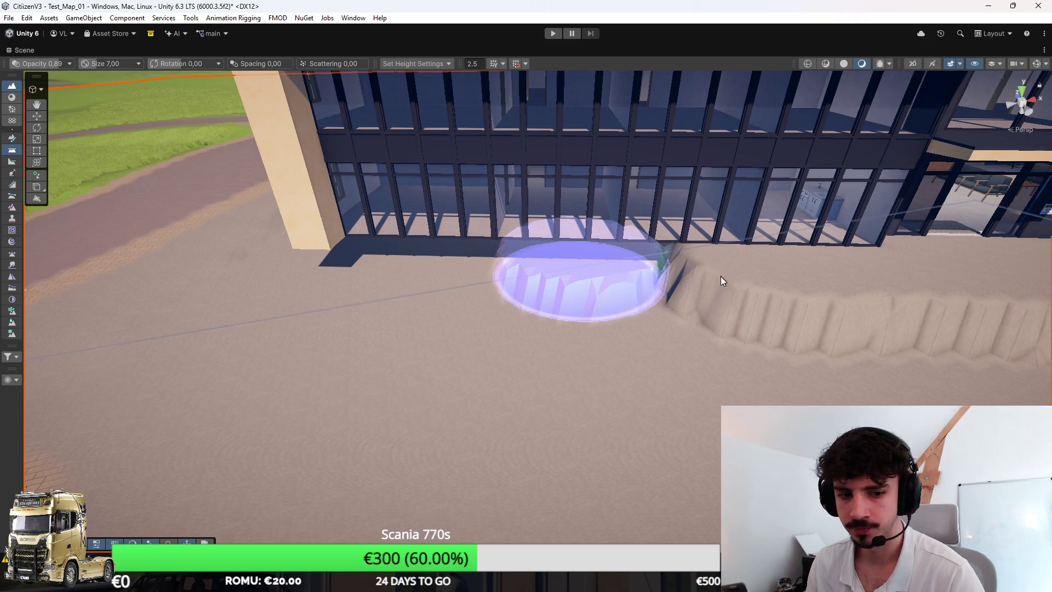
right_click(709, 275)
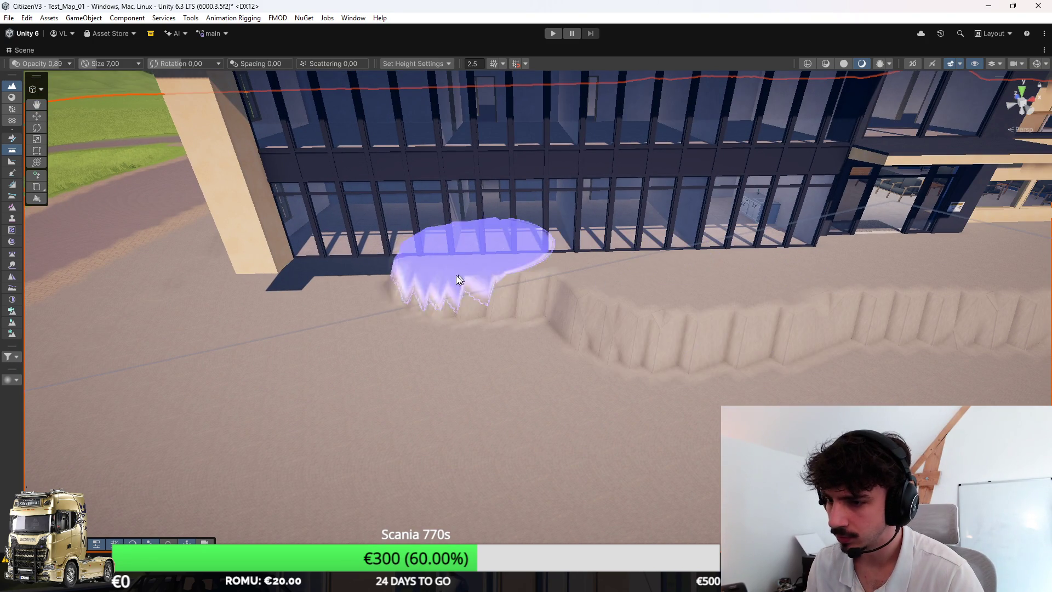
mouse_move(341, 294)
mouse_down()
mouse_move(636, 281)
mouse_move(827, 298)
mouse_up()
Step: Orbit around the building's shaded side and roof to inspect the raised platform
scroll(459, 275, down, 3)
mouse_move(454, 281)
mouse_down()
mouse_move(479, 266)
mouse_move(579, 278)
mouse_move(360, 225)
mouse_up()
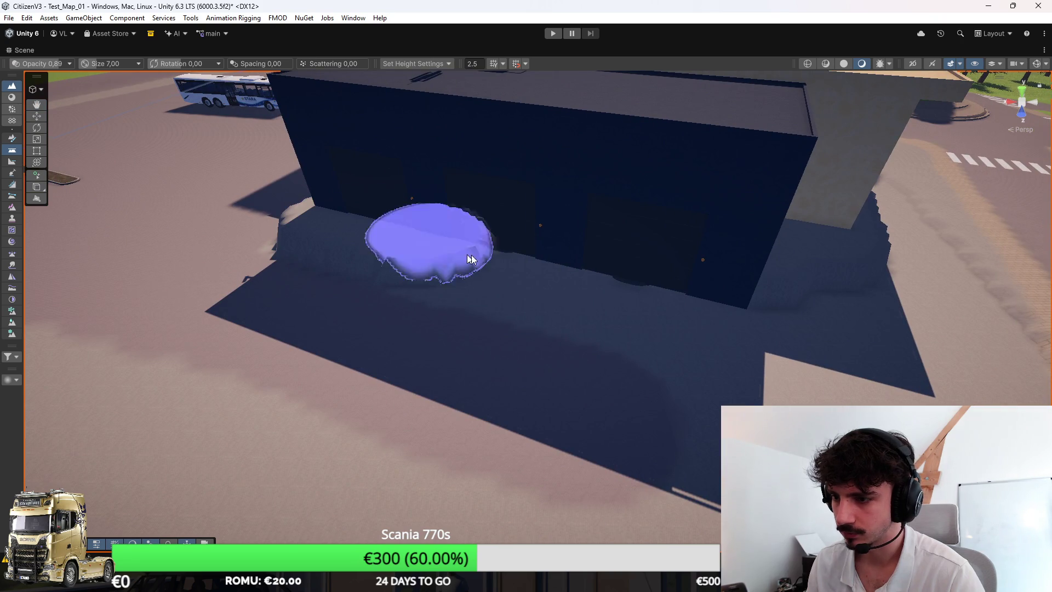
mouse_move(801, 288)
mouse_down()
mouse_move(682, 273)
mouse_move(869, 273)
mouse_move(951, 235)
mouse_move(110, 239)
mouse_move(164, 225)
mouse_move(141, 228)
mouse_move(543, 264)
mouse_move(538, 255)
mouse_move(543, 286)
mouse_move(679, 306)
mouse_up()
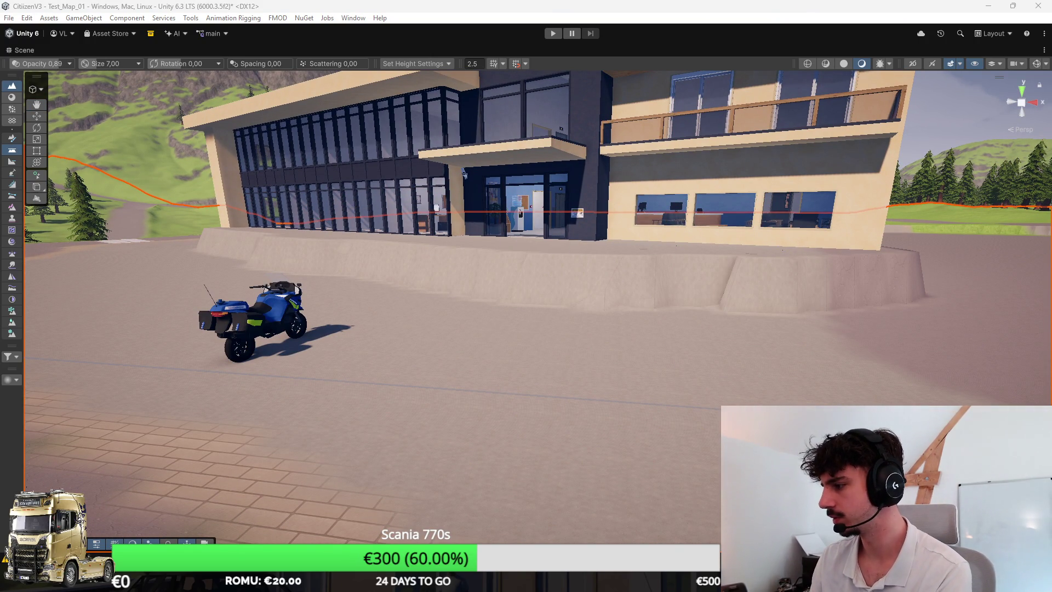
mouse_move(680, 287)
mouse_down()
mouse_move(695, 333)
mouse_move(654, 288)
mouse_up()
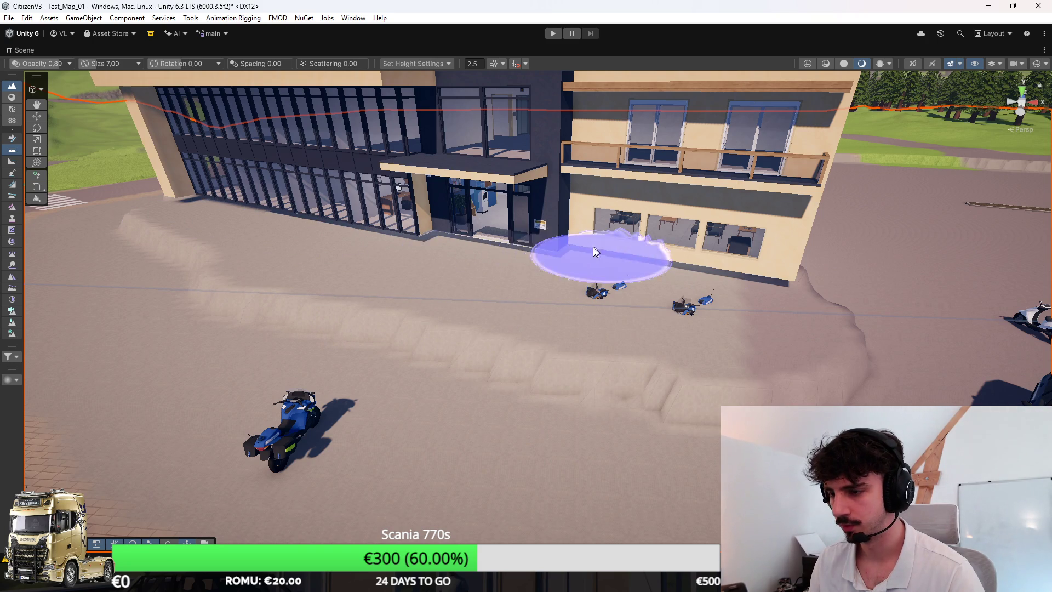
mouse_move(538, 275)
mouse_down()
mouse_move(504, 287)
mouse_move(468, 274)
mouse_move(365, 287)
mouse_move(427, 304)
mouse_up()
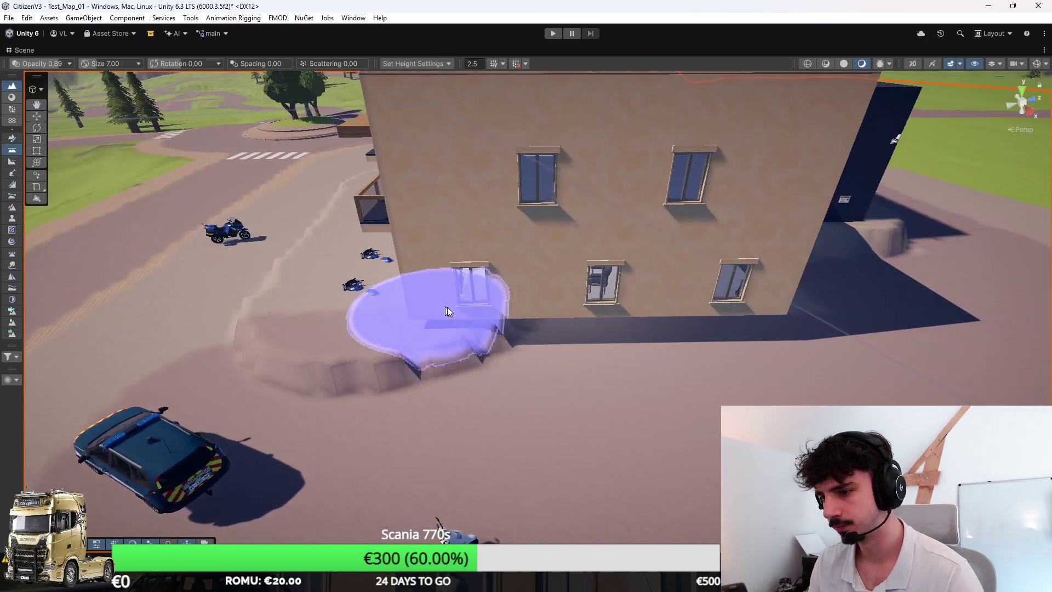
mouse_move(594, 337)
mouse_down()
mouse_move(570, 329)
mouse_move(462, 349)
mouse_move(501, 305)
mouse_move(775, 336)
mouse_move(658, 338)
mouse_move(585, 368)
mouse_move(482, 254)
mouse_up()
mouse_move(807, 340)
mouse_down()
mouse_move(577, 352)
mouse_move(434, 325)
mouse_up()
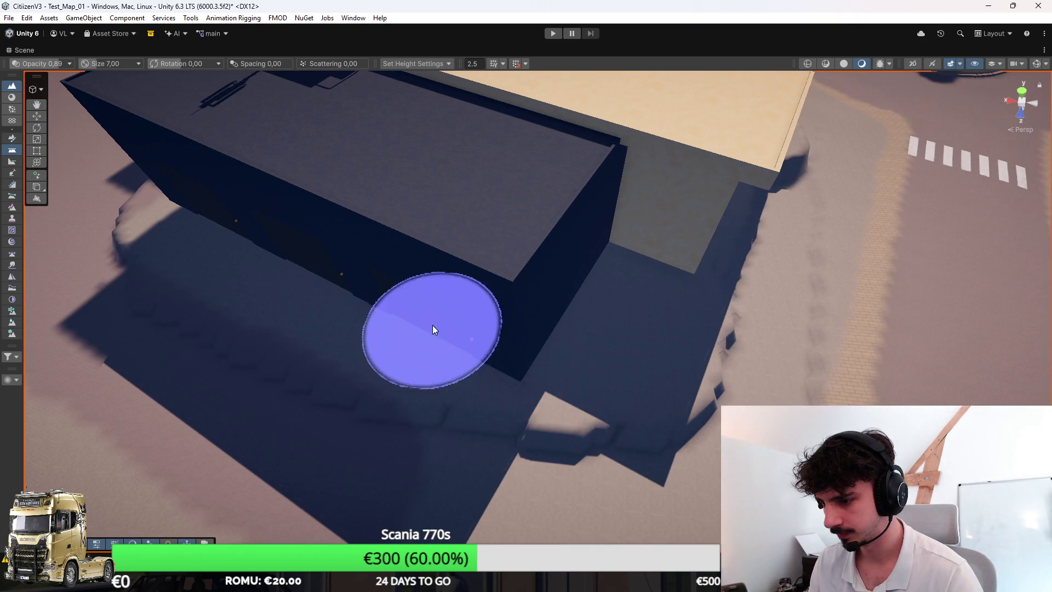
mouse_move(564, 369)
mouse_down()
mouse_move(305, 386)
mouse_move(696, 302)
mouse_move(681, 294)
mouse_move(493, 329)
mouse_move(728, 343)
mouse_move(530, 304)
mouse_up()
click(584, 251)
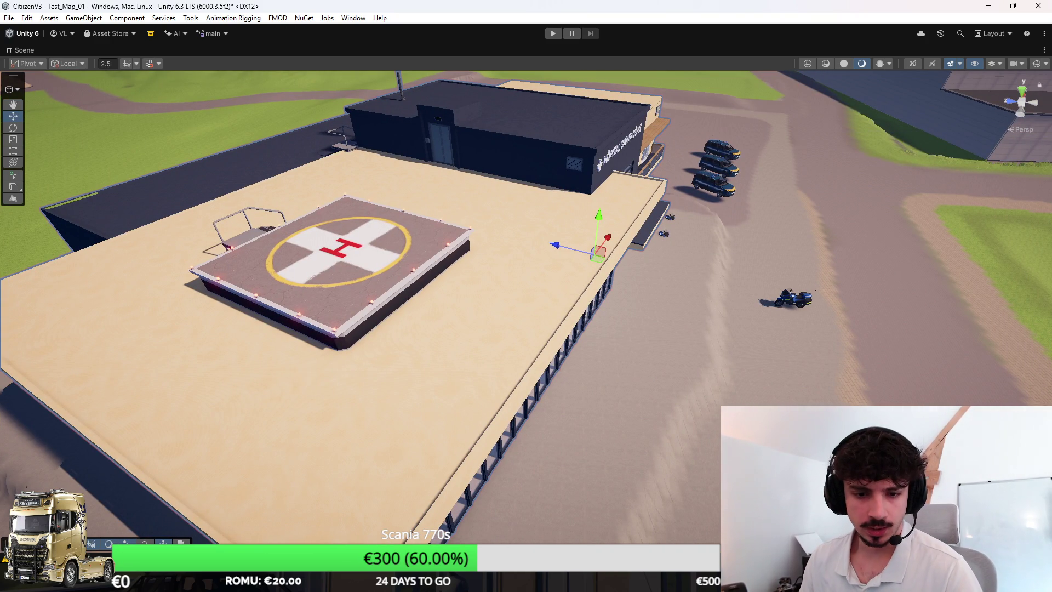
click(147, 435)
Step: Reselect the terrain and view the raised platform edge from above and at an angle
mouse_move(580, 329)
mouse_down()
mouse_move(605, 347)
mouse_move(638, 334)
mouse_move(530, 280)
mouse_move(672, 324)
mouse_move(549, 355)
mouse_move(627, 285)
mouse_up()
click(626, 284)
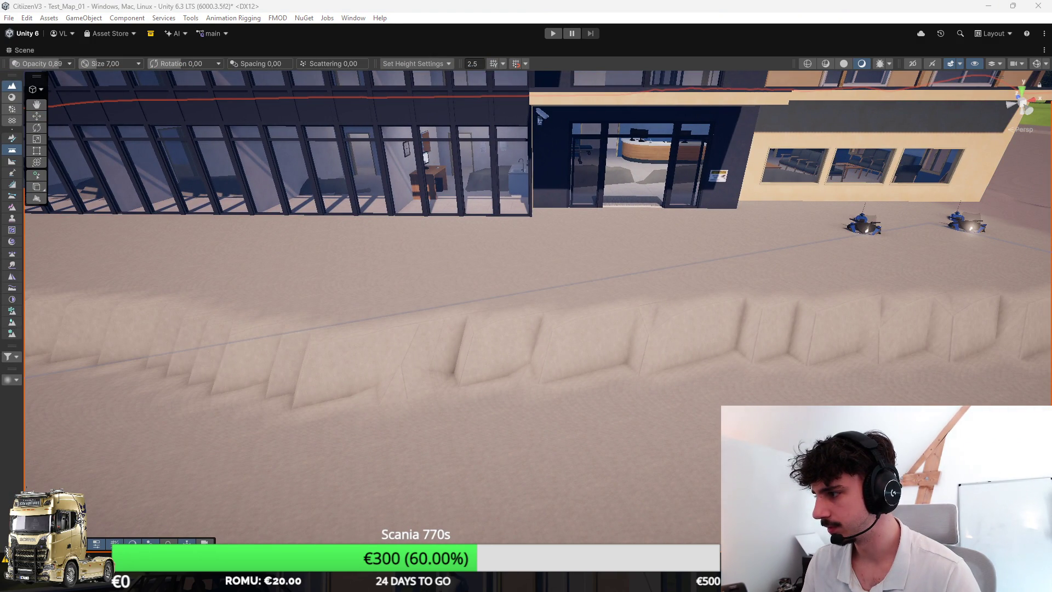
scroll(583, 265, down, 5)
scroll(510, 312, up, 4)
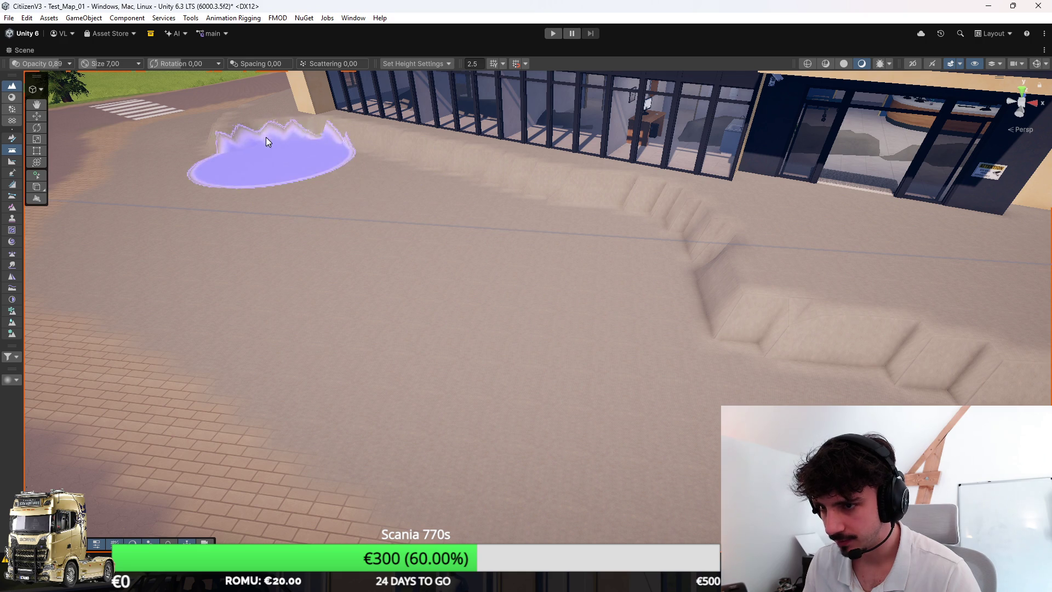
drag(290, 157, 558, 283)
scroll(558, 283, down, 4)
mouse_move(511, 172)
mouse_down()
mouse_move(525, 288)
mouse_move(605, 293)
mouse_move(482, 364)
mouse_move(725, 279)
mouse_move(672, 256)
mouse_up()
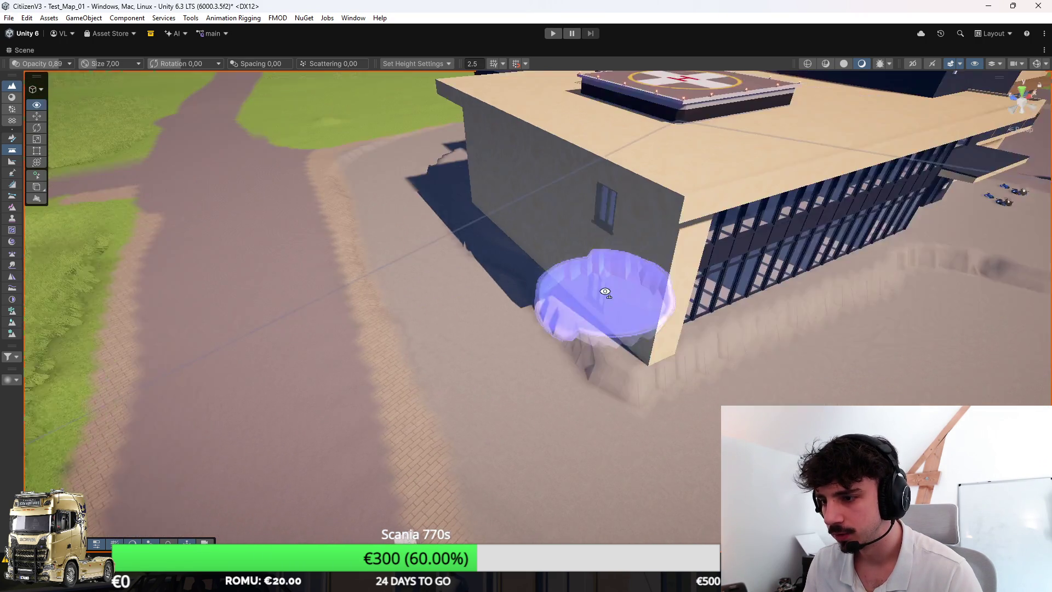
scroll(423, 348, up, 3)
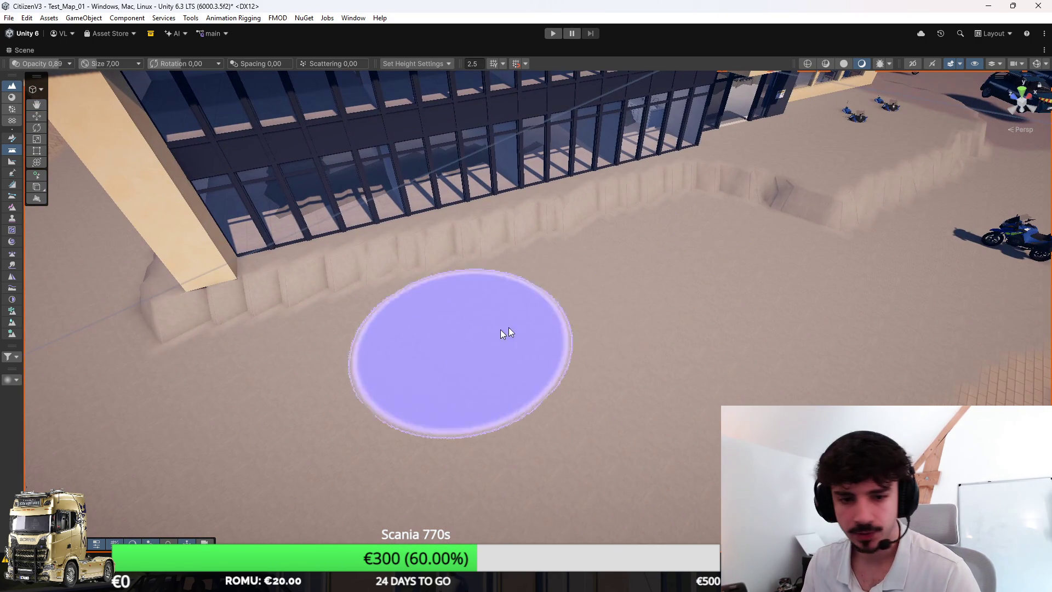
Step: Switch back to the Move tool and restore the full editor layout with Shift+Space
key(w)
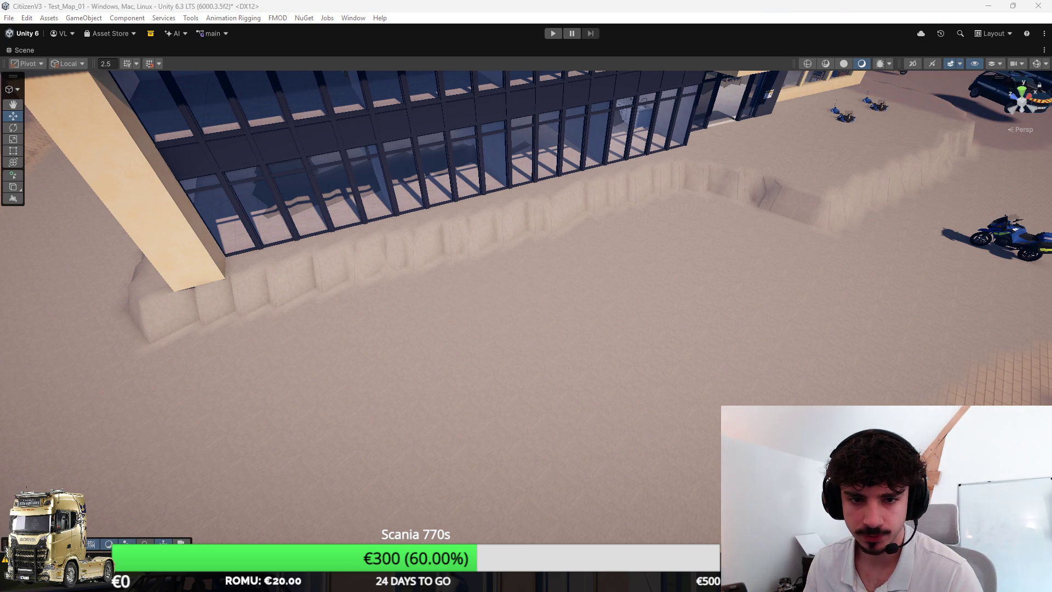
scroll(363, 270, down, 5)
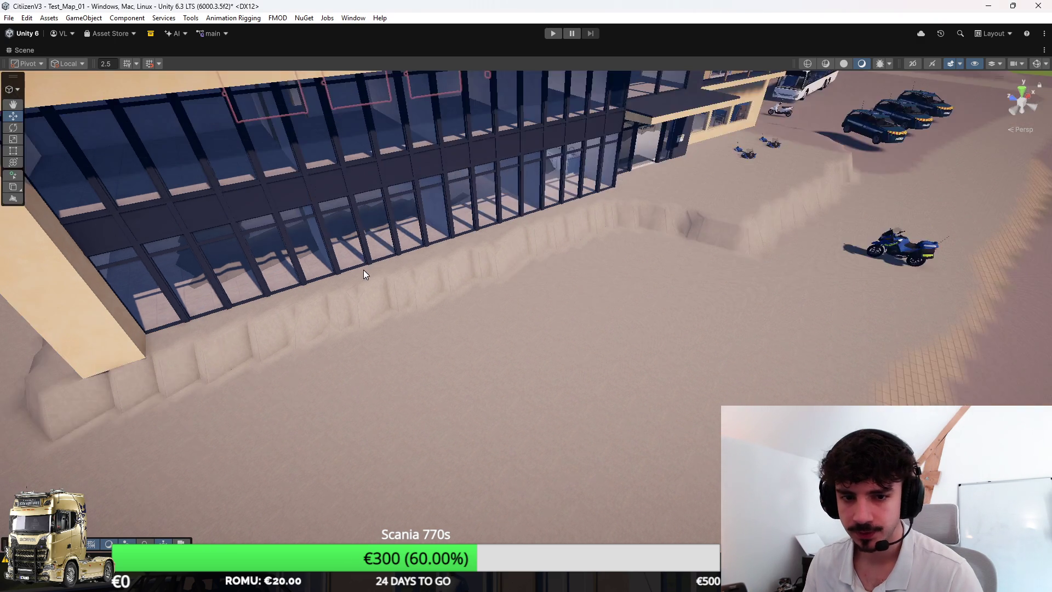
key(shift+space)
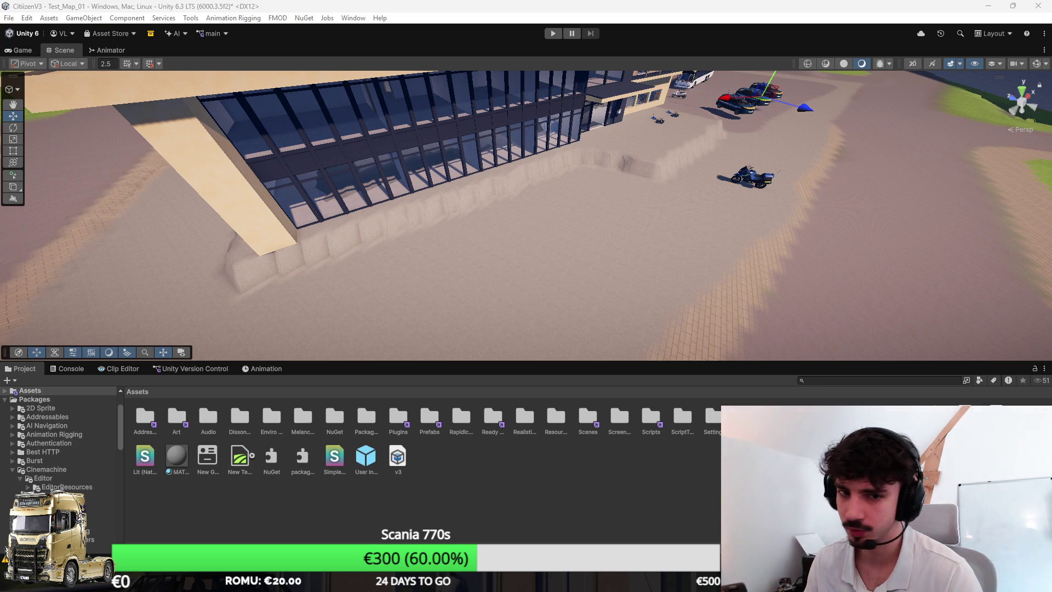
Step: Deselect the police car and orbit toward the building and parked vehicles
click(87, 305)
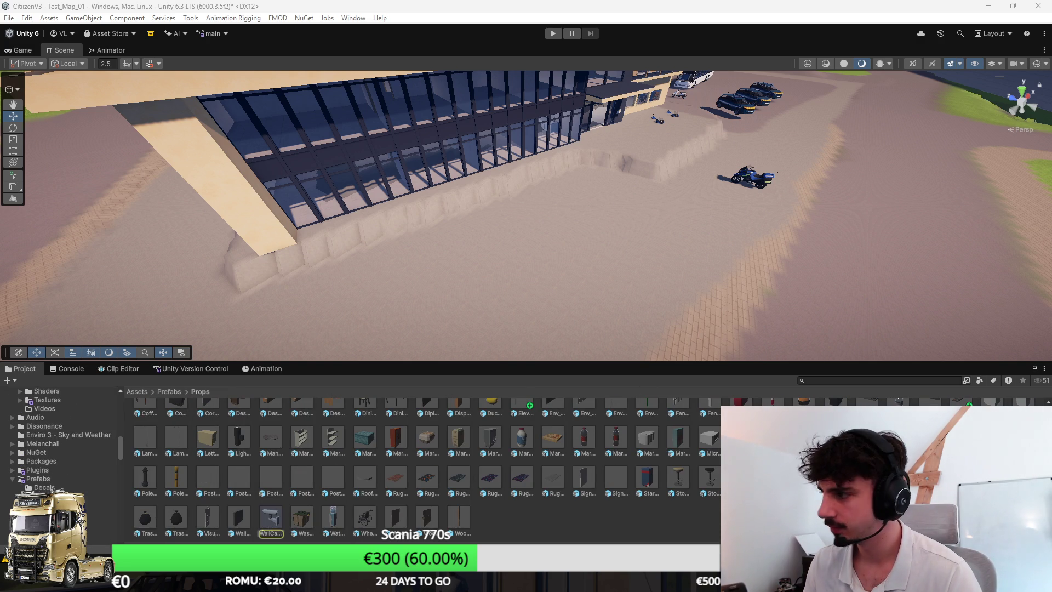
click(581, 284)
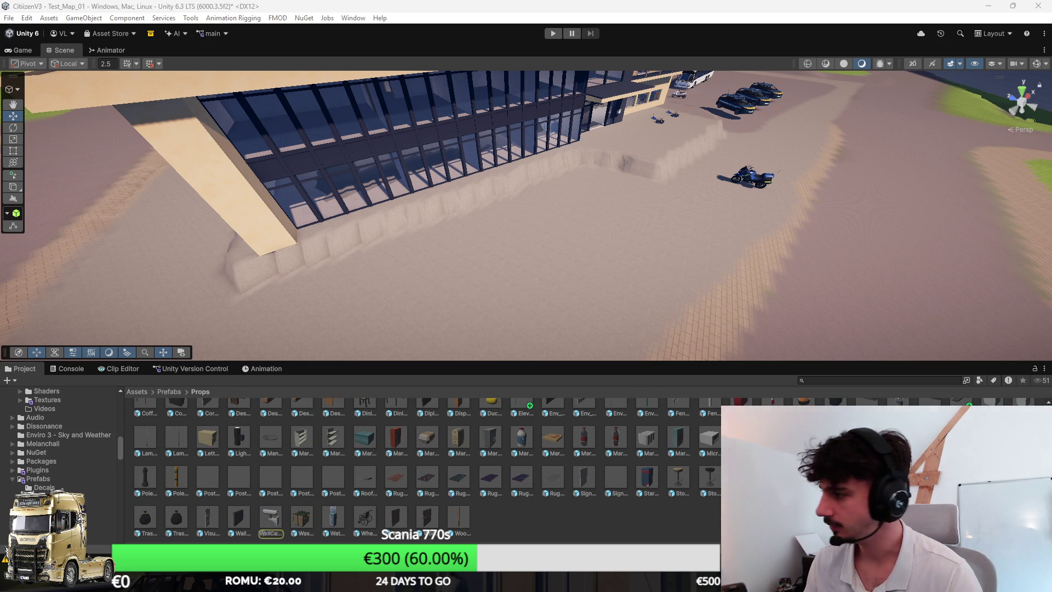
click(513, 276)
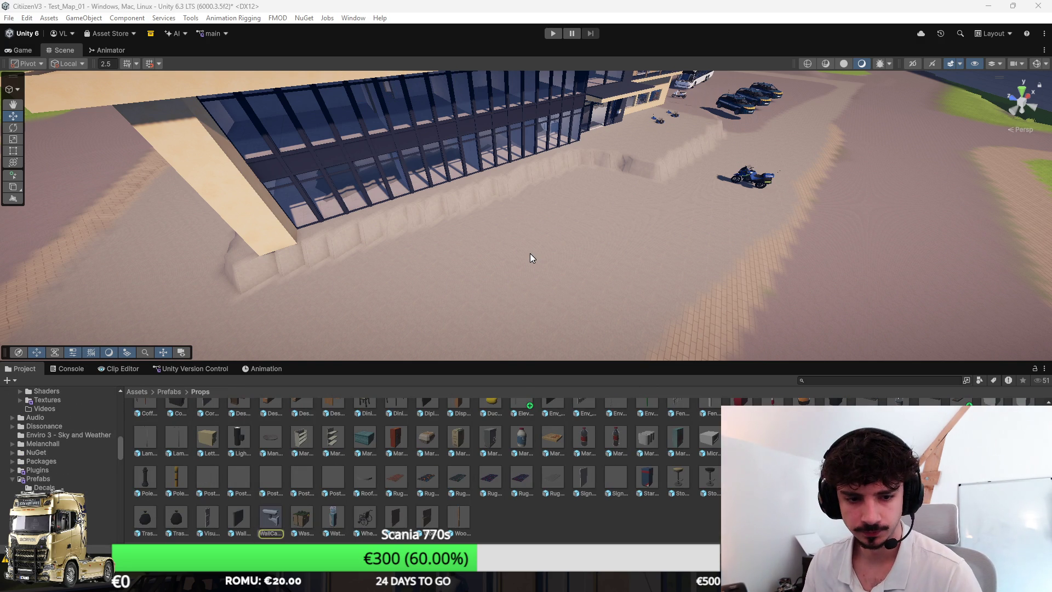
mouse_move(530, 253)
mouse_down()
mouse_move(411, 228)
mouse_move(407, 328)
mouse_up()
scroll(575, 517, up, 3)
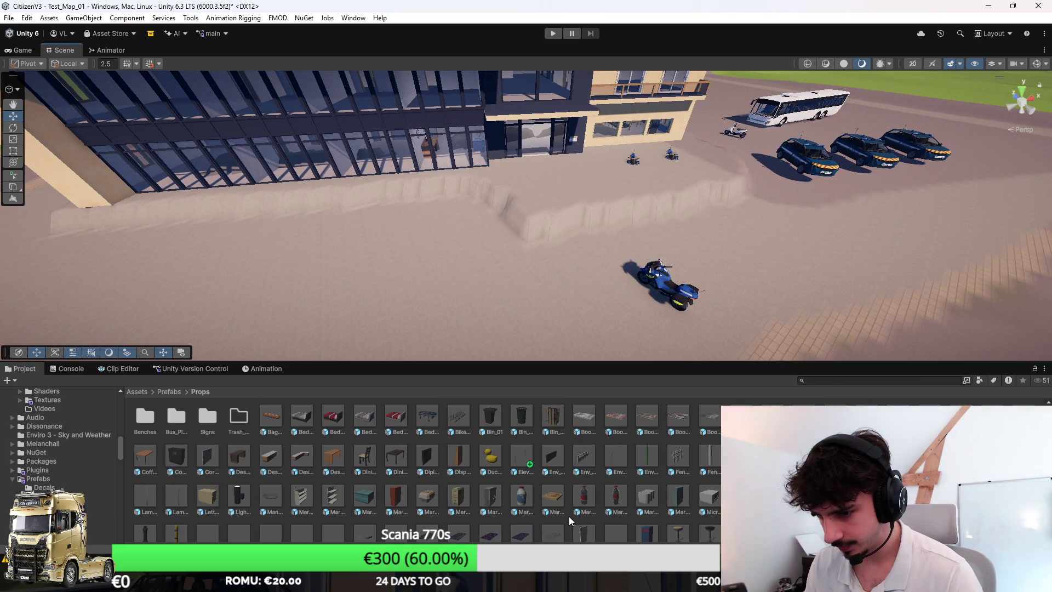
Step: From Prefabs > Environment, drag the second Env block prefab into the scene by the platform
click(170, 392)
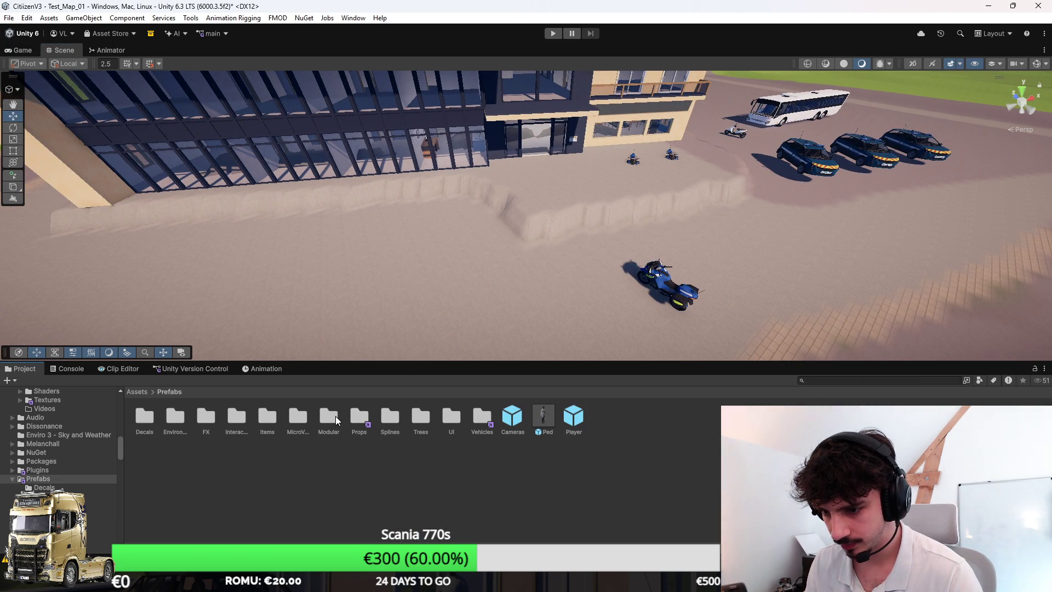
double_click(183, 419)
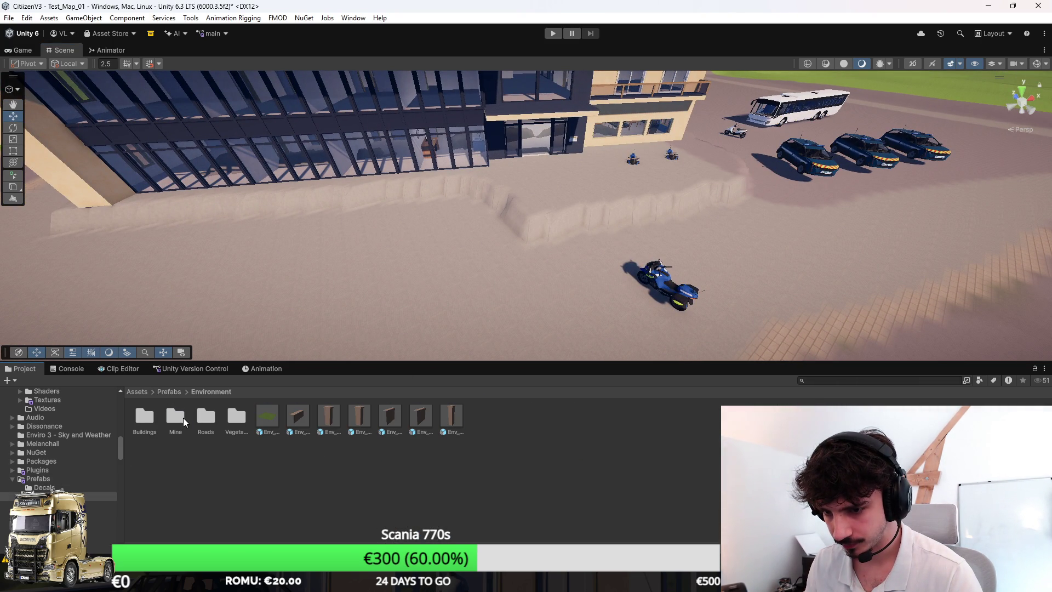
click(301, 418)
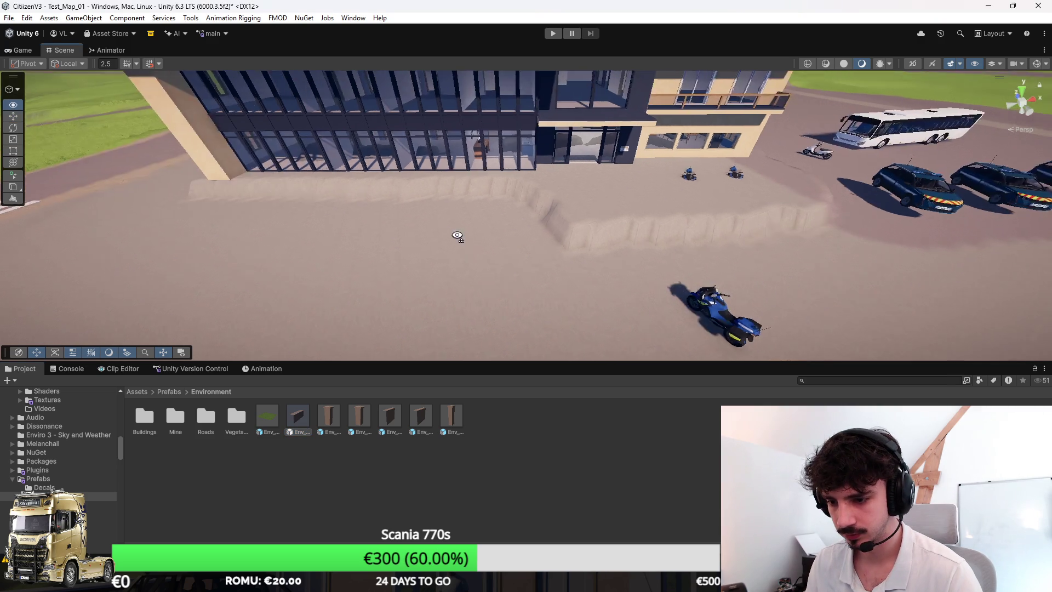
mouse_move(302, 420)
mouse_down()
mouse_move(492, 261)
mouse_move(460, 291)
mouse_up()
Step: Frame the new Env block and rotate it about its vertical axis to follow the slope
key(f)
key(e)
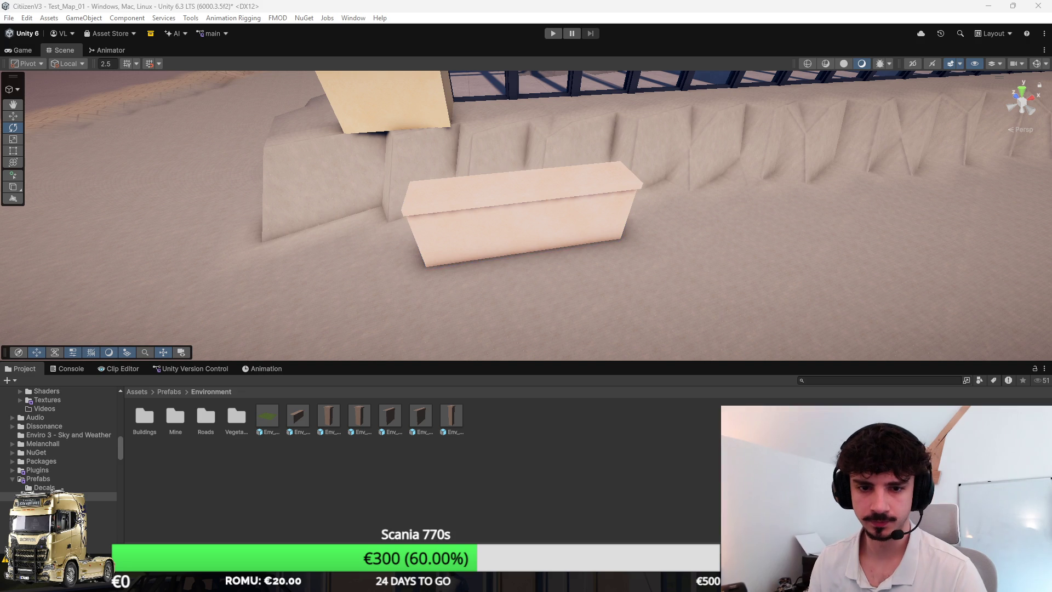
click(524, 219)
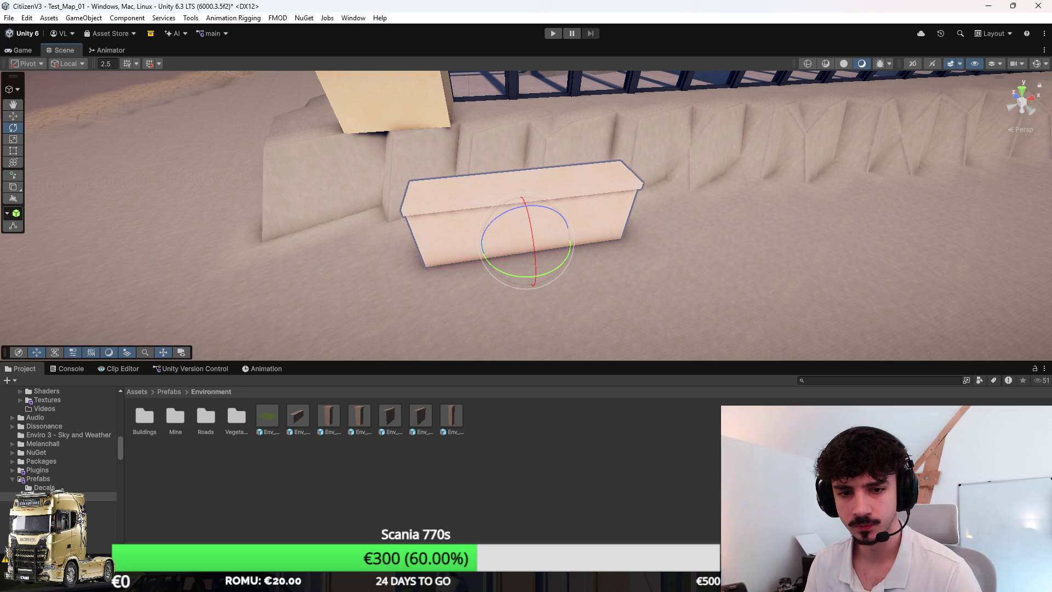
drag(388, 231, 388, 304)
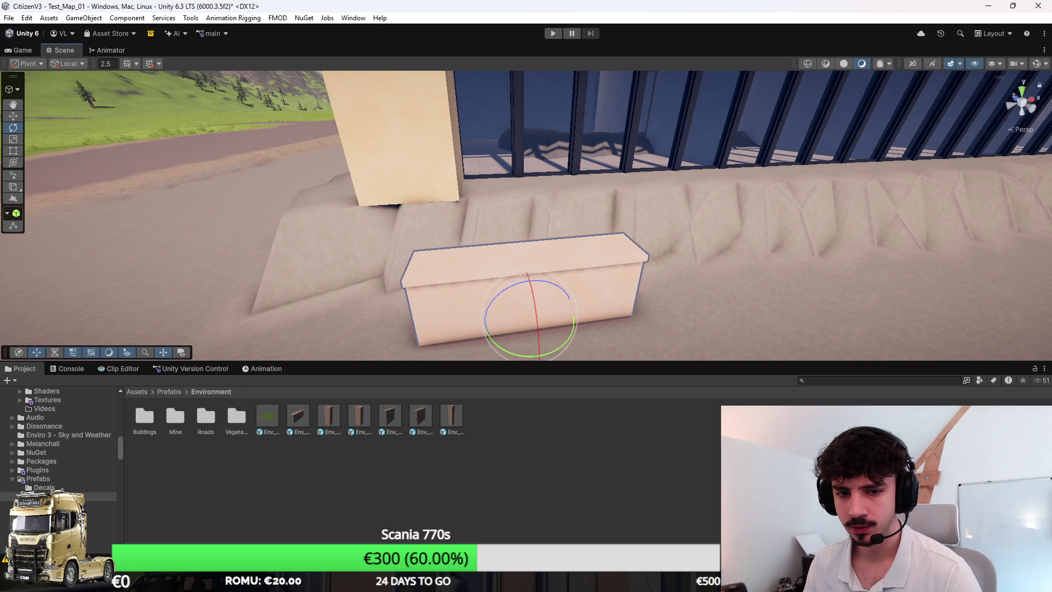
click(505, 137)
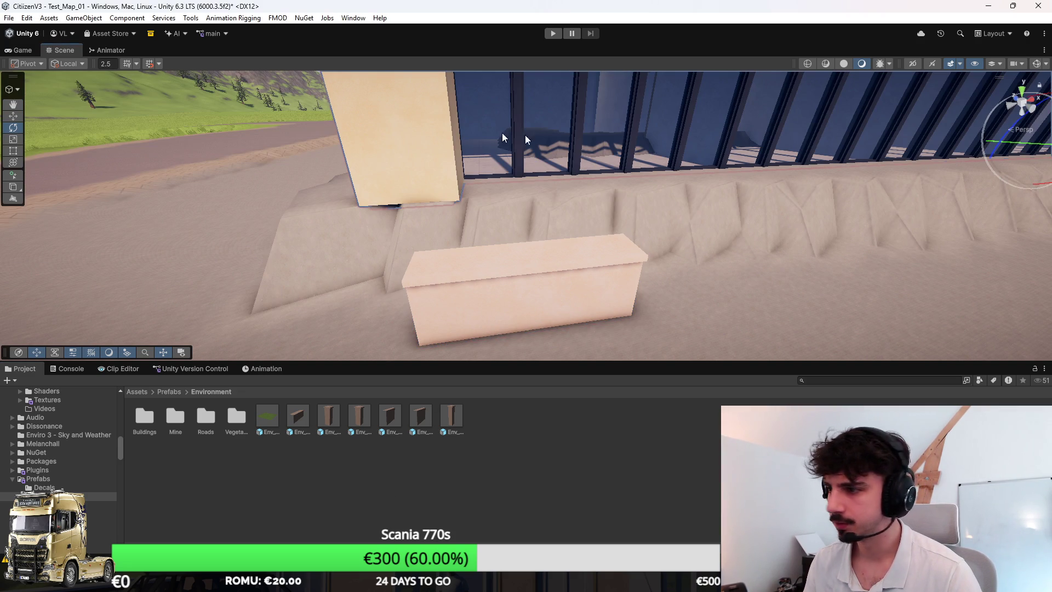
click(488, 275)
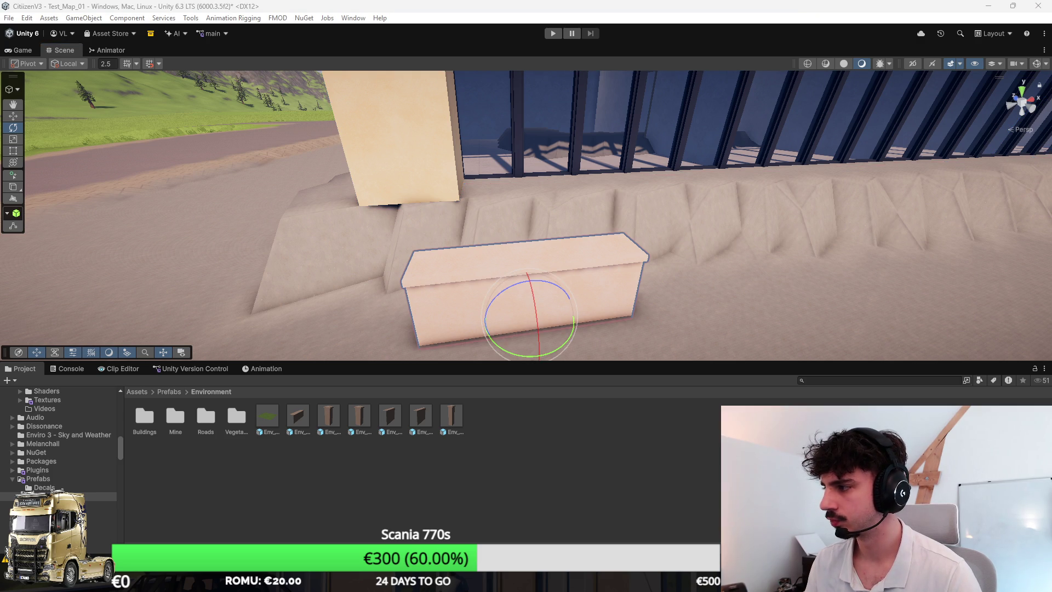
drag(570, 337, 534, 355)
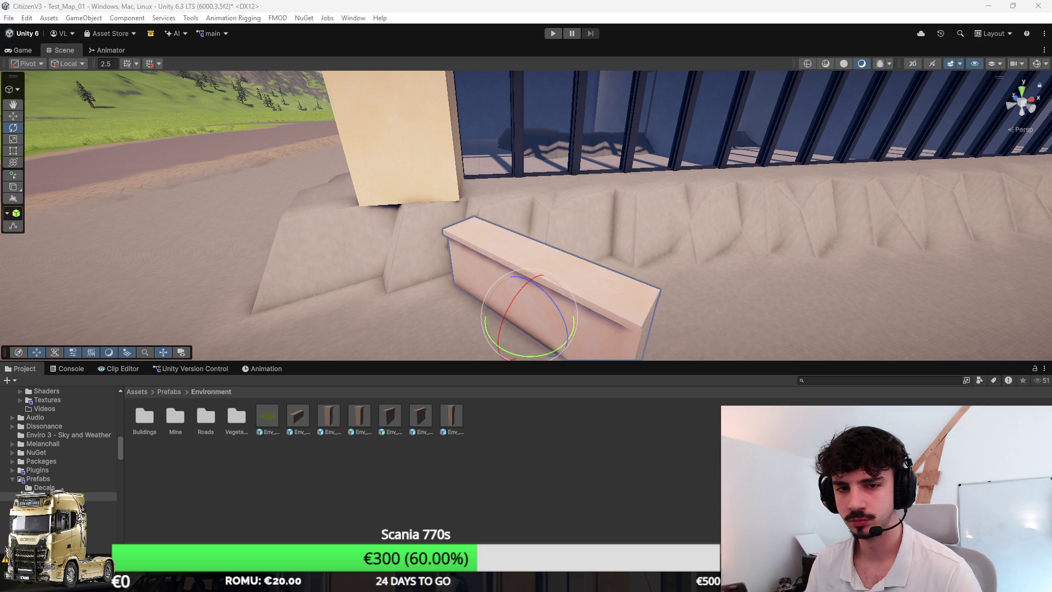
Step: Switch to the Move tool and check the block's fit beneath the corner pillar
click(400, 142)
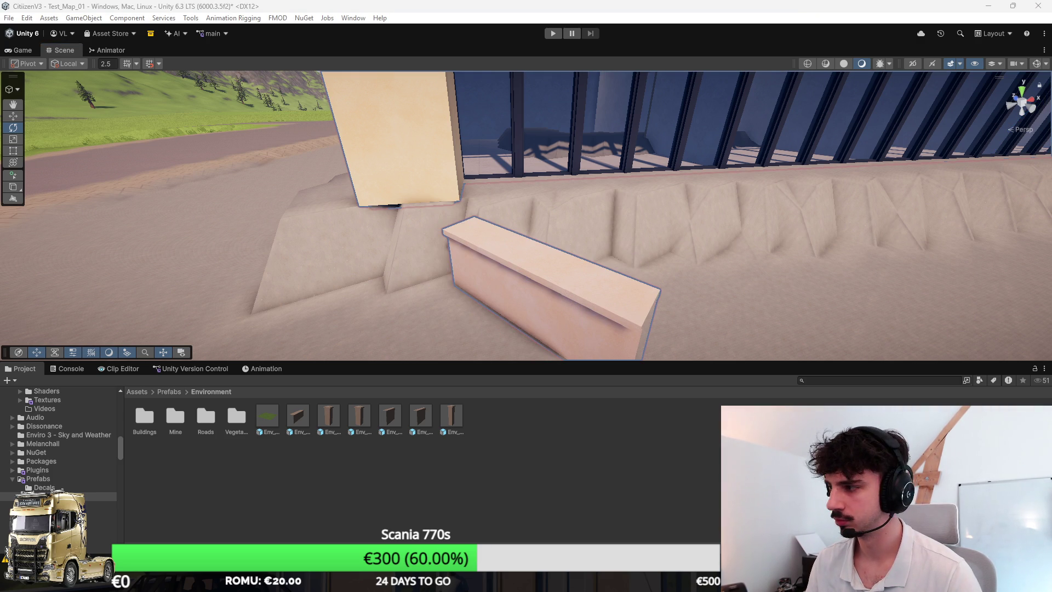
mouse_move(515, 276)
mouse_down()
mouse_move(627, 276)
mouse_move(563, 282)
mouse_move(630, 253)
mouse_move(698, 268)
mouse_move(665, 294)
mouse_move(495, 274)
mouse_move(743, 233)
mouse_move(582, 236)
mouse_move(505, 279)
mouse_up()
key(w)
click(959, 64)
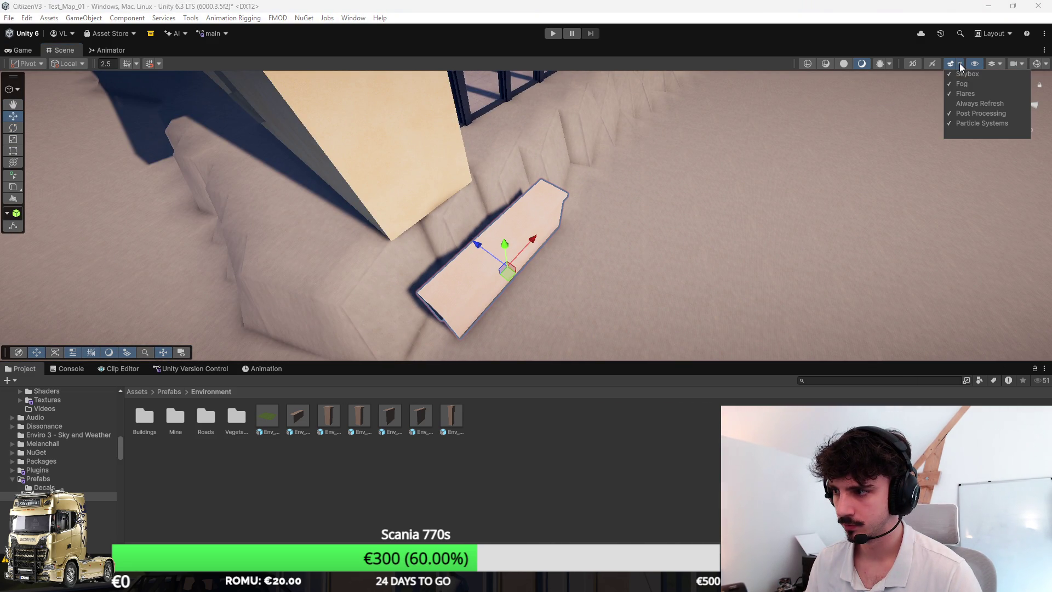
mouse_move(987, 99)
mouse_down()
mouse_move(685, 198)
mouse_move(559, 195)
mouse_move(552, 176)
mouse_move(698, 124)
mouse_move(646, 156)
mouse_move(272, 197)
mouse_move(639, 198)
mouse_move(573, 222)
mouse_move(834, 176)
mouse_move(722, 264)
mouse_move(491, 222)
mouse_move(645, 267)
mouse_move(631, 230)
mouse_move(604, 213)
mouse_up()
mouse_move(545, 226)
mouse_down()
mouse_move(548, 199)
mouse_move(640, 288)
mouse_move(712, 246)
mouse_up()
Step: Reselect the placed Env block and inspect its placement along the platform edge
click(640, 288)
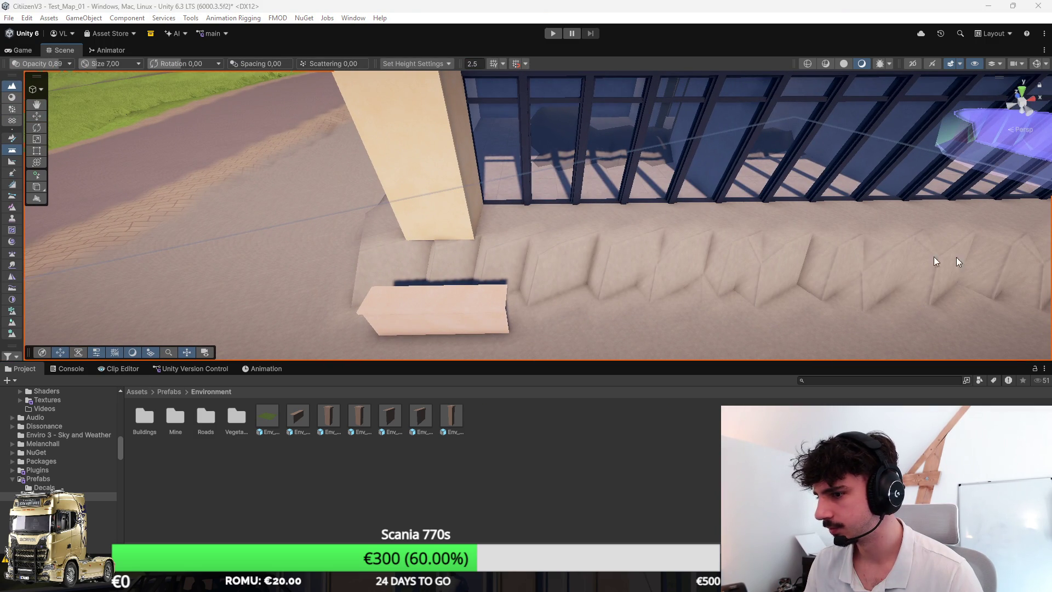
click(433, 307)
mouse_move(433, 306)
mouse_down()
mouse_move(569, 265)
mouse_move(536, 208)
mouse_move(485, 269)
mouse_up()
click(419, 422)
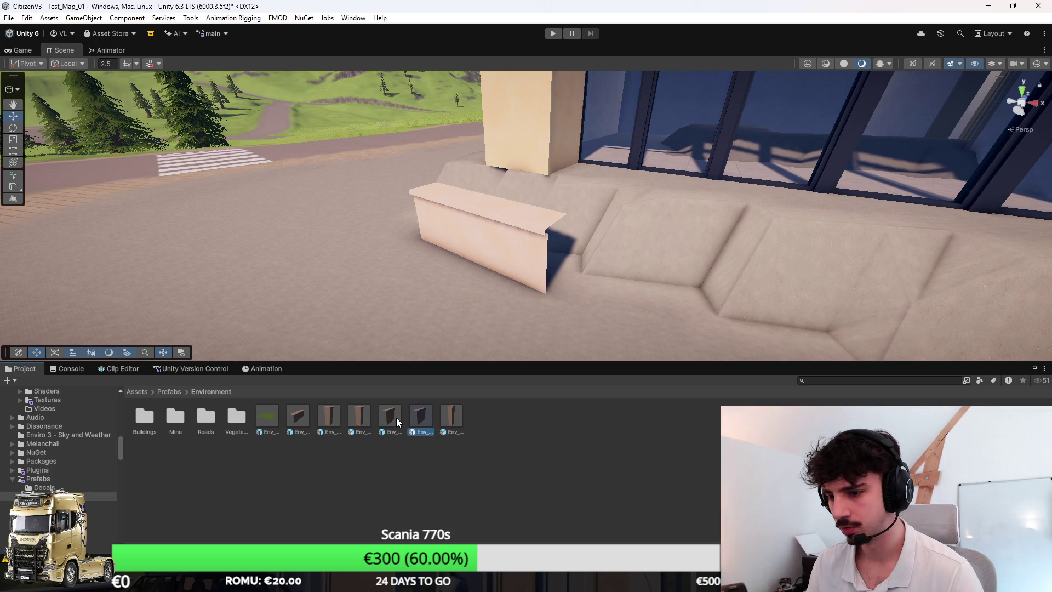
click(468, 268)
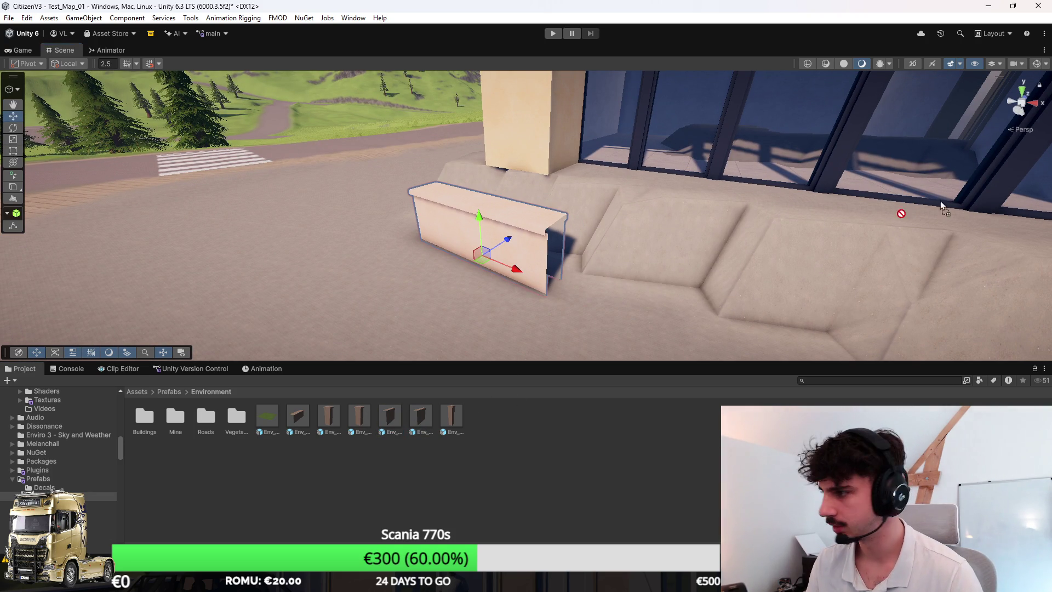
scroll(521, 282, up, 3)
mouse_move(508, 282)
mouse_down()
mouse_move(400, 278)
mouse_move(461, 261)
mouse_move(557, 277)
mouse_move(497, 377)
mouse_up()
Step: Reselect the terrain and pull back to see the whole facade and vehicles
click(799, 255)
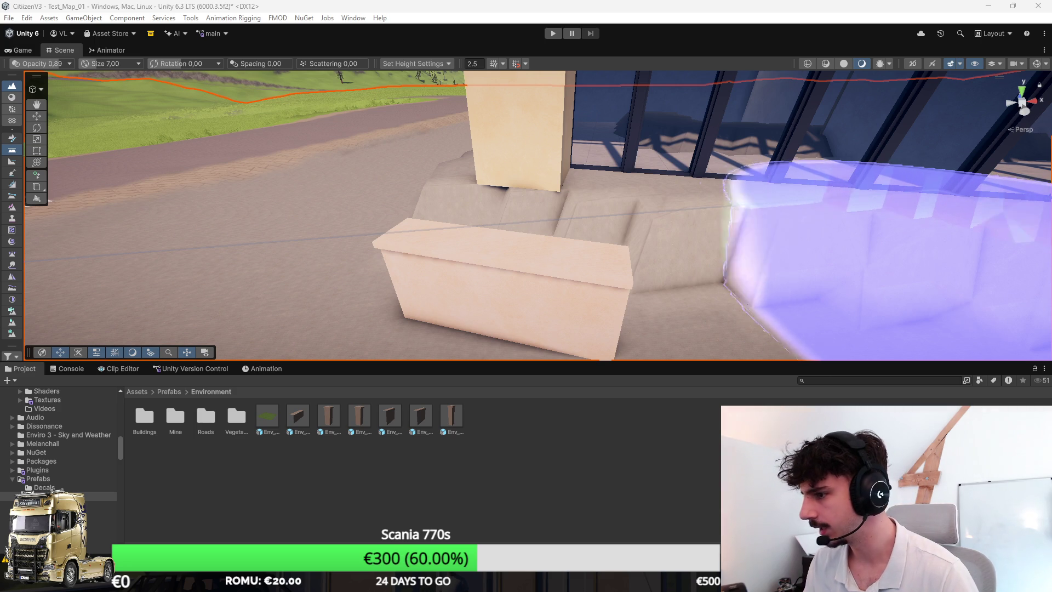
drag(778, 238, 986, 161)
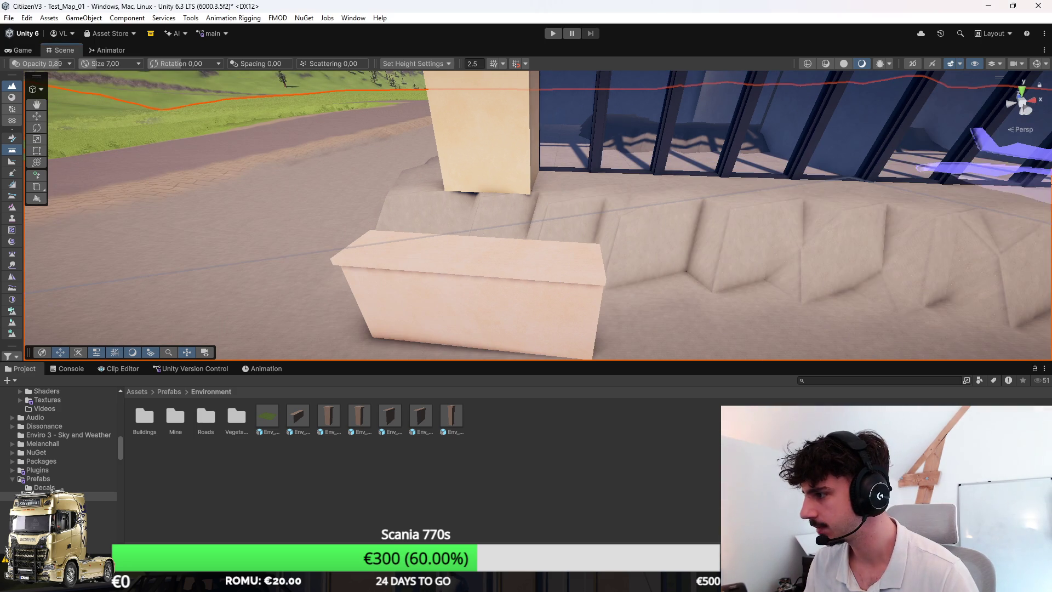
scroll(733, 223, down, 5)
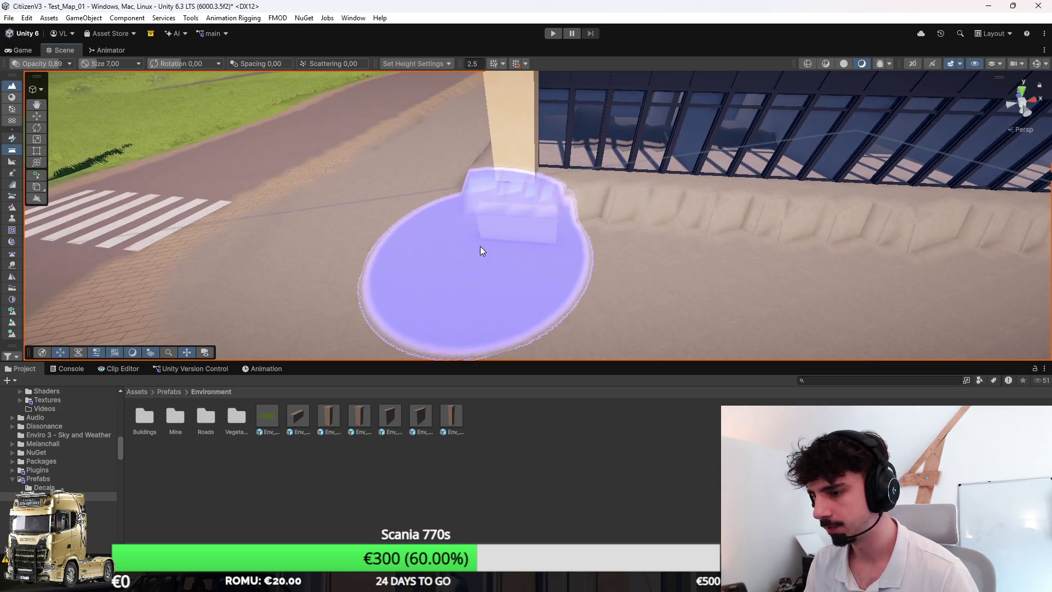
mouse_move(591, 303)
mouse_down()
mouse_move(939, 235)
mouse_move(868, 228)
mouse_move(600, 356)
mouse_up()
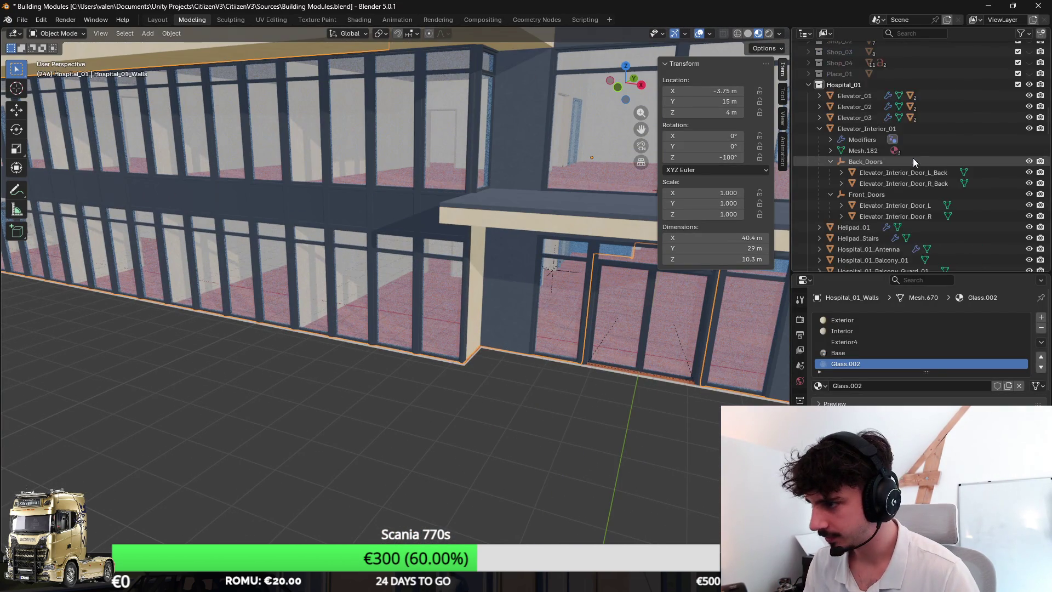
Step: Make Place_01 in the Hospital_01 collection active and open the Shift+A Mesh add menu
scroll(822, 208, down, 6)
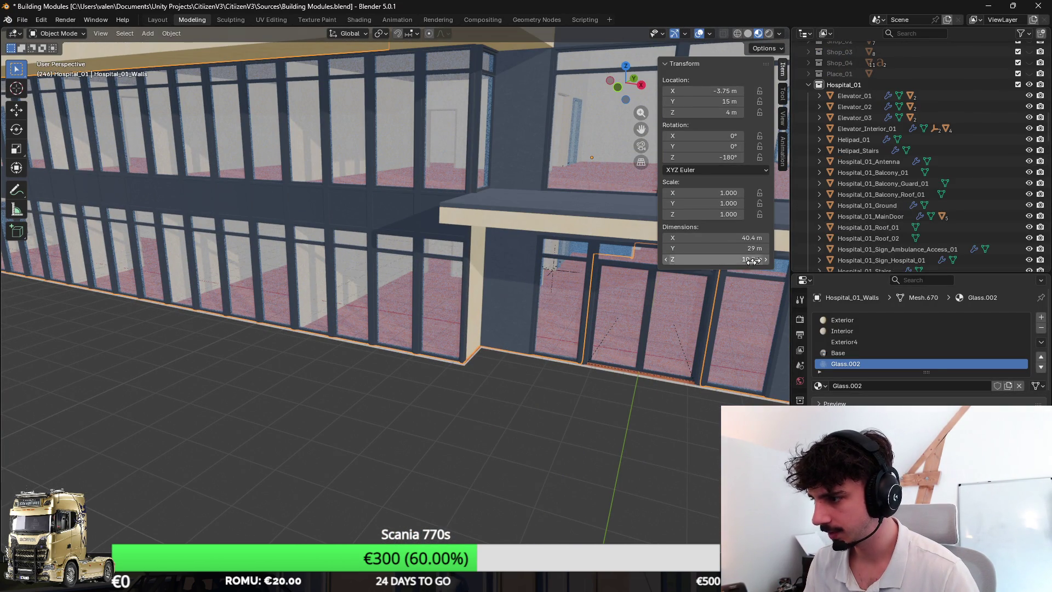
scroll(833, 216, up, 3)
click(847, 86)
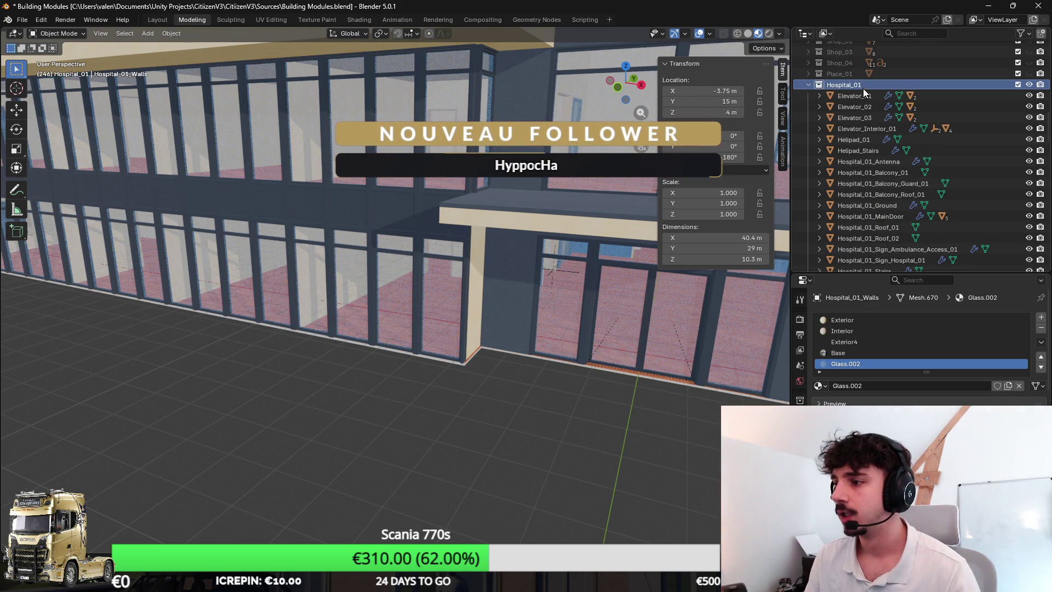
click(869, 74)
key(shift+a)
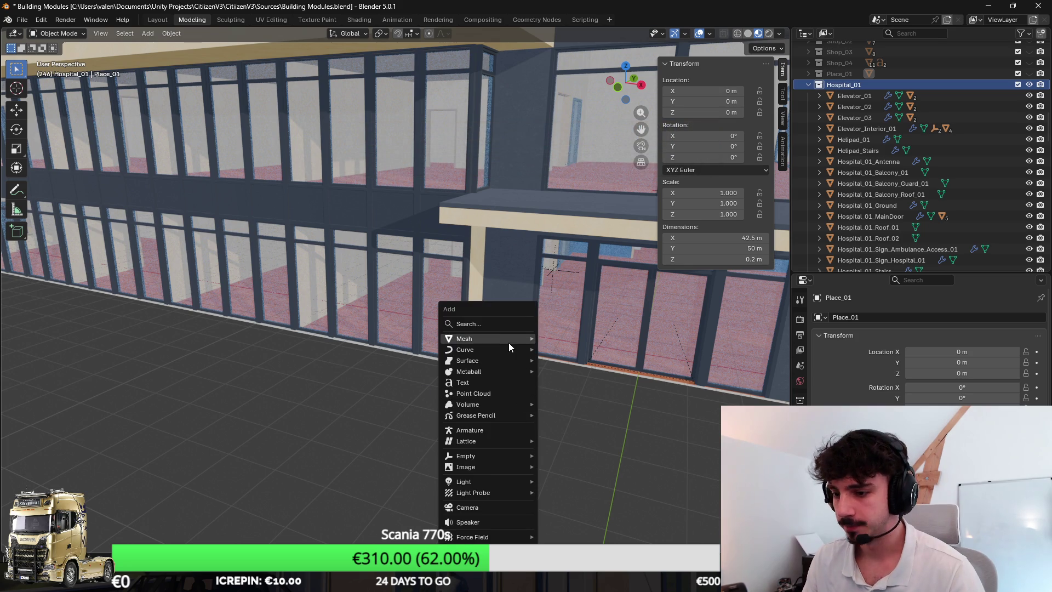
mouse_move(510, 340)
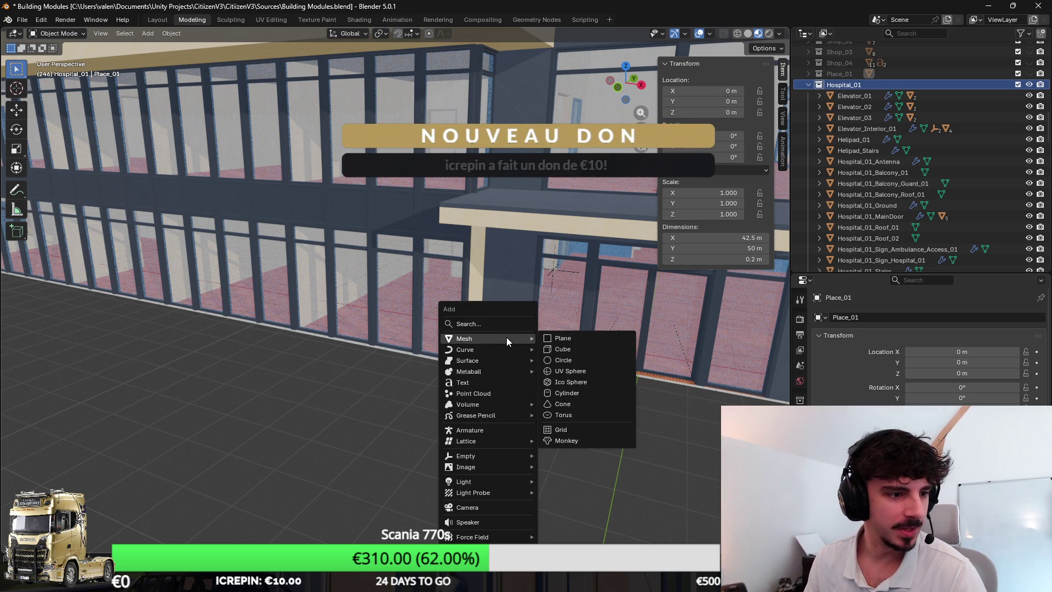
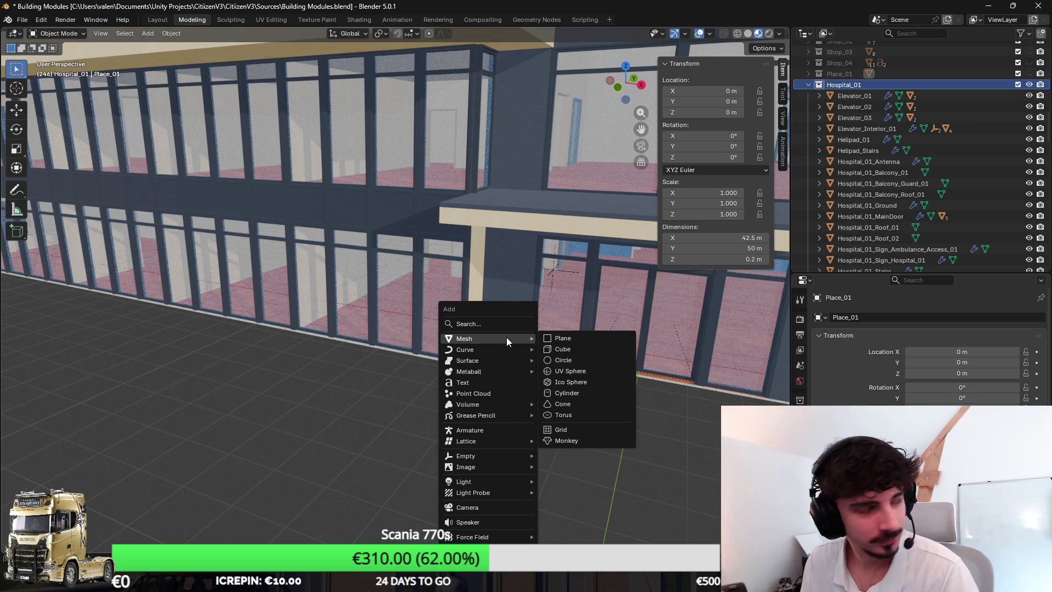
Step: Add a 2 m cube and bring it down to the origin
click(560, 349)
scroll(515, 297, down, 3)
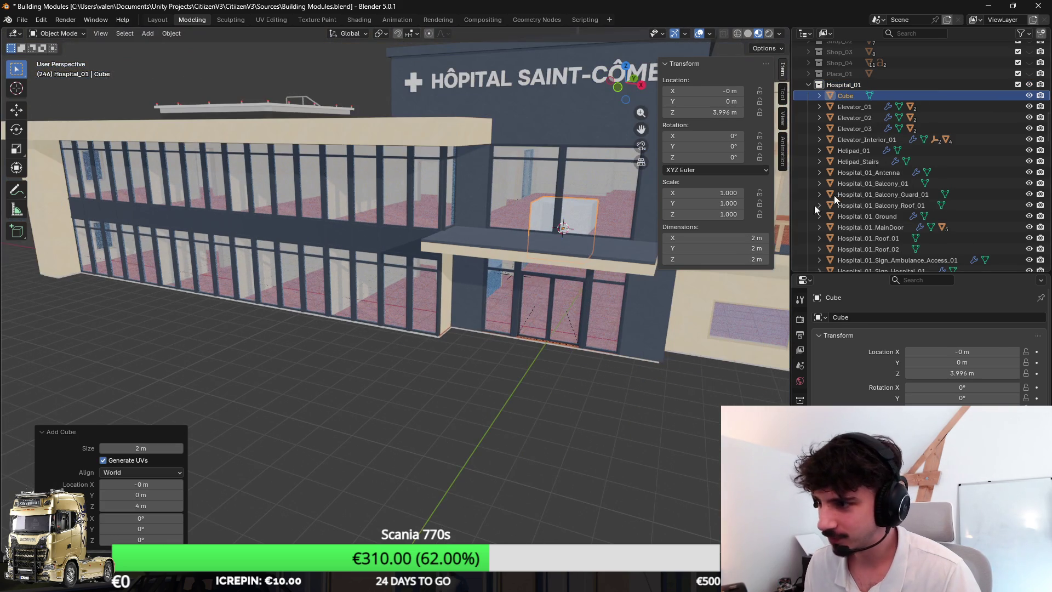
key(alt+g)
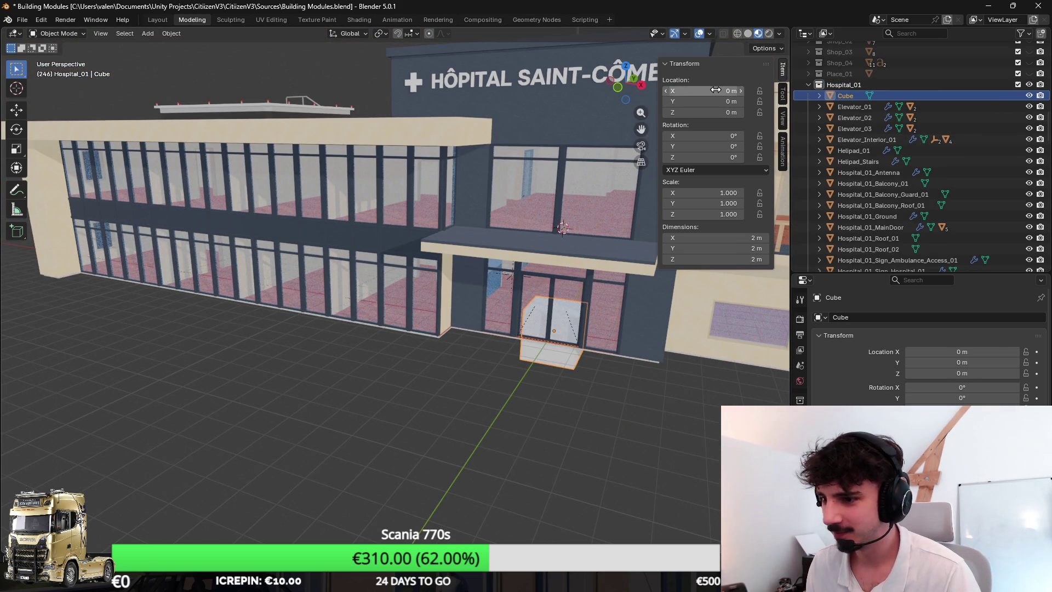
key(g)
key(y)
click(459, 322)
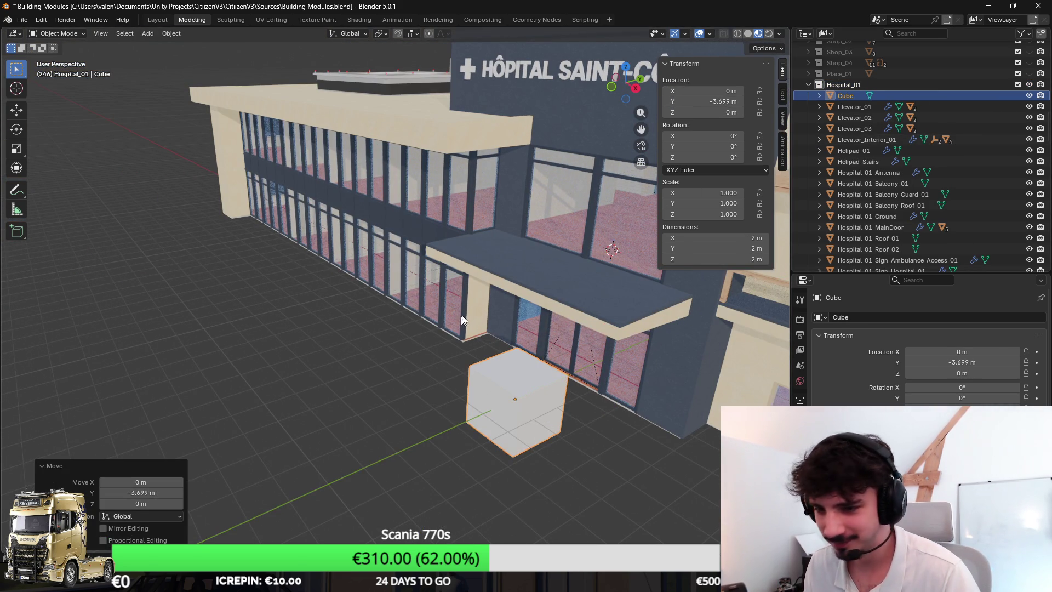
Step: Set the cube's Y location to 0 by the hospital entrance and enter Edit Mode
drag(367, 271, 518, 285)
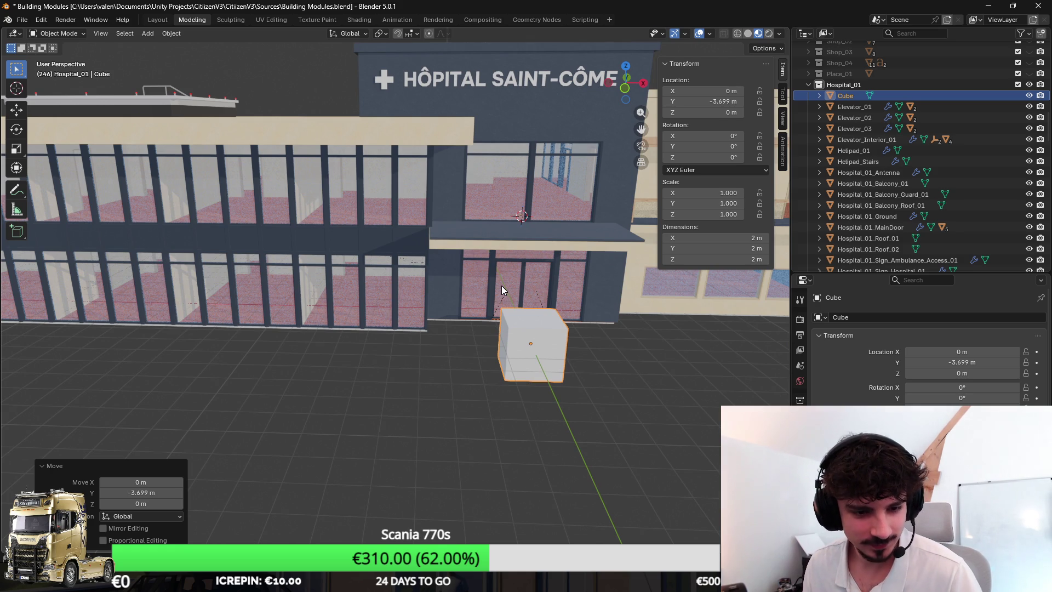
mouse_move(537, 260)
mouse_down()
mouse_move(386, 279)
mouse_move(423, 240)
mouse_move(419, 199)
mouse_up()
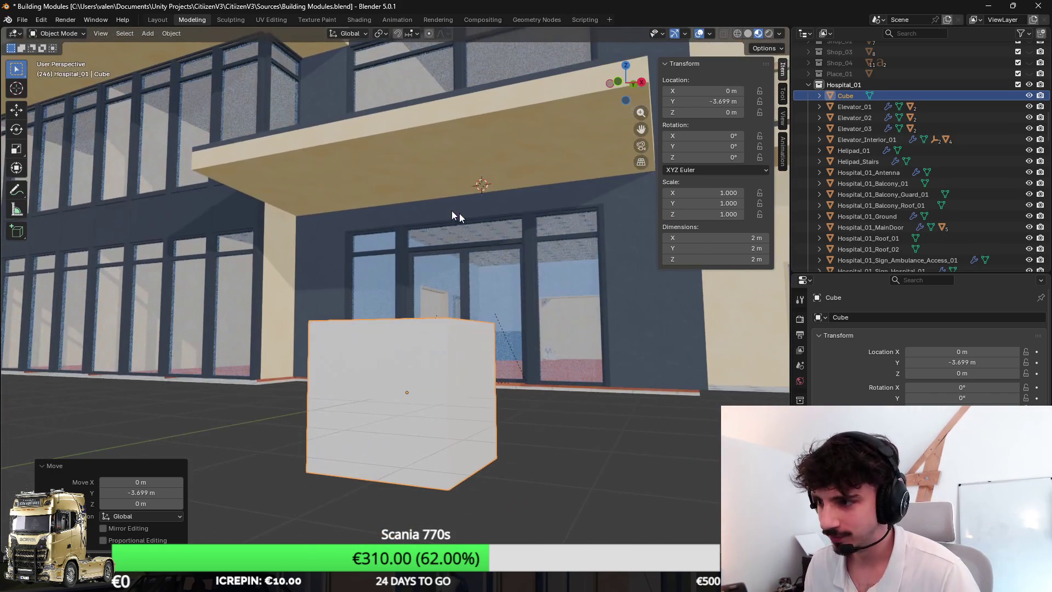
drag(493, 258, 492, 288)
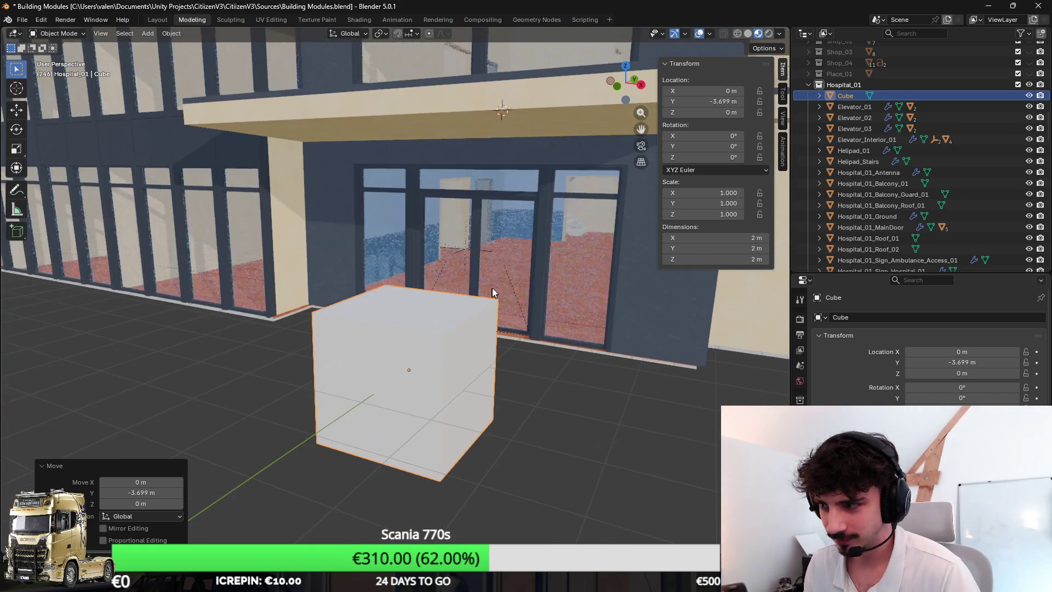
drag(720, 105, 717, 105)
click(717, 103)
text(0)
key(Return)
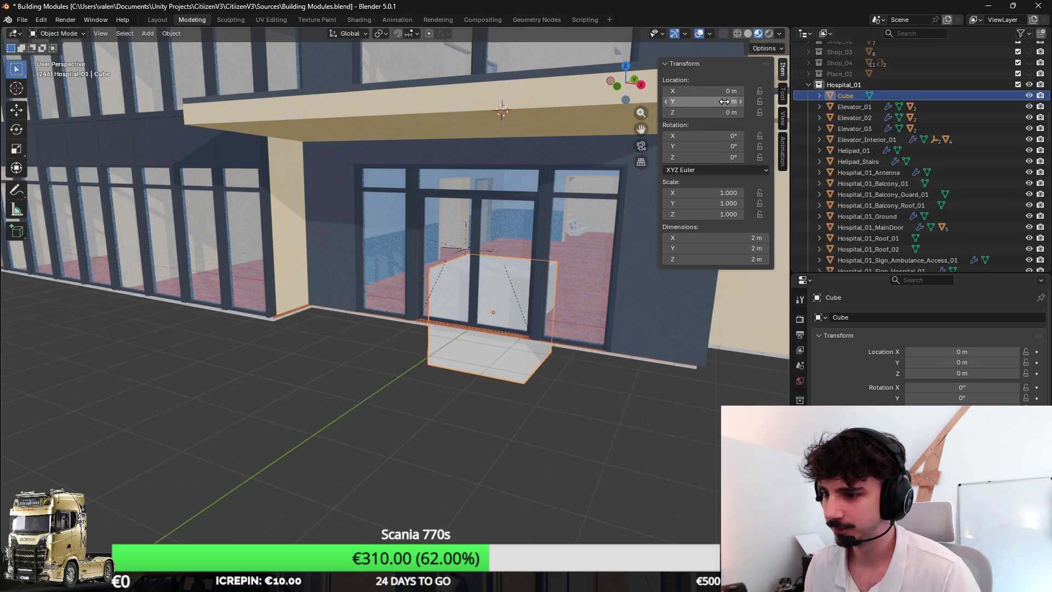
key(Tab)
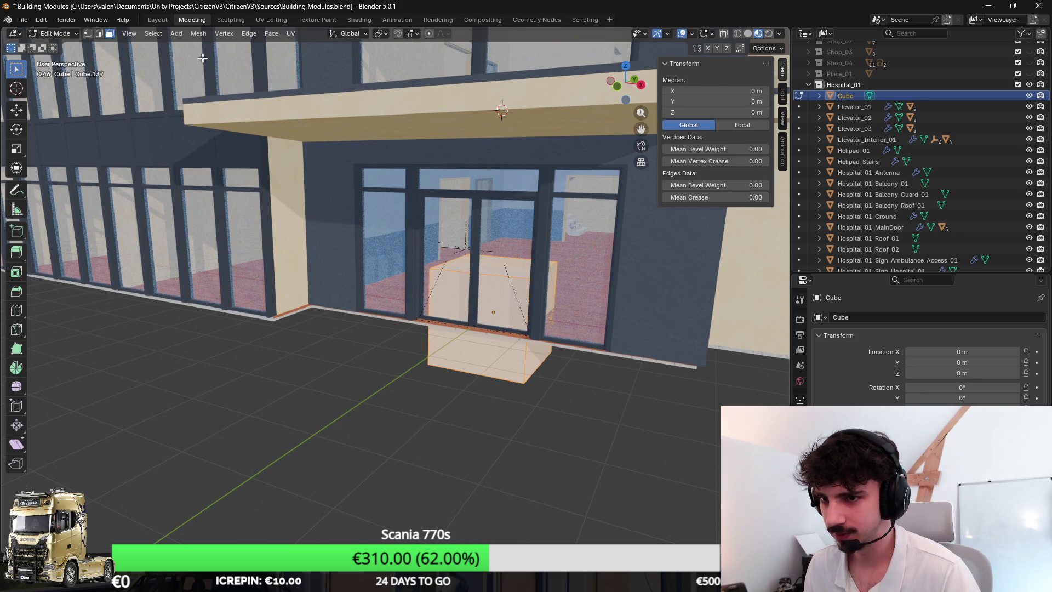
Step: Lower the cube's top face to Median Z 0, flattening it into a slab
scroll(519, 182, up, 5)
mouse_move(520, 183)
mouse_down()
mouse_move(383, 270)
mouse_move(665, 263)
mouse_up()
key(g)
key(z)
key(1)
key(Return)
scroll(556, 281, down, 5)
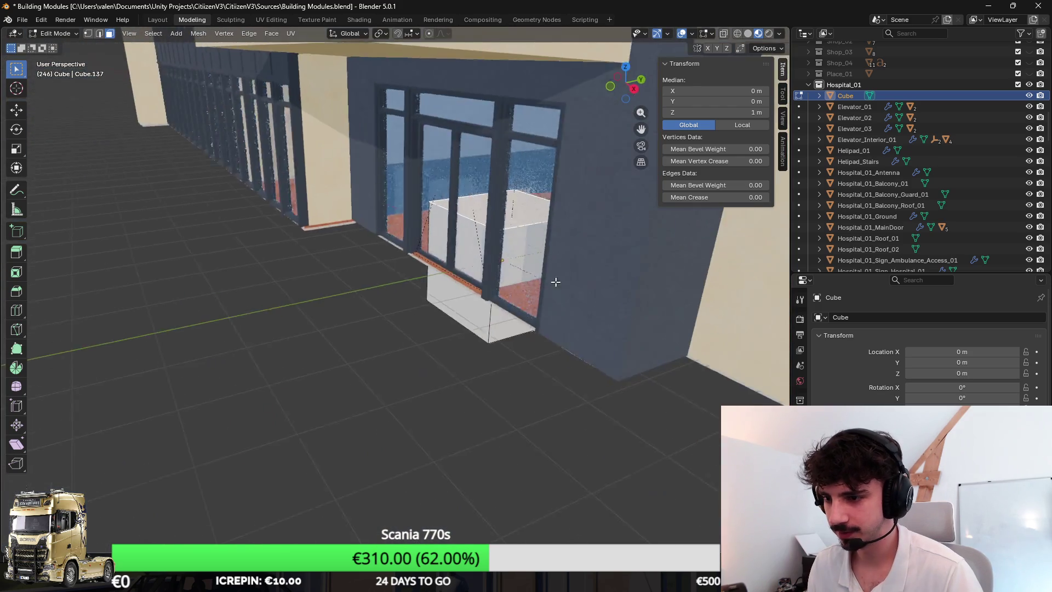
drag(556, 281, 647, 231)
click(712, 112)
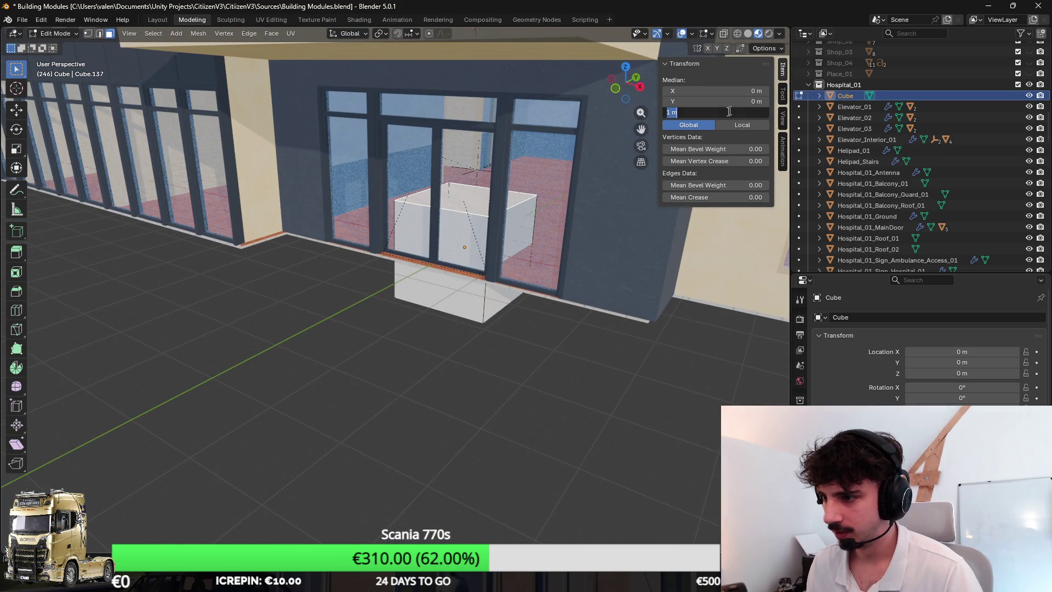
text(0)
key(Return)
Step: Stretch the slab's front face outward along Y, away from the entrance
key(g)
key(z)
key(minus)
key(1)
key(Return)
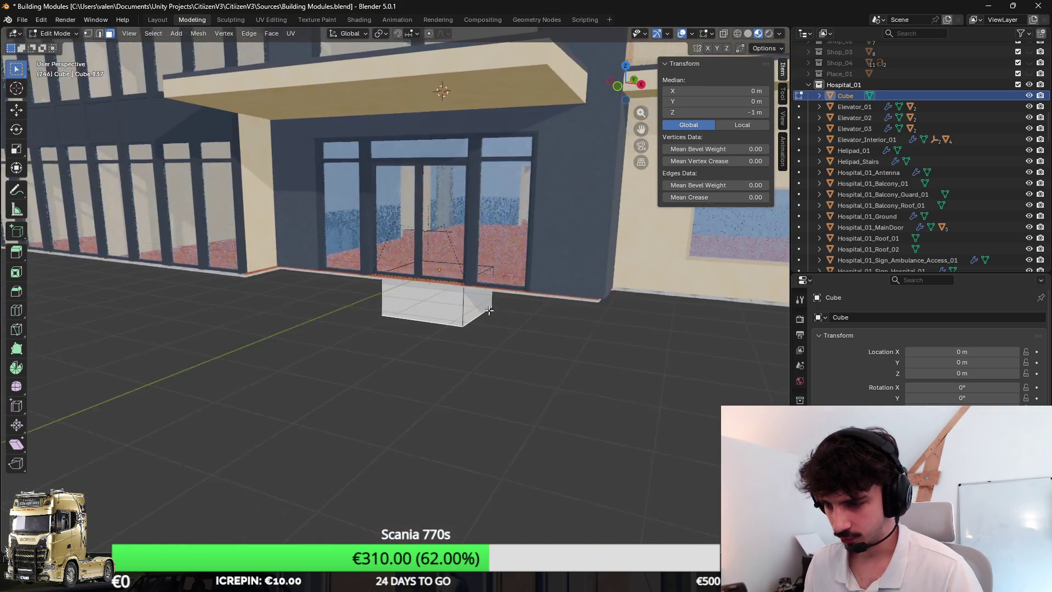
click(422, 302)
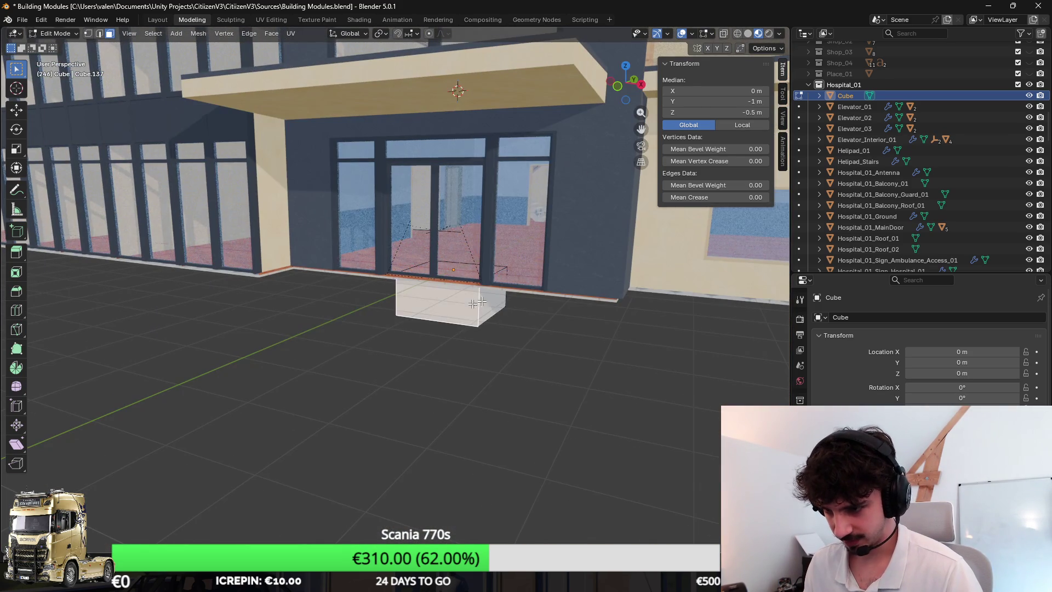
key(g)
key(y)
click(379, 387)
key(Tab)
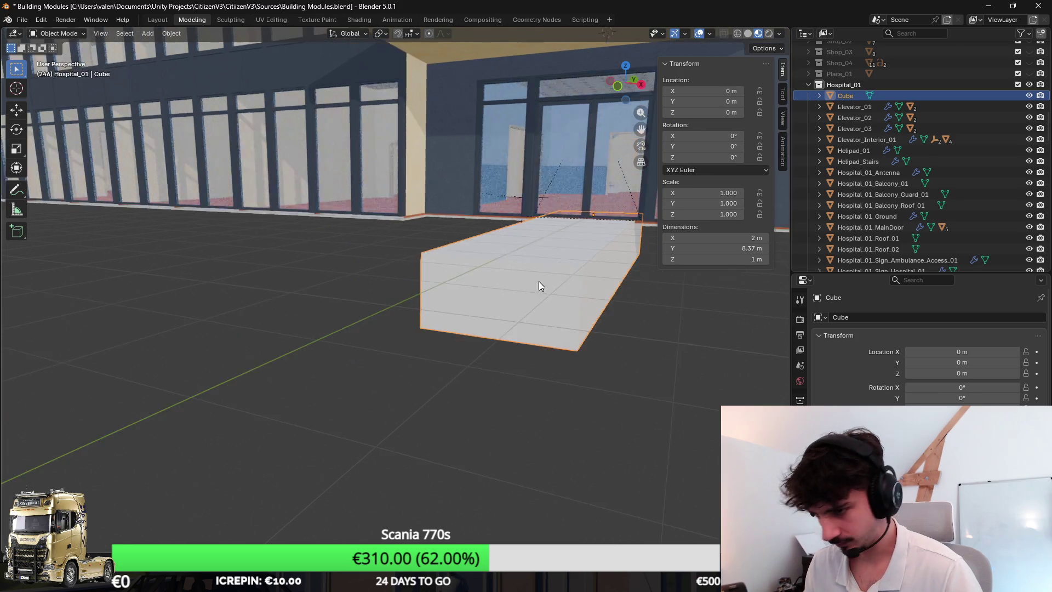
key(Tab)
Step: In a top-down wireframe view, slide the selected slab face along Y
mouse_move(428, 295)
mouse_down()
mouse_move(545, 251)
mouse_move(304, 297)
mouse_up()
key(KP_1)
key(KP_7)
key(shift+z)
key(g)
key(y)
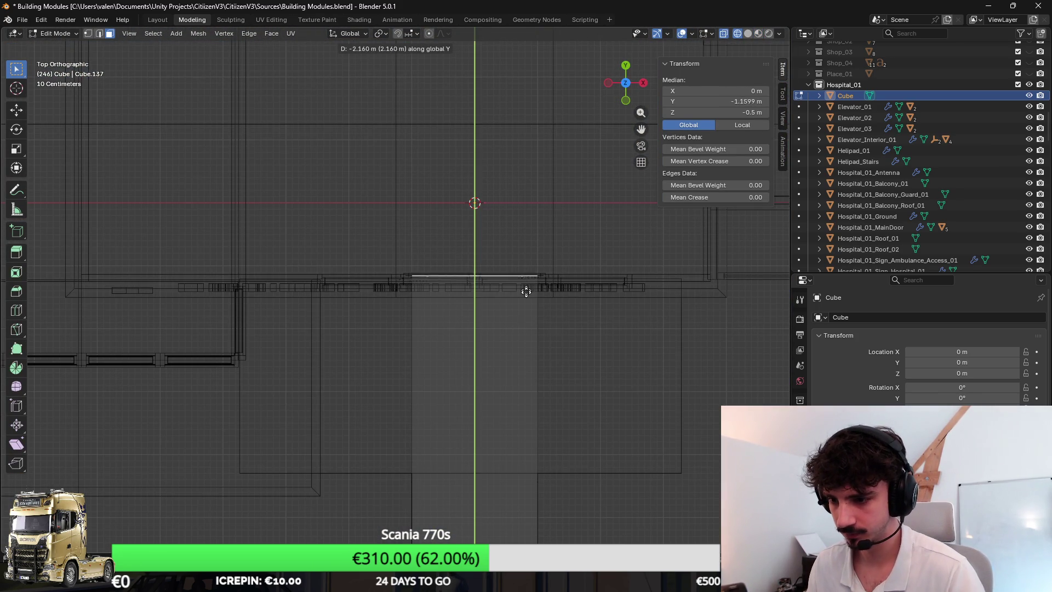
click(521, 318)
Step: Place the slab's back face against the hospital wall and inspect the doorway ground edge
key(shift+z)
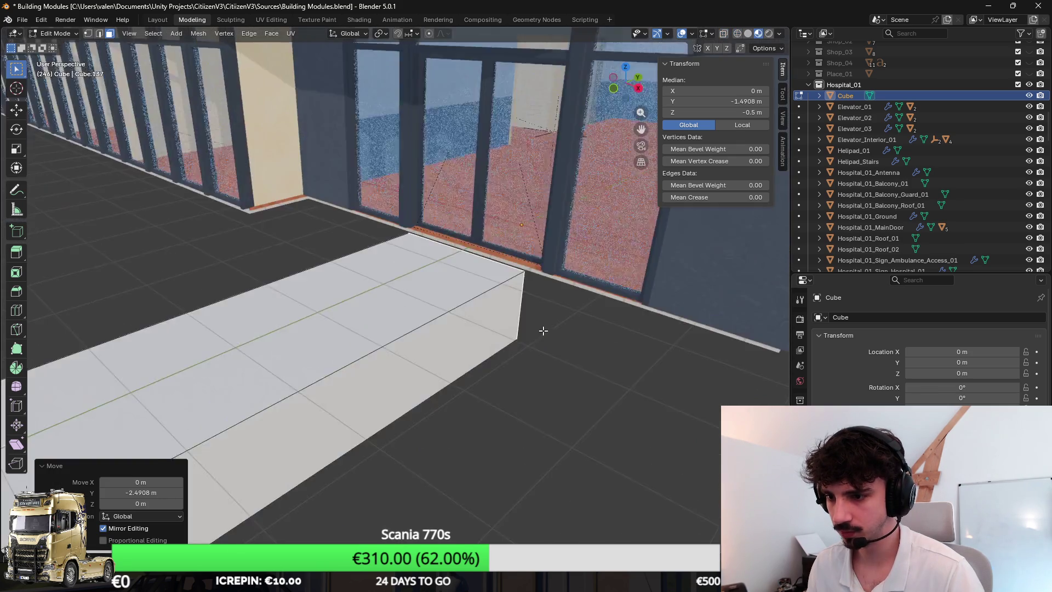
scroll(547, 291, up, 3)
key(g)
key(y)
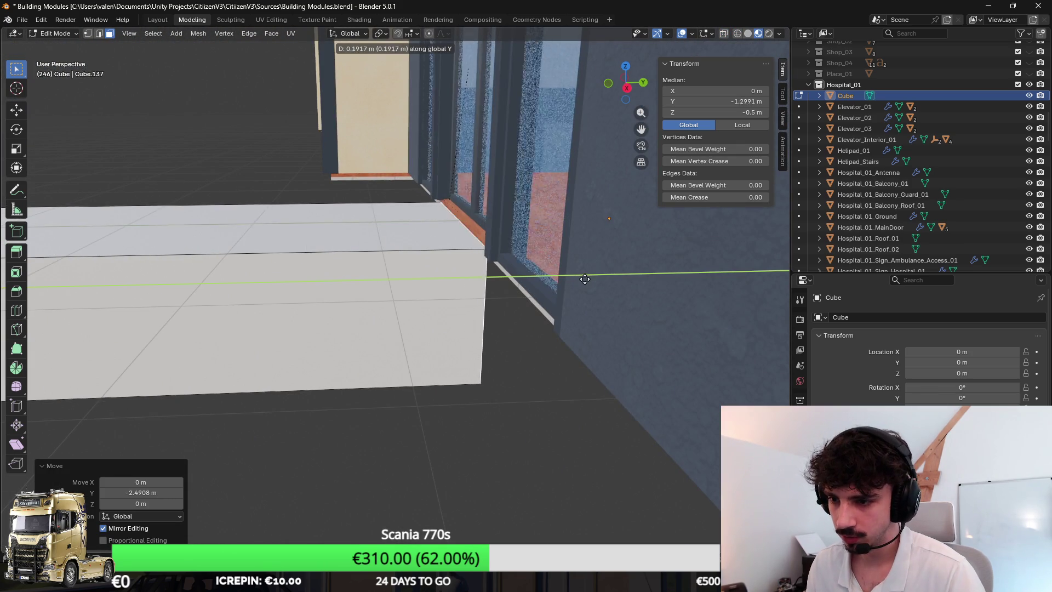
click(585, 277)
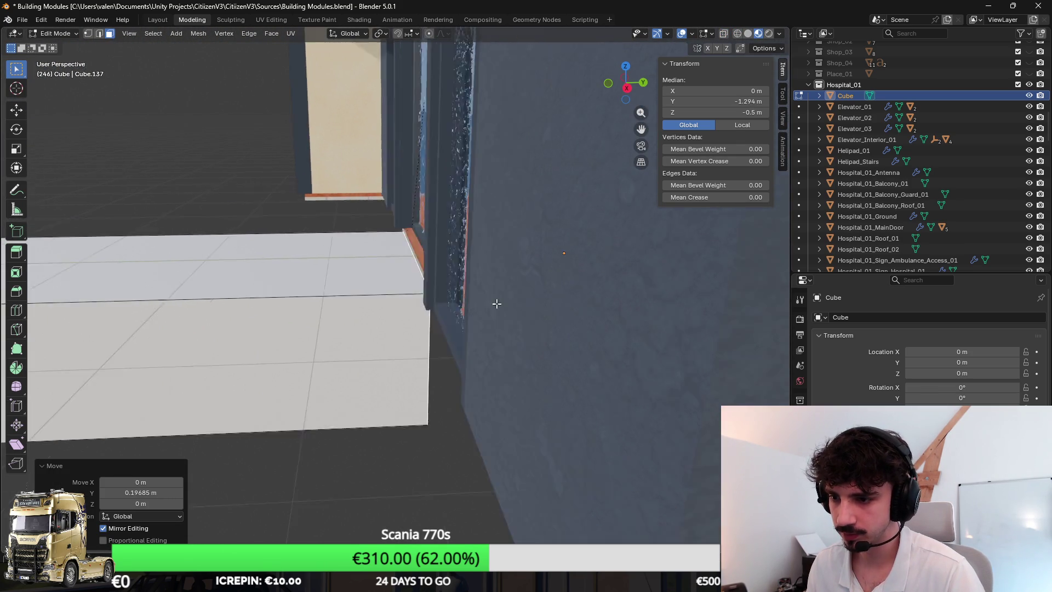
key(alt+q)
click(377, 160)
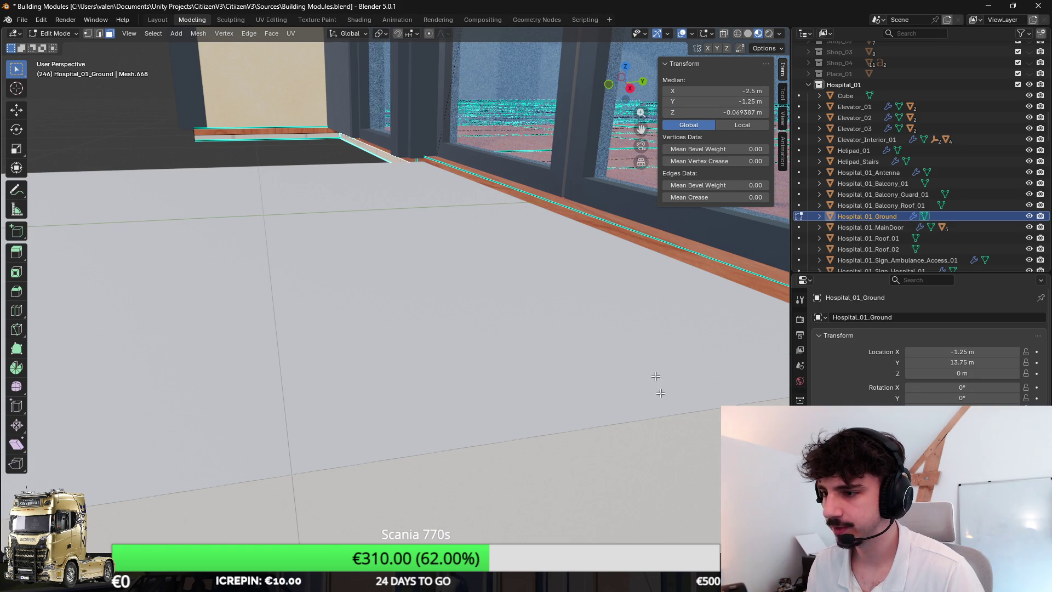
Step: Widen the slab to the left by moving its side face along X
scroll(655, 376, down, 5)
key(Tab)
key(Tab)
key(Tab)
key(Tab)
key(Tab)
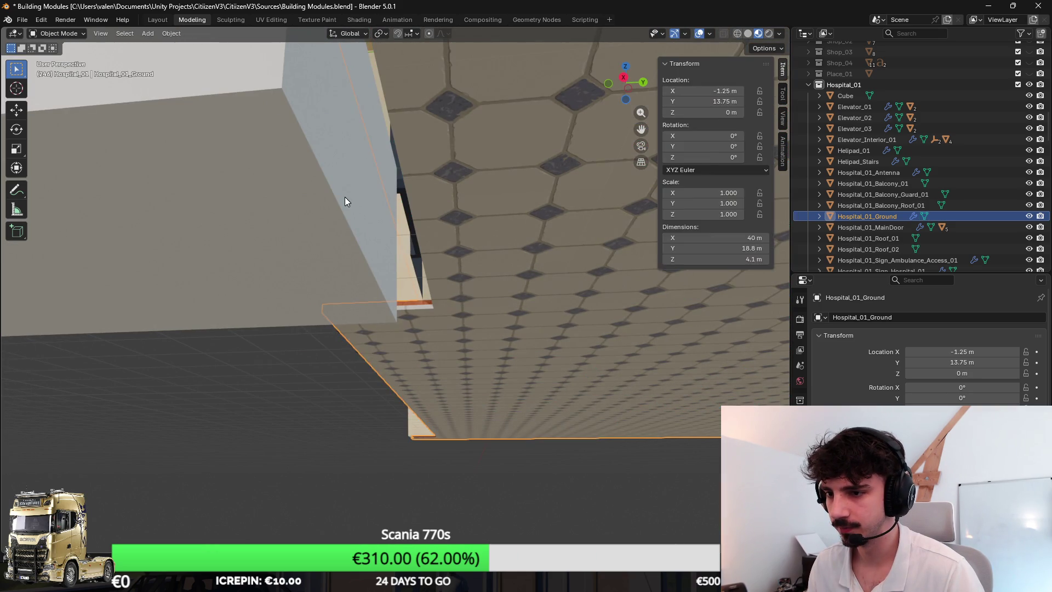
click(345, 201)
key(Tab)
key(Return)
key(KP_Decimal)
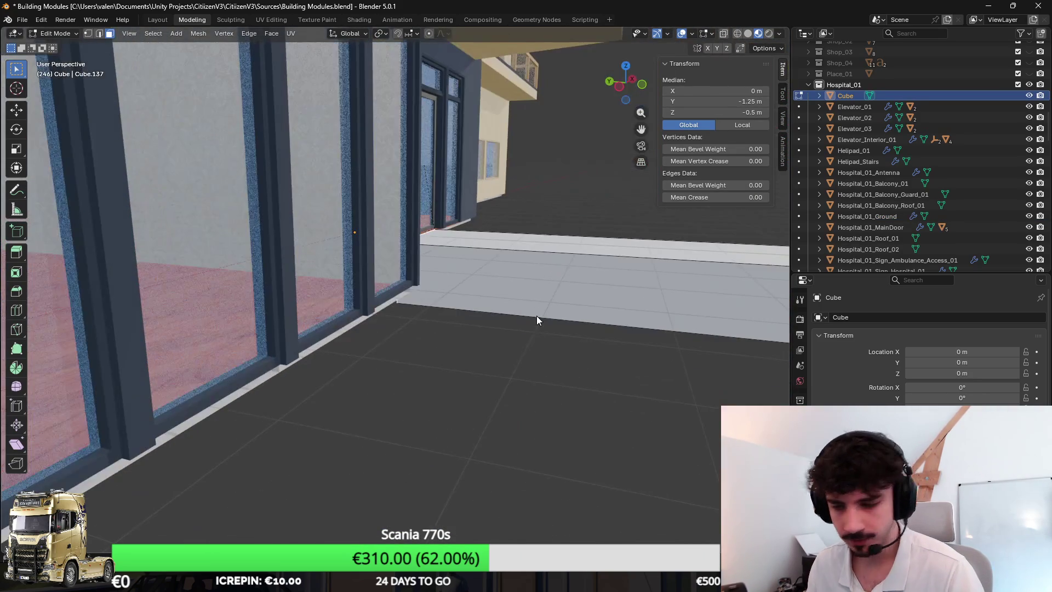
key(g)
key(y)
key(x)
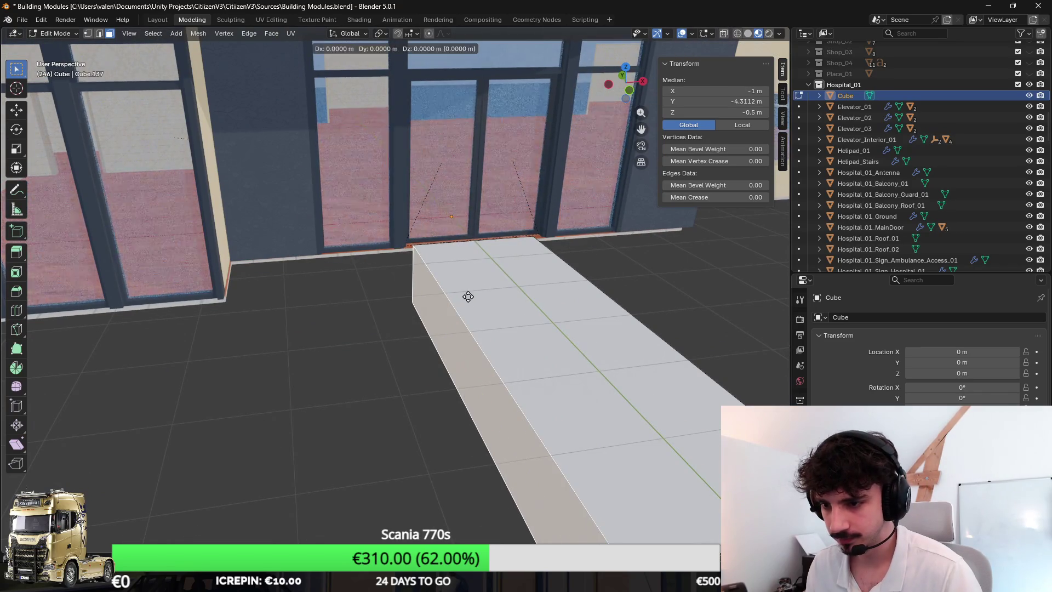
click(217, 337)
Step: Check a Hospital_01_Ground floor face's position, then return to editing the slab
scroll(217, 336, up, 3)
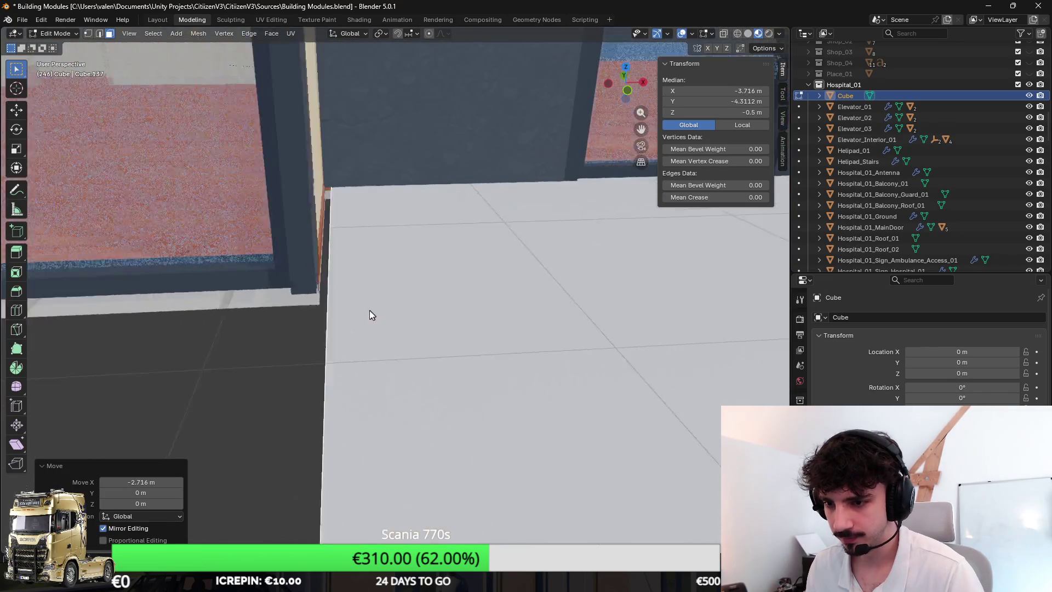
key(Tab)
click(281, 242)
key(Tab)
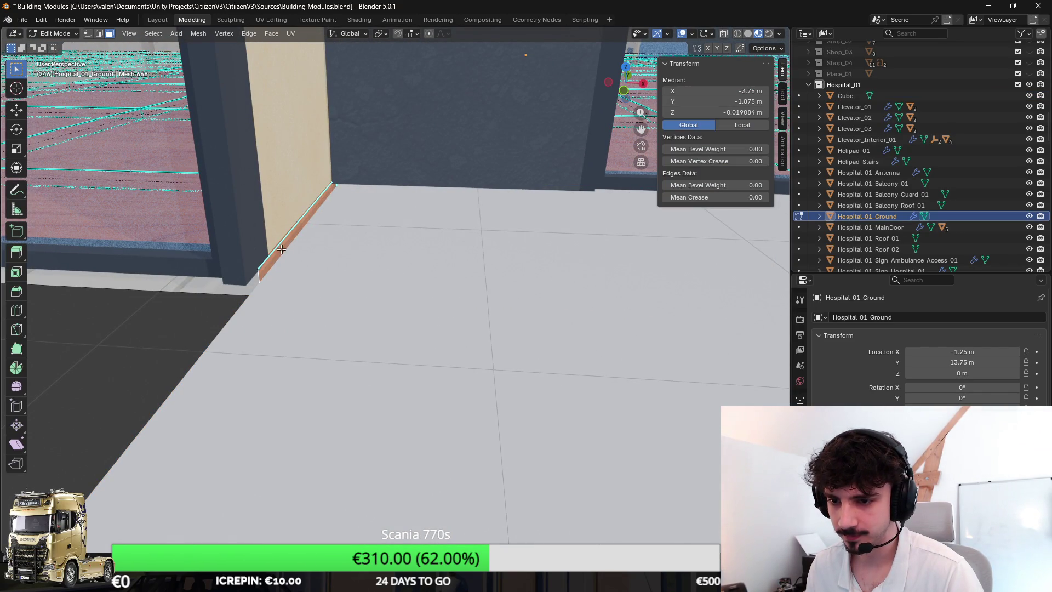
key(alt+a)
click(407, 313)
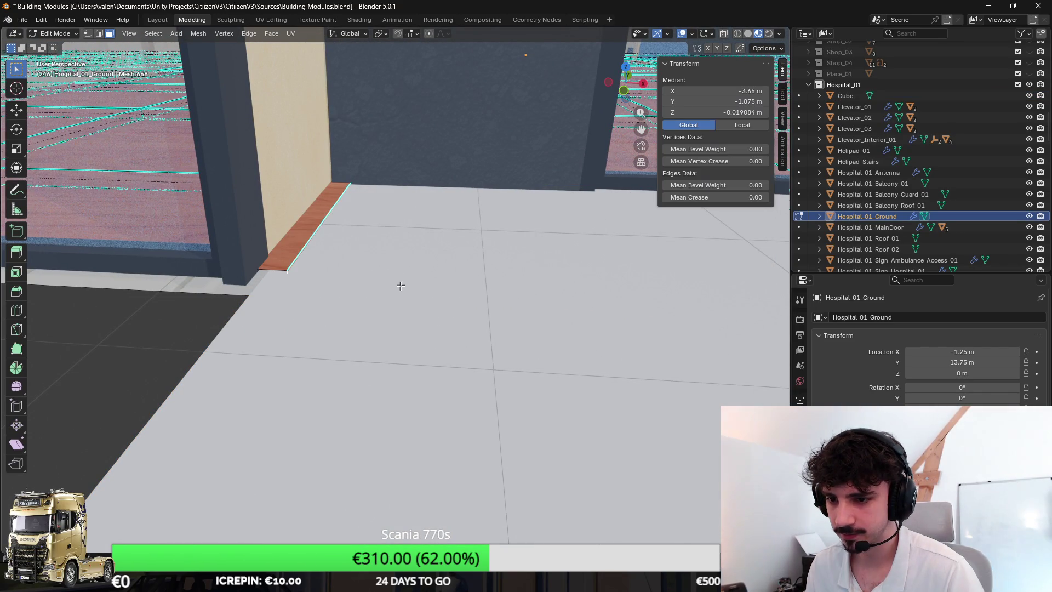
key(Tab)
click(407, 335)
key(Tab)
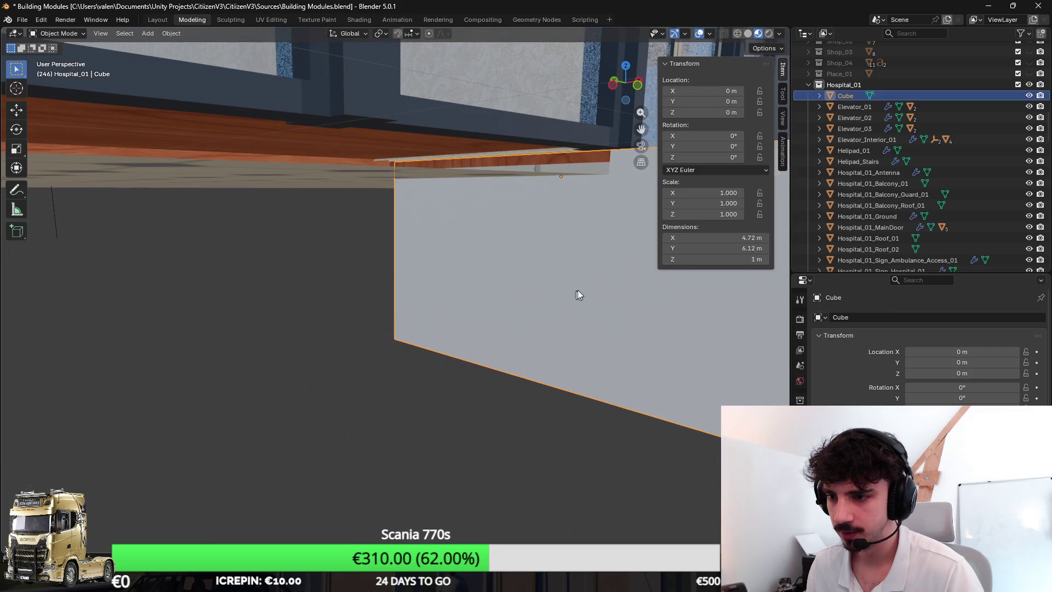
Step: Set the side face to X -3.75 m and move it 4.75 m along X
text(-3.75)
key(Return)
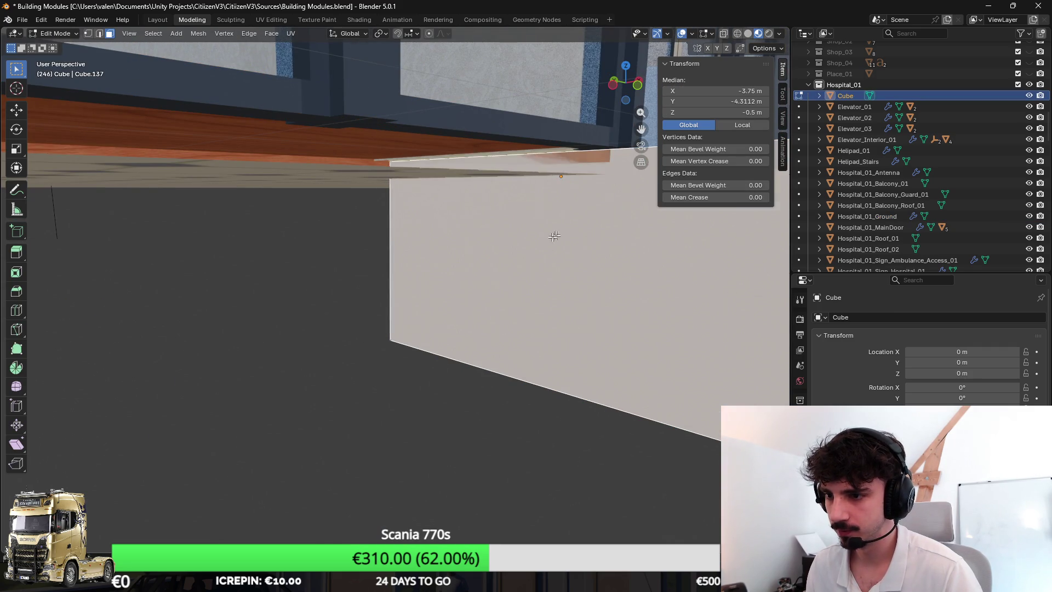
scroll(446, 275, down, 5)
drag(600, 358, 514, 272)
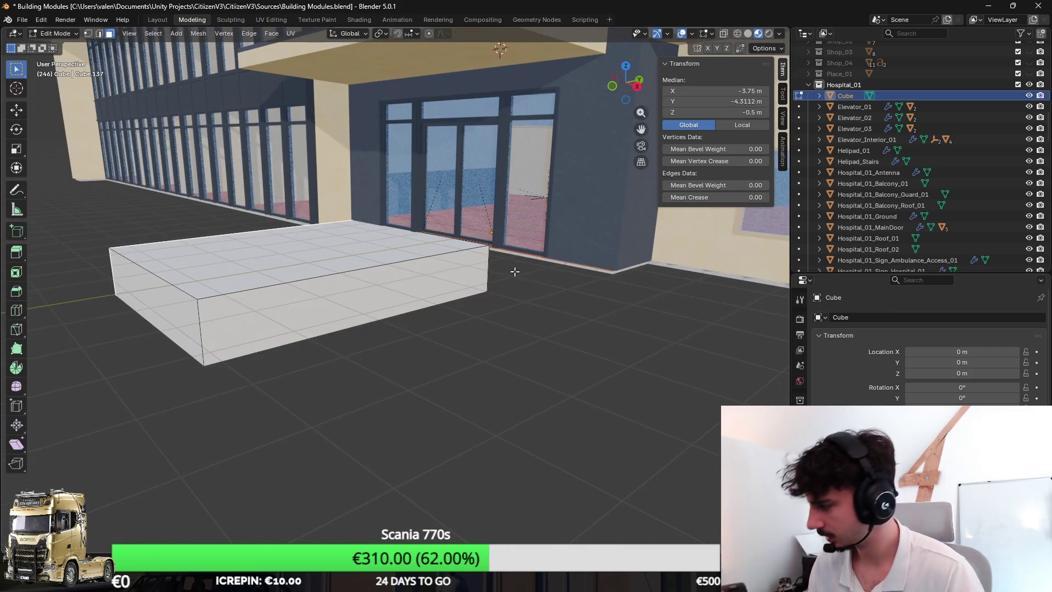
text(gx4.75)
key(Return)
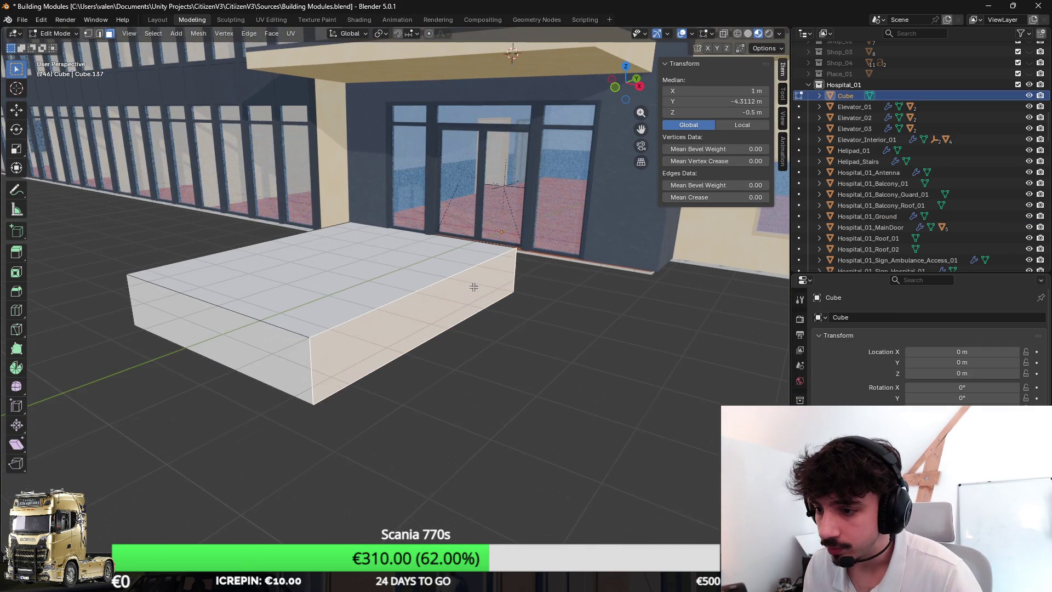
key(g)
key(x)
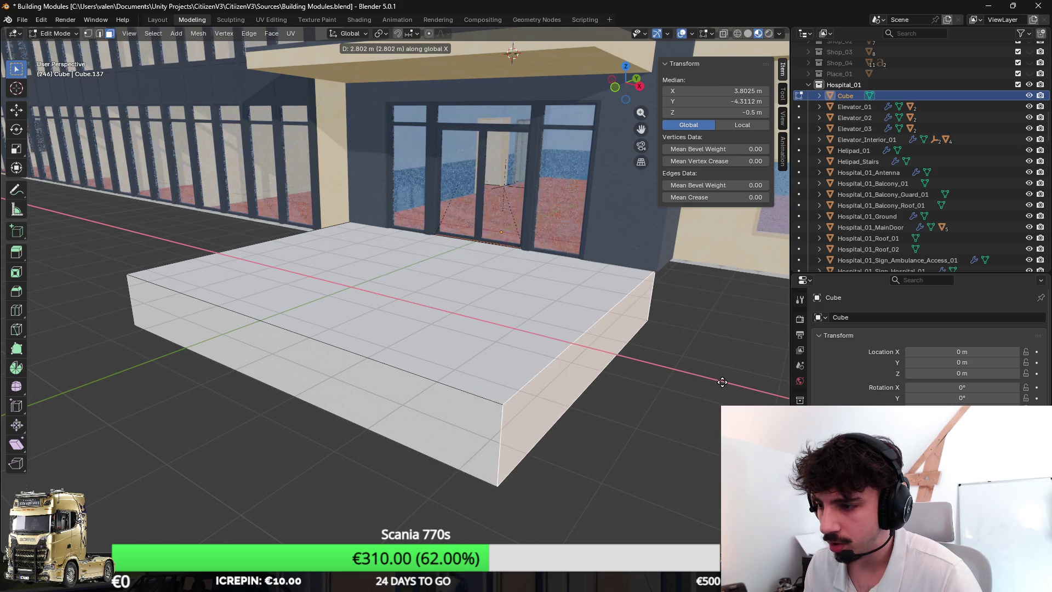
click(717, 384)
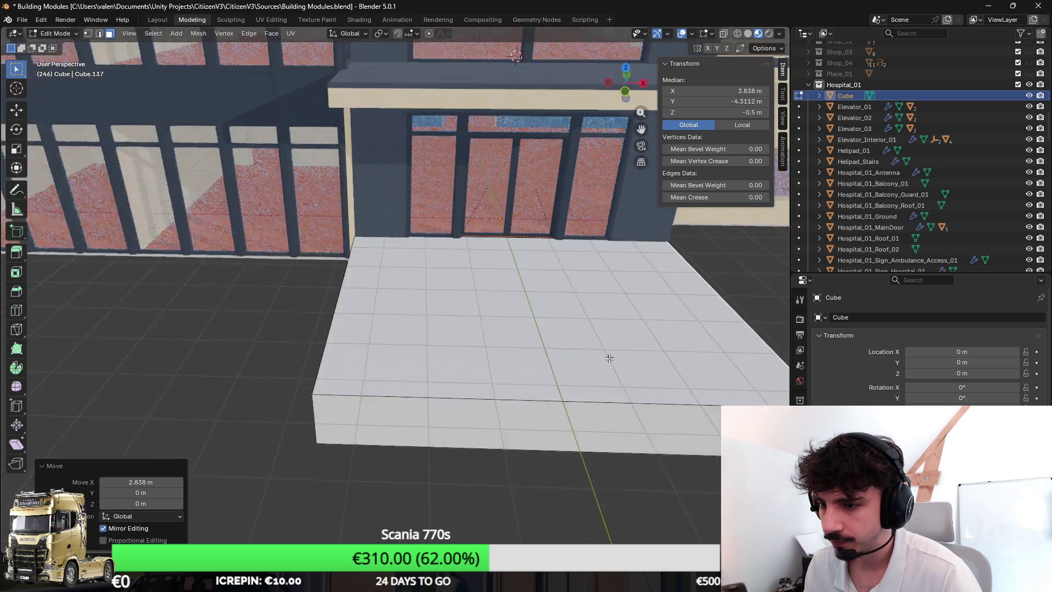
Step: Pull the slab's far end face inward along Y to shorten it
click(658, 302)
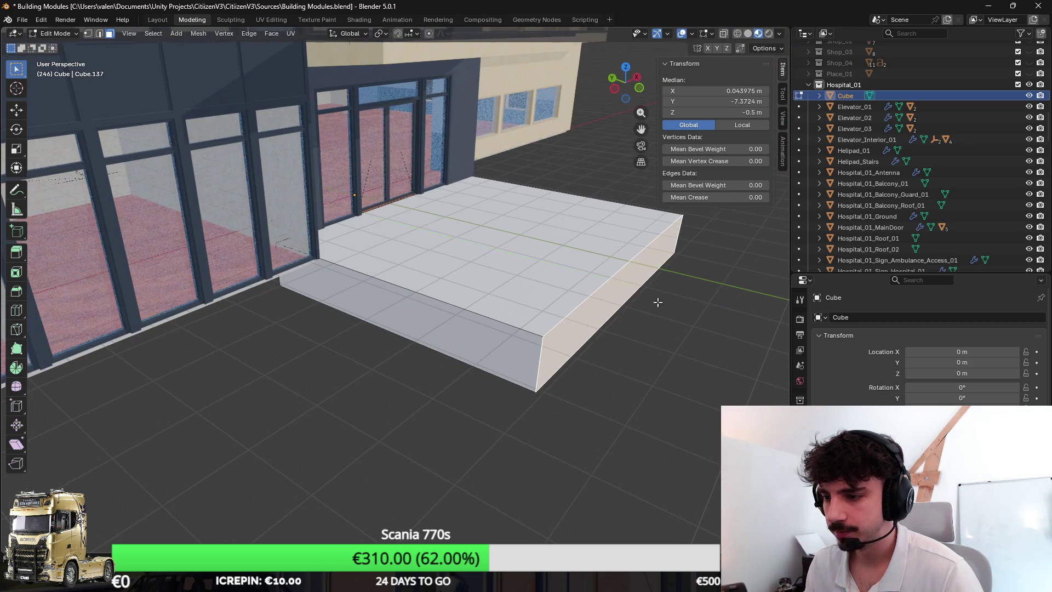
key(y)
click(564, 272)
double_click(846, 95)
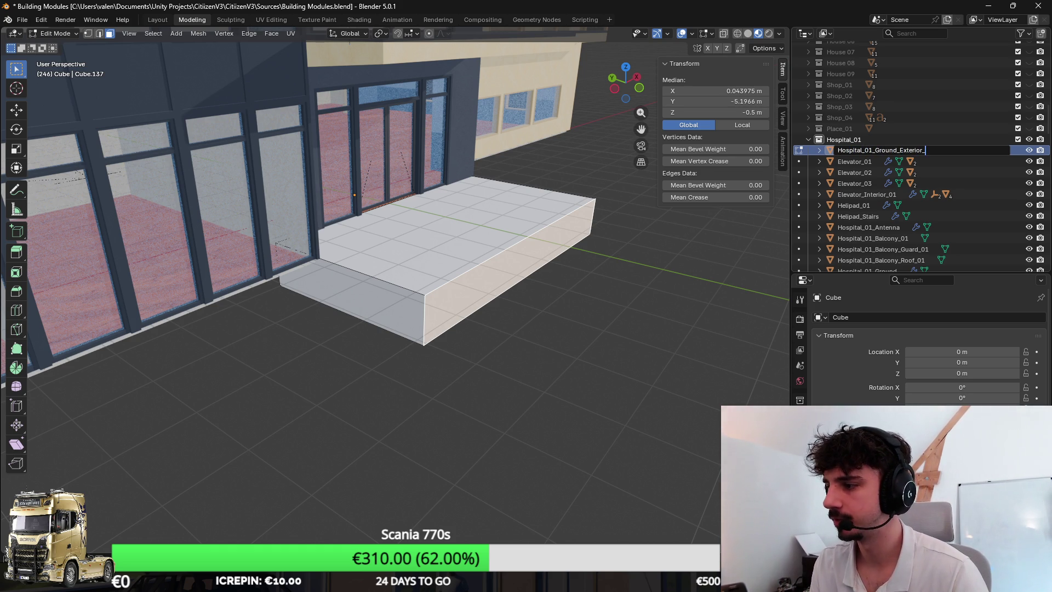
Step: Name the slab Hospital_01_Ground_Exterior_01 and export Hospital_01.fbx via File > Export > FBX
text(01)
key(Return)
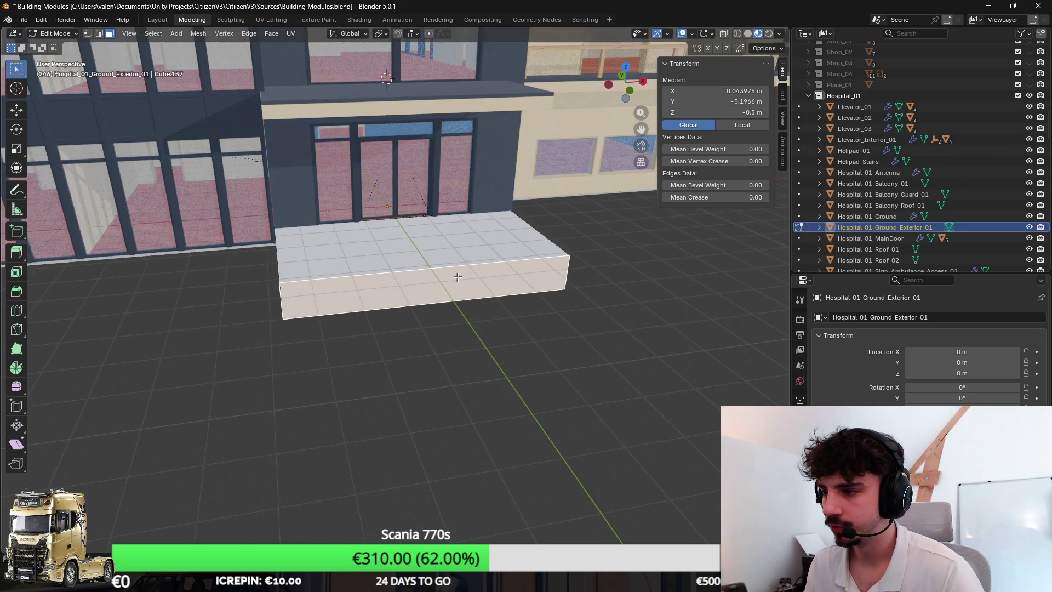
key(Tab)
click(23, 22)
mouse_move(71, 189)
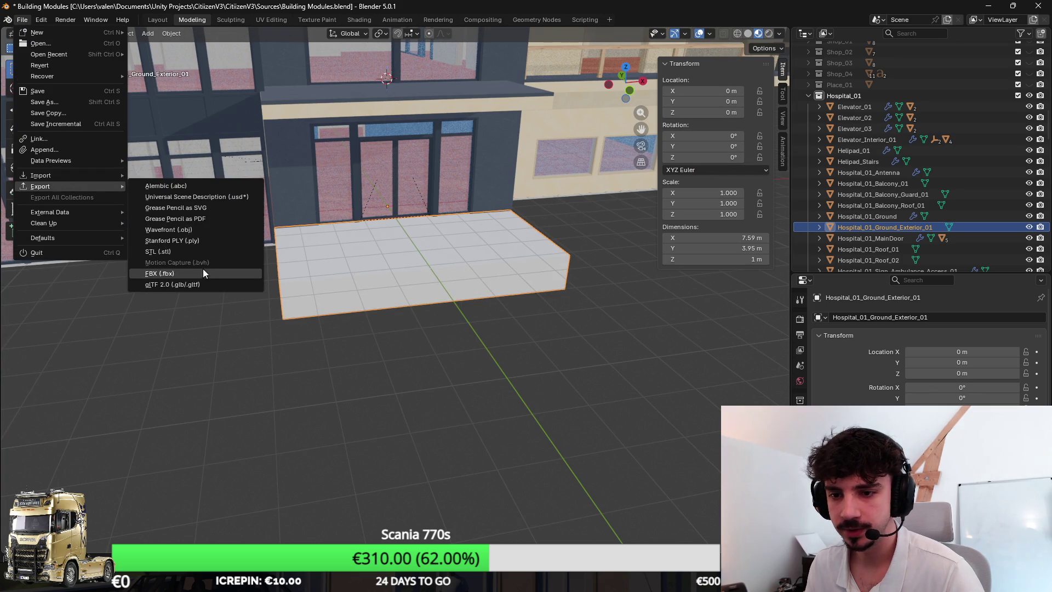
click(206, 278)
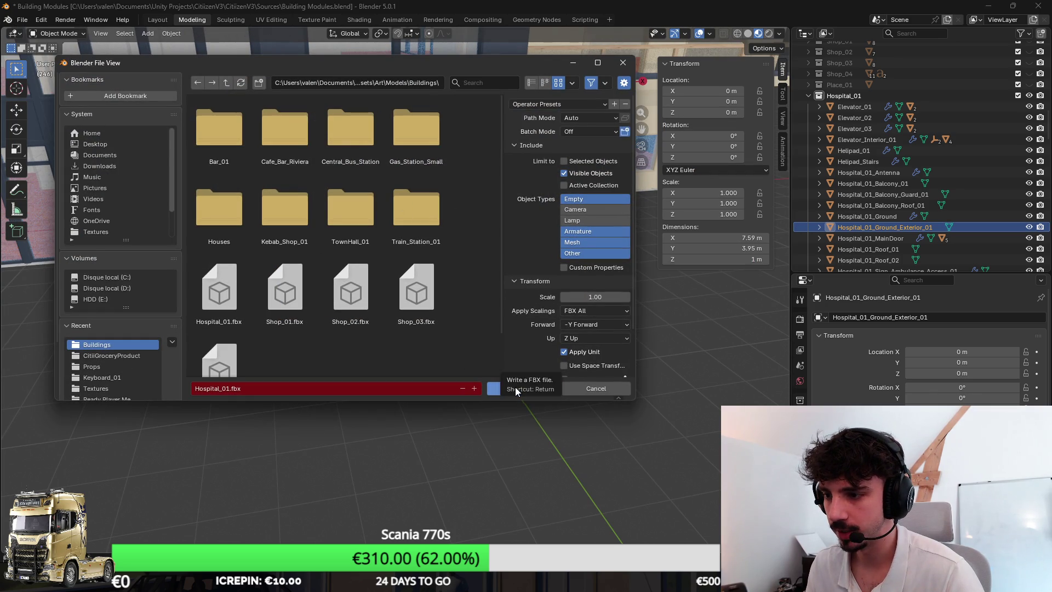
click(515, 387)
key(alt+Tab)
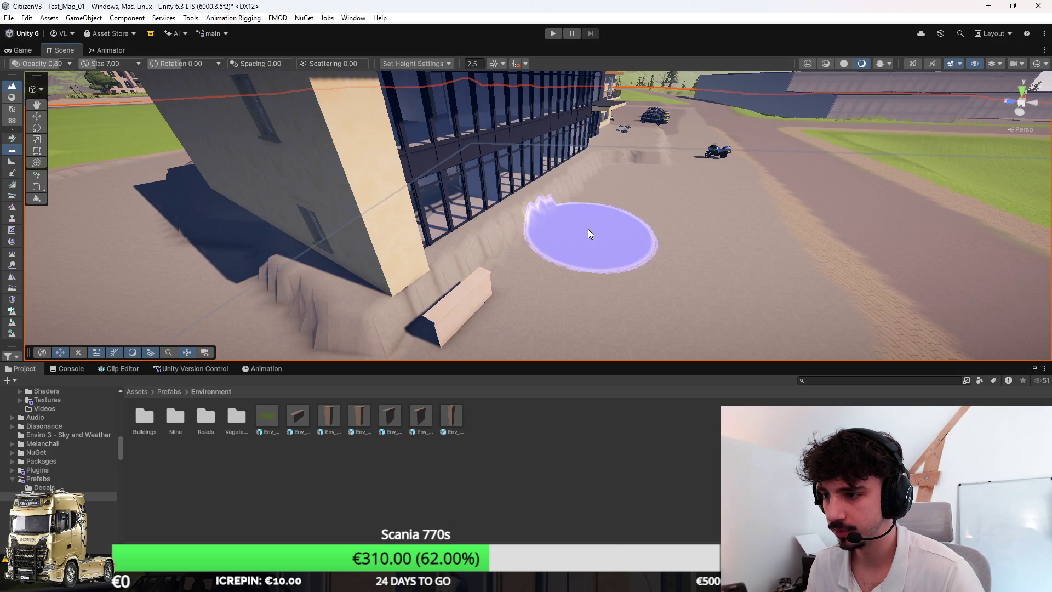
Step: Flatten the Unity terrain bumps around the entrance step with the Set Height brush
mouse_move(587, 228)
mouse_down()
mouse_move(609, 225)
mouse_move(508, 201)
mouse_move(610, 265)
mouse_move(708, 279)
mouse_move(652, 270)
mouse_up()
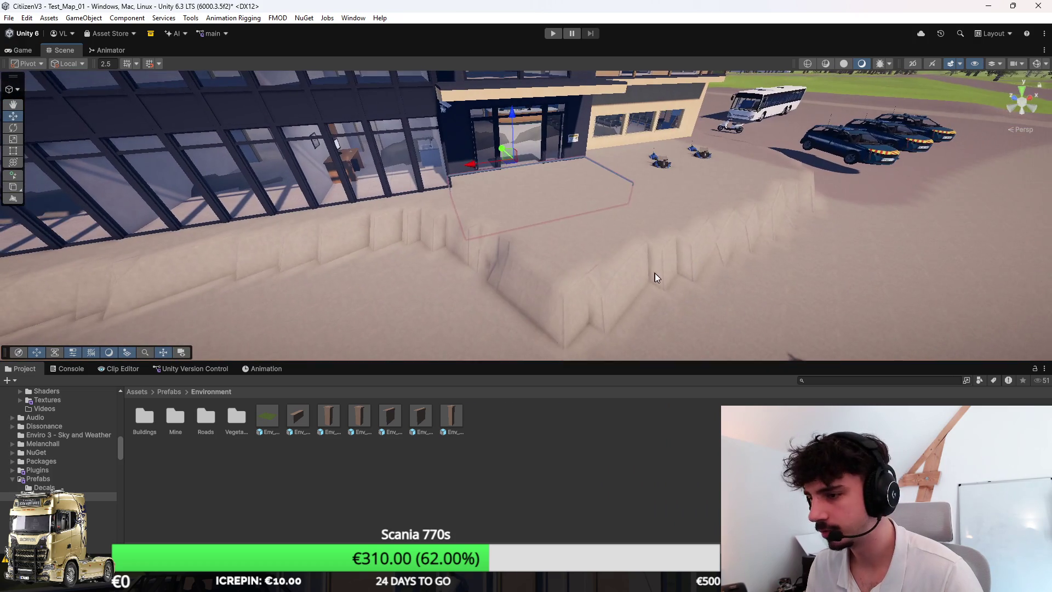
click(652, 271)
key(s)
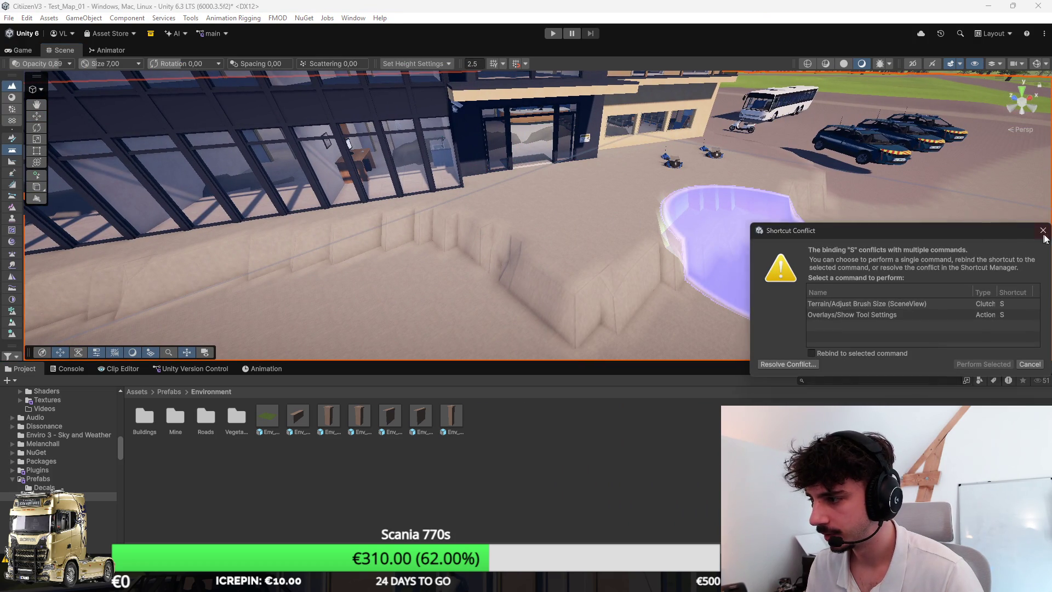
click(1043, 230)
drag(863, 229, 440, 283)
mouse_move(537, 181)
mouse_down()
mouse_move(589, 127)
mouse_move(732, 122)
mouse_move(745, 111)
mouse_move(677, 328)
mouse_move(634, 291)
mouse_move(721, 297)
mouse_up()
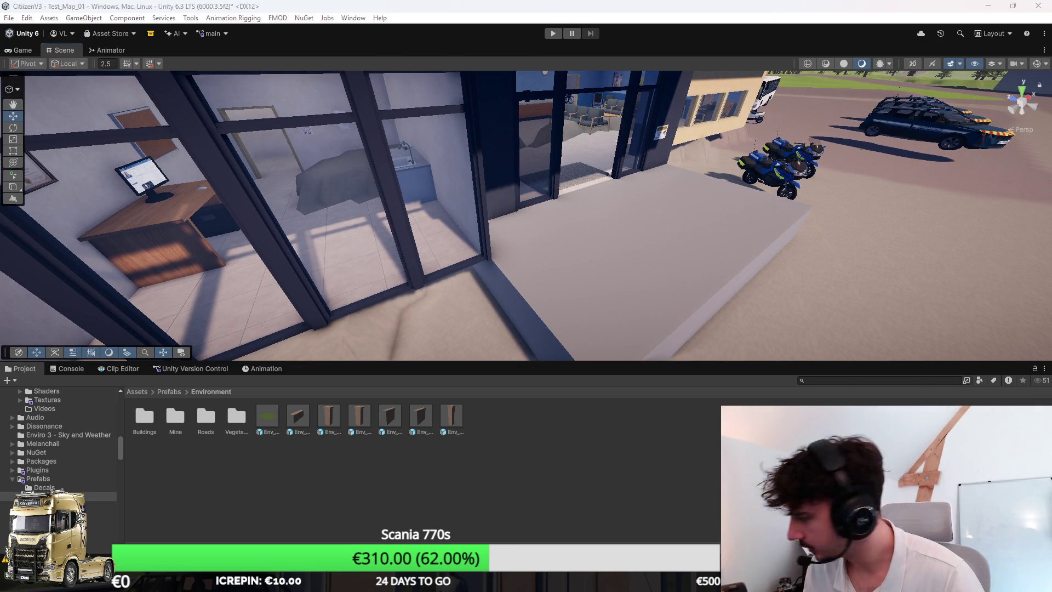
key(alt+Tab)
scroll(463, 251, up, 4)
key(Tab)
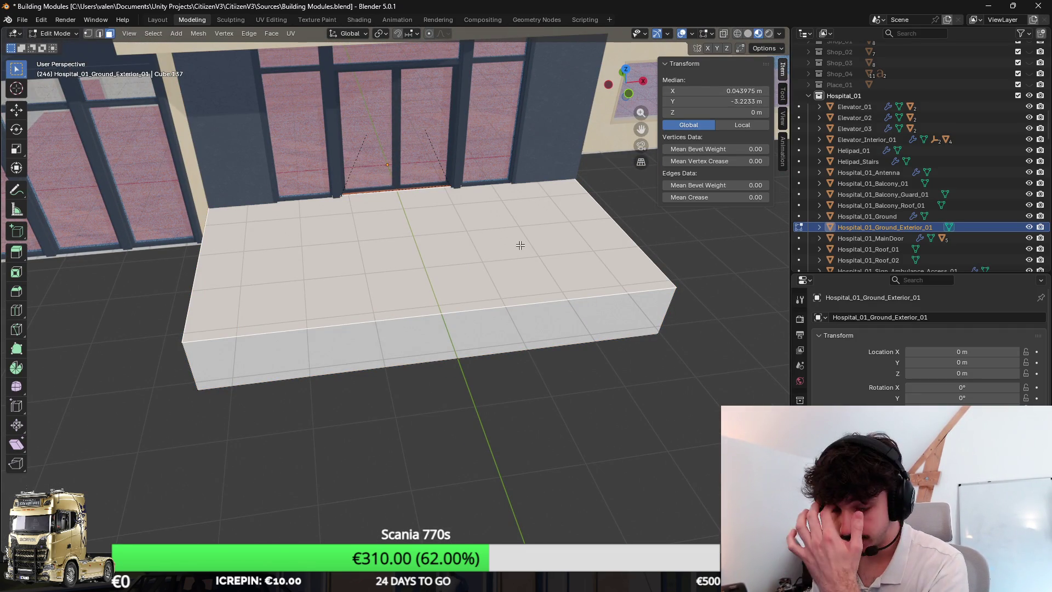
Step: Add a loop cut near the slab's edge to mark off a narrow curb strip
key(alt+Tab)
drag(596, 278, 458, 176)
key(alt+Tab)
click(551, 283)
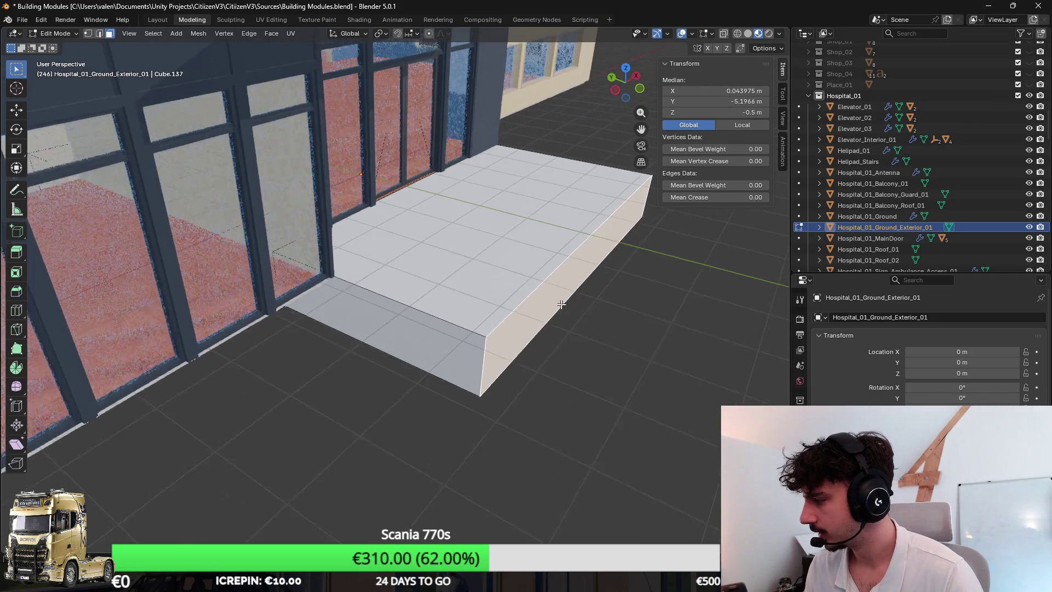
scroll(433, 278, up, 5)
key(ctrl+r)
click(289, 146)
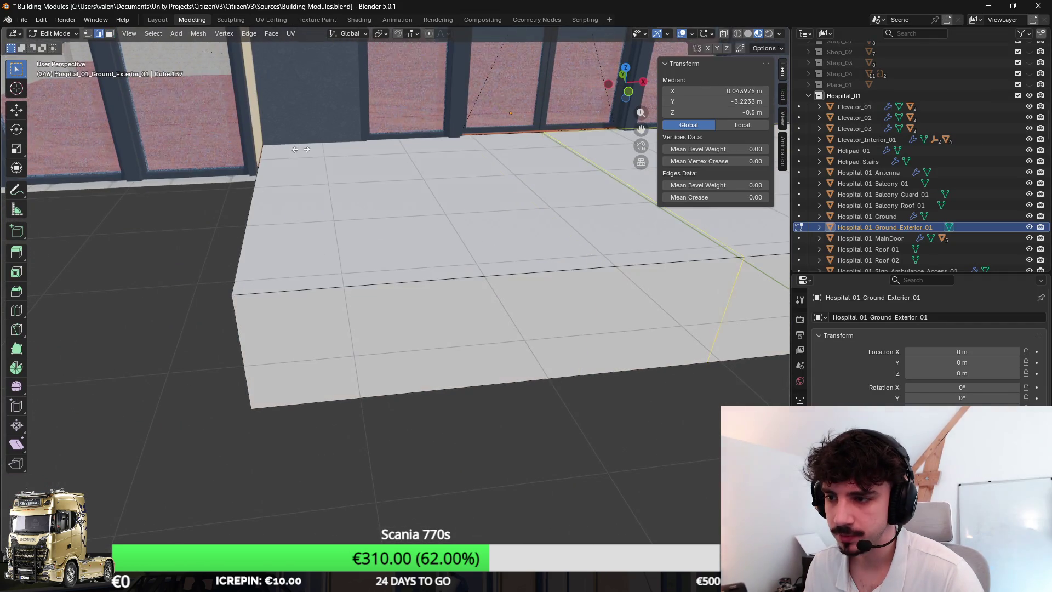
click(59, 203)
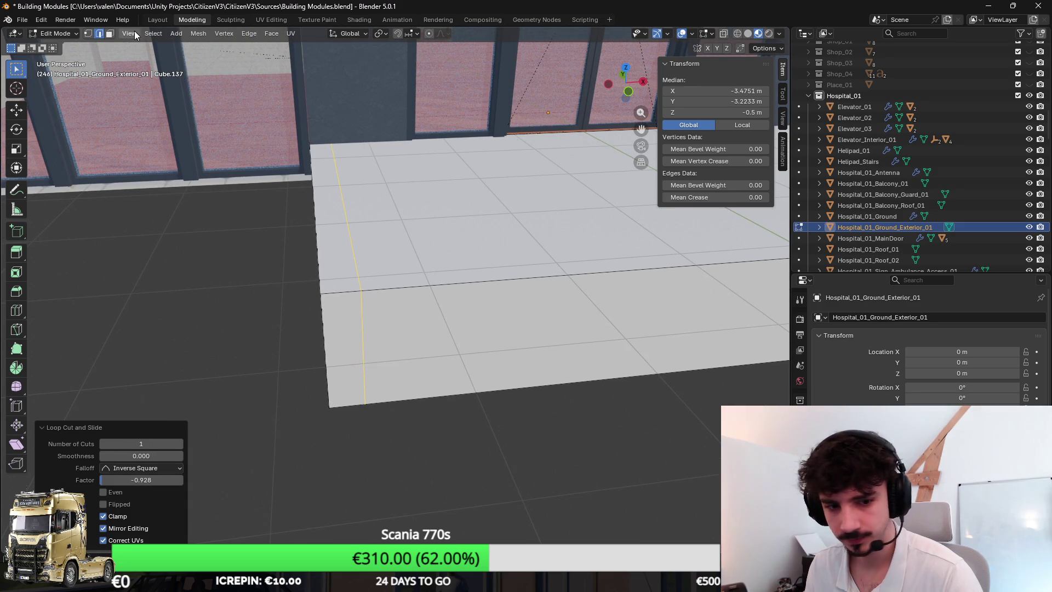
Step: Extrude the narrow edge strip upward into a wall 0.25 m high
click(110, 34)
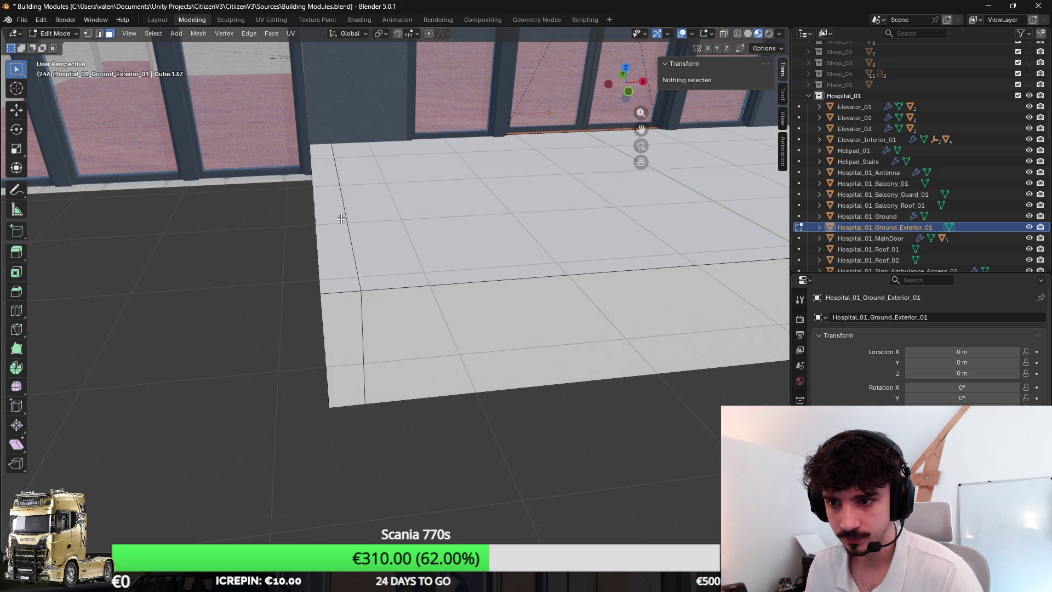
click(320, 223)
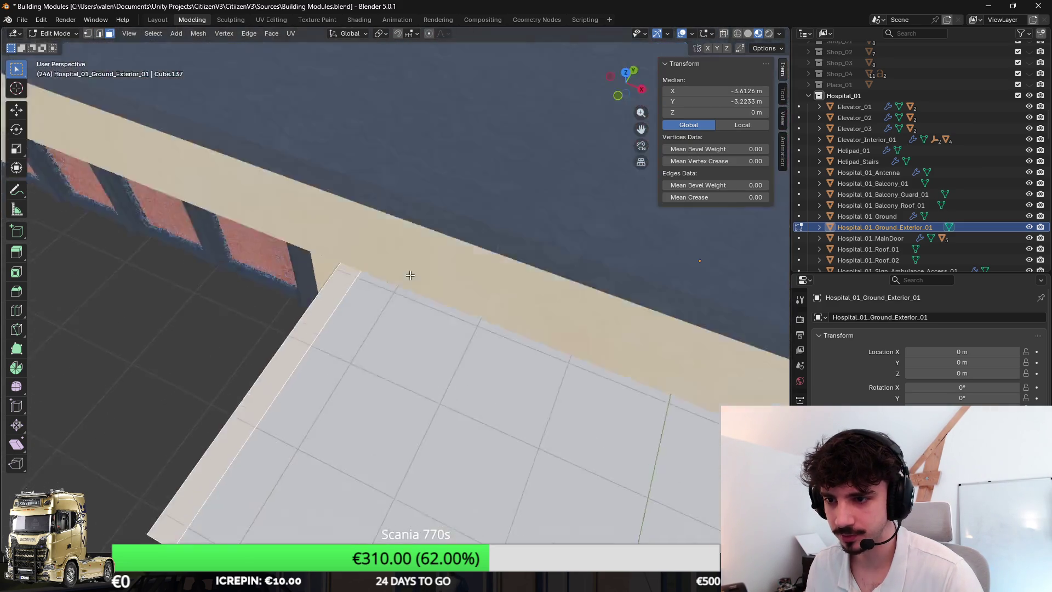
key(e)
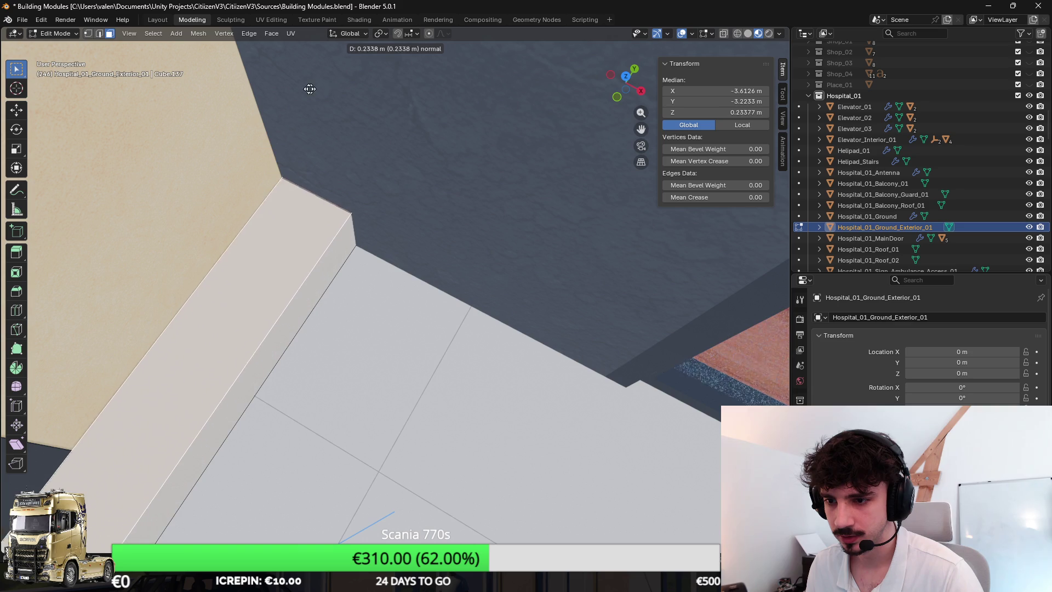
click(330, 213)
scroll(331, 214, down, 5)
key(g)
key(z)
click(343, 206)
click(564, 234)
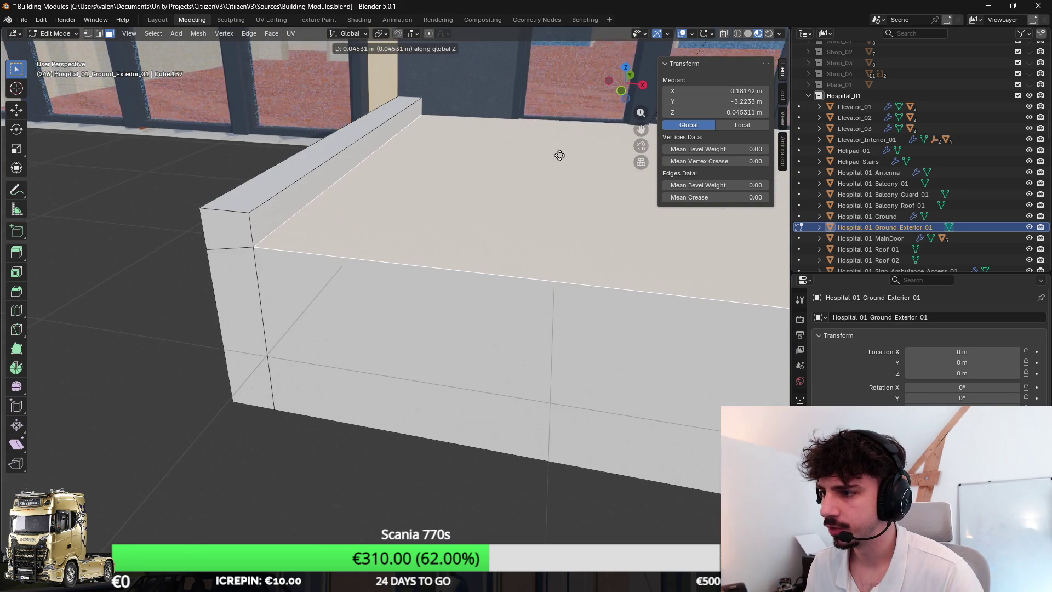
click(345, 147)
text(0)
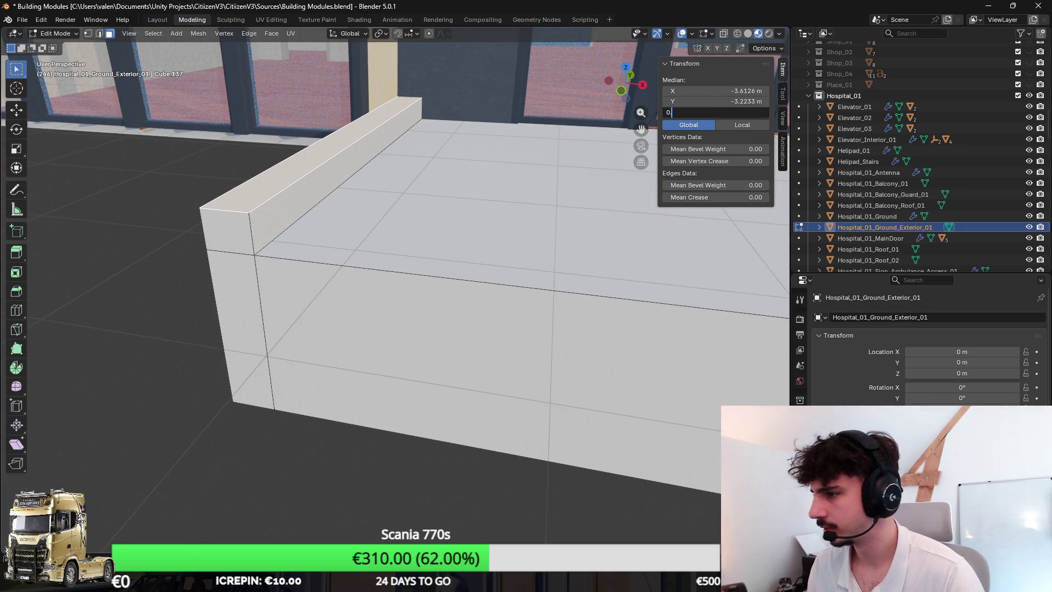
text(25)
key(Return)
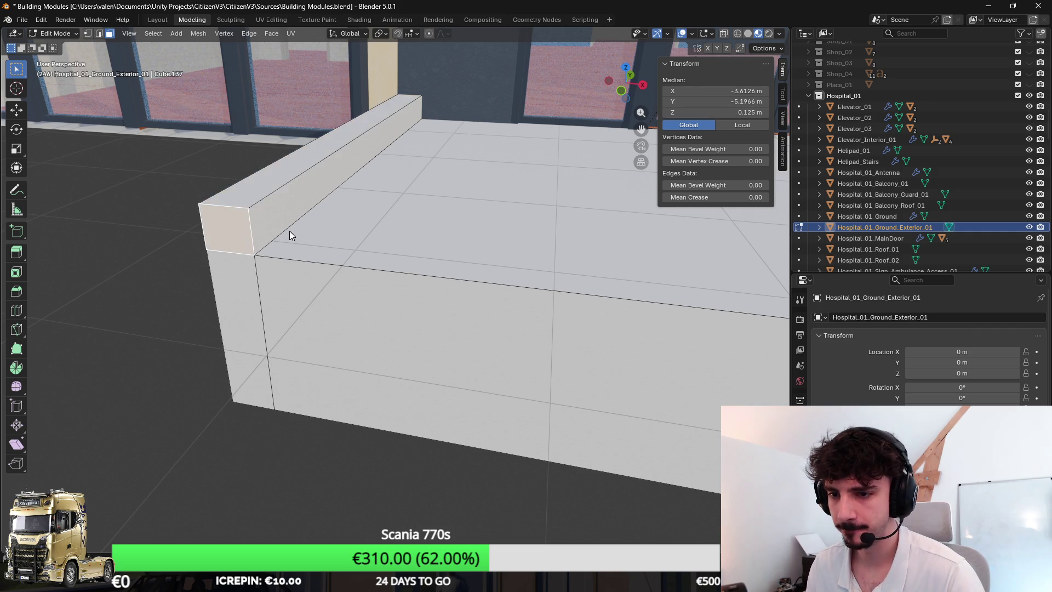
Step: Extrude the wall's end 2.42 m forward past the slab
key(KP_1)
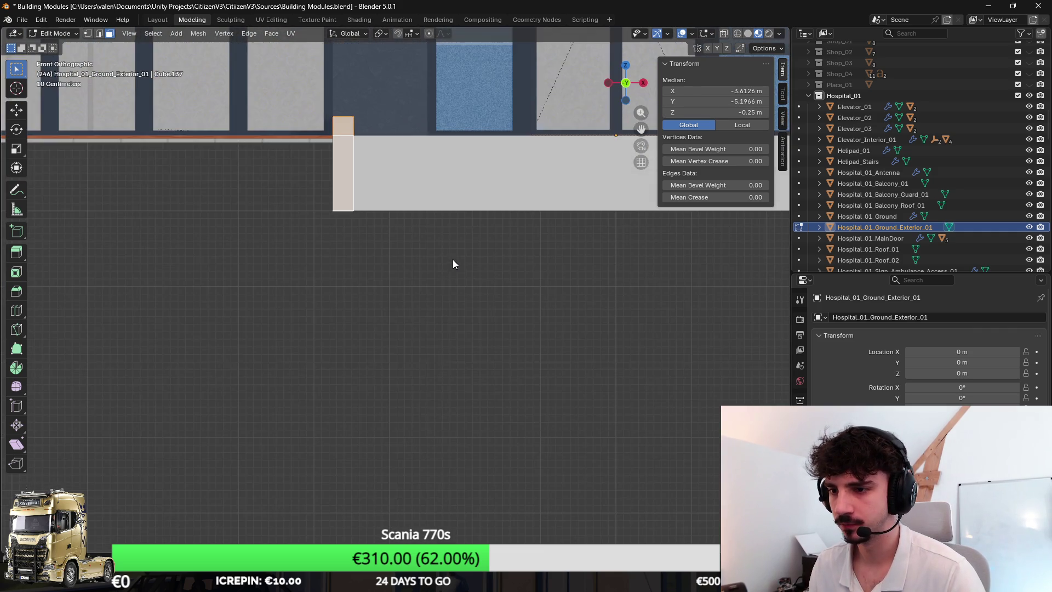
key(KP_3)
key(e)
click(410, 261)
drag(416, 260, 305, 84)
drag(383, 194, 279, 46)
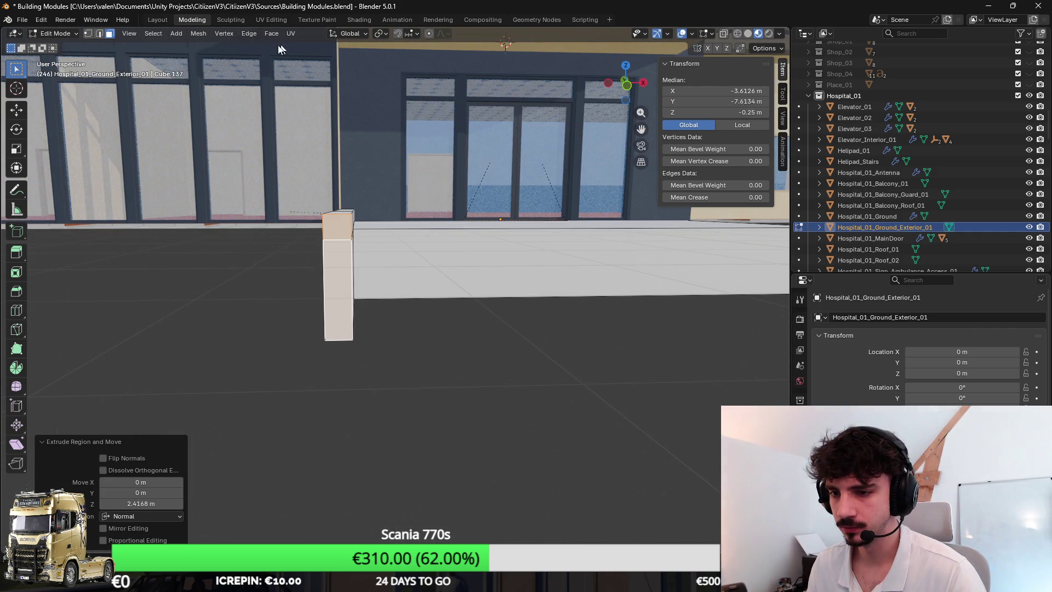
Step: Lower the far-end edges of the wall extension so it slopes to the ground
click(99, 34)
mouse_move(339, 232)
mouse_down()
mouse_move(416, 181)
mouse_move(493, 208)
mouse_move(480, 243)
mouse_move(486, 270)
mouse_move(569, 277)
mouse_move(456, 249)
mouse_move(523, 262)
mouse_up()
key(g)
key(z)
click(531, 236)
click(481, 248)
drag(429, 227, 410, 232)
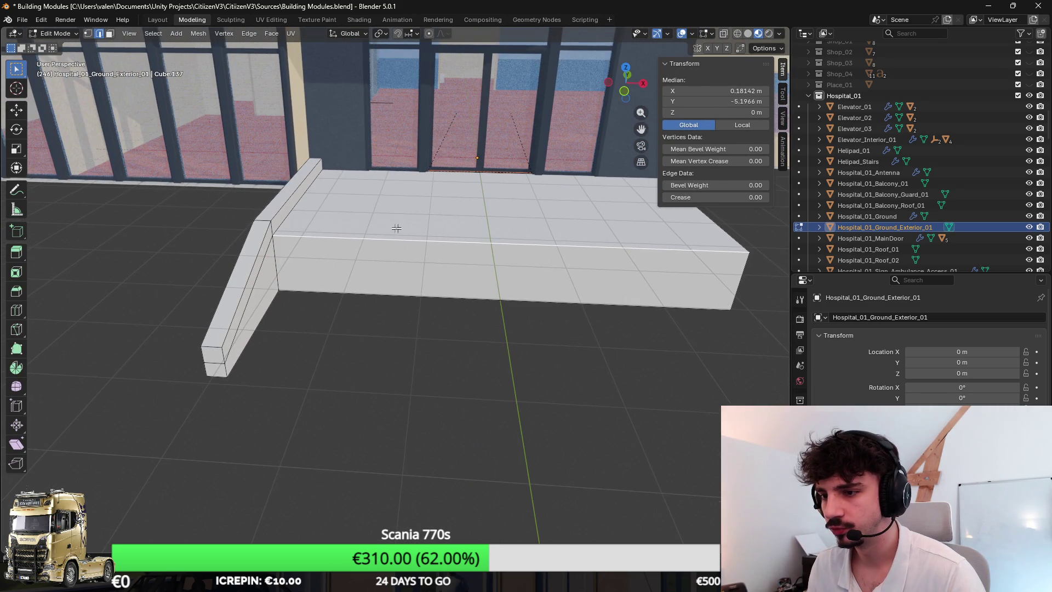
Step: Add an edge loop across the slab and bridge the slab's front section with a face
key(ctrl+r)
click(378, 247)
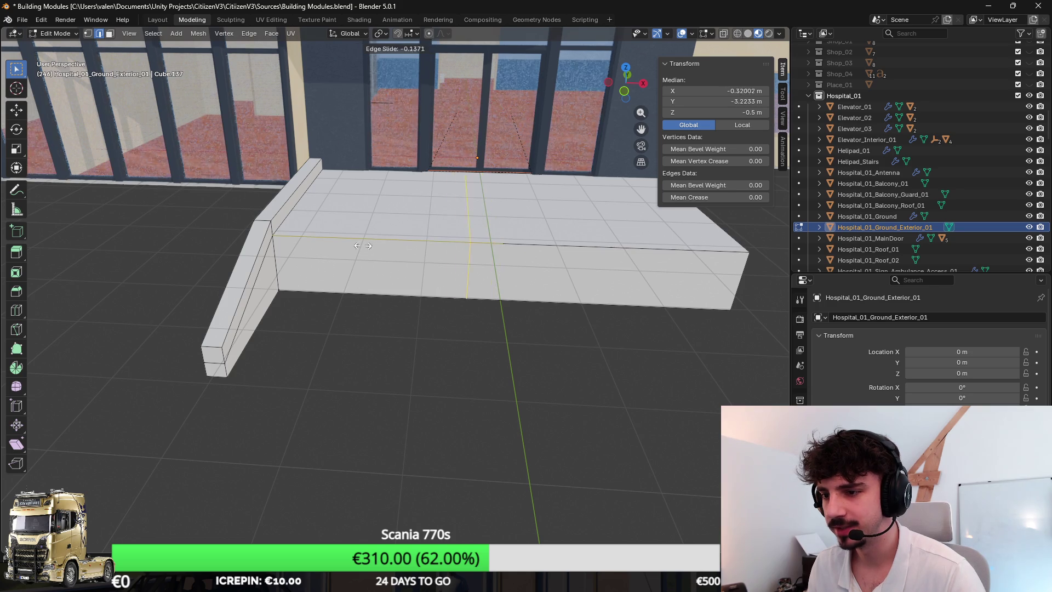
click(300, 243)
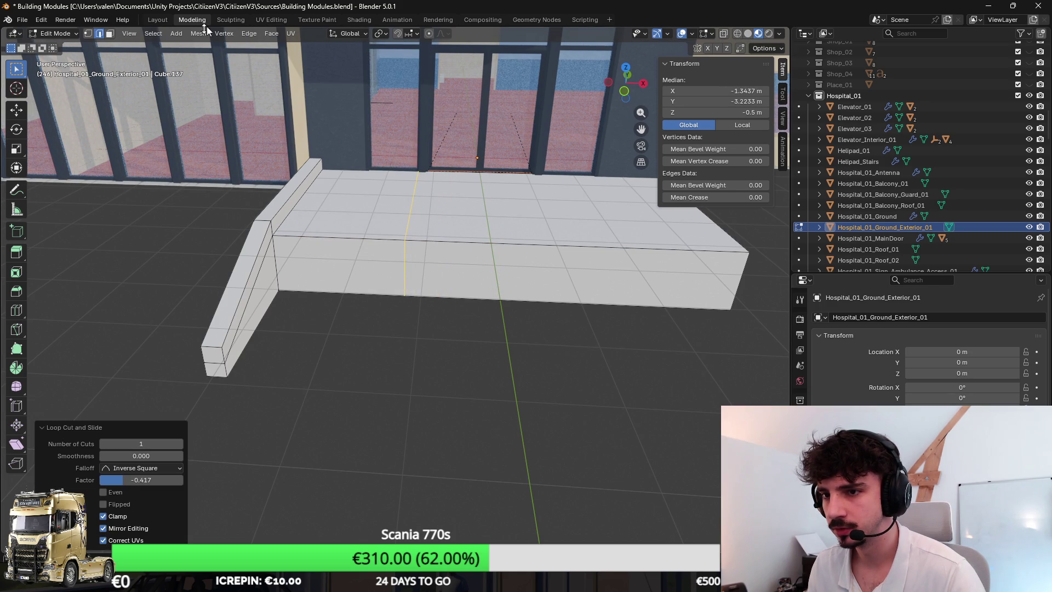
click(108, 34)
click(342, 280)
key(F3)
text(bri)
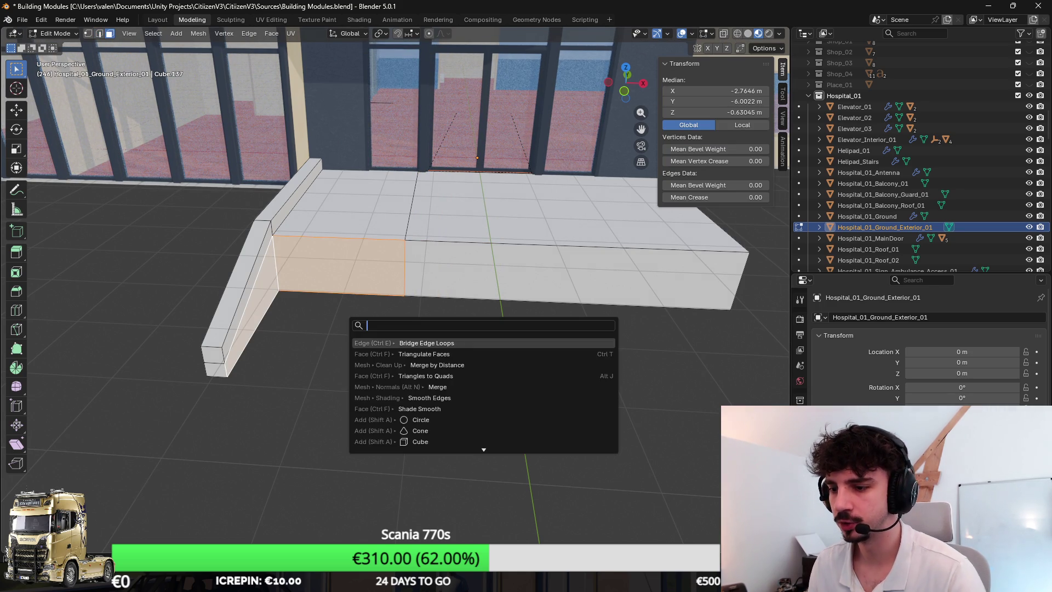
key(Return)
scroll(353, 329, up, 2)
scroll(389, 311, down, 2)
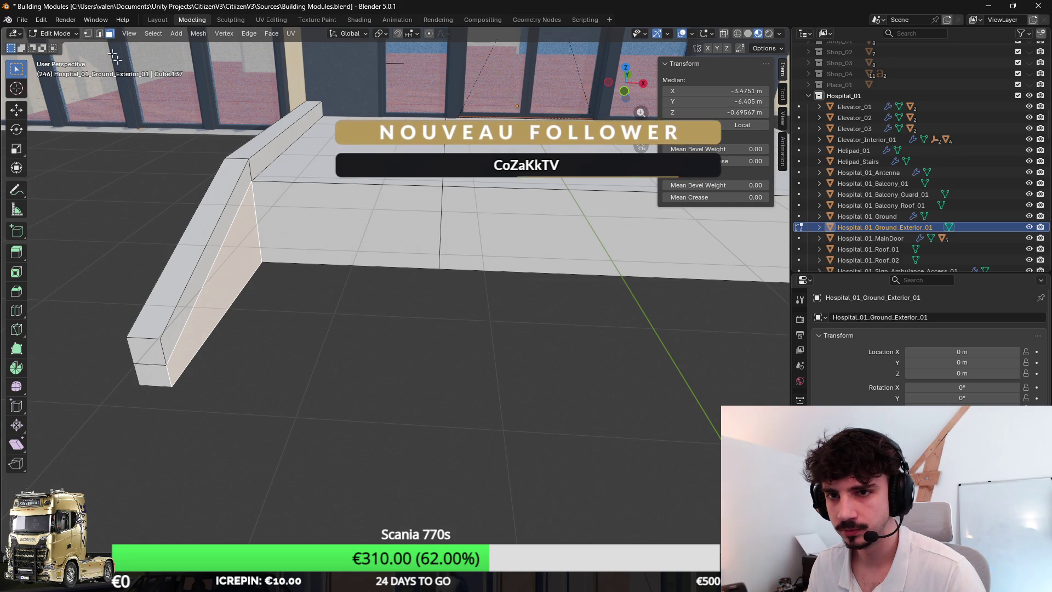
Step: Extrude the front face outward about 2.1 m to form the ramp and pick its slope elements
key(e)
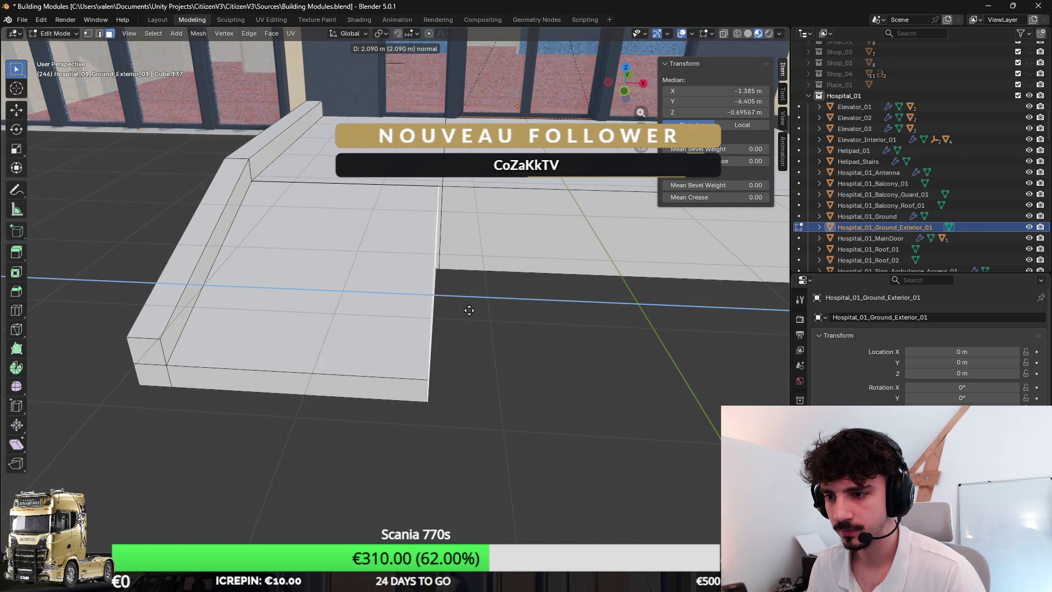
click(477, 309)
click(99, 33)
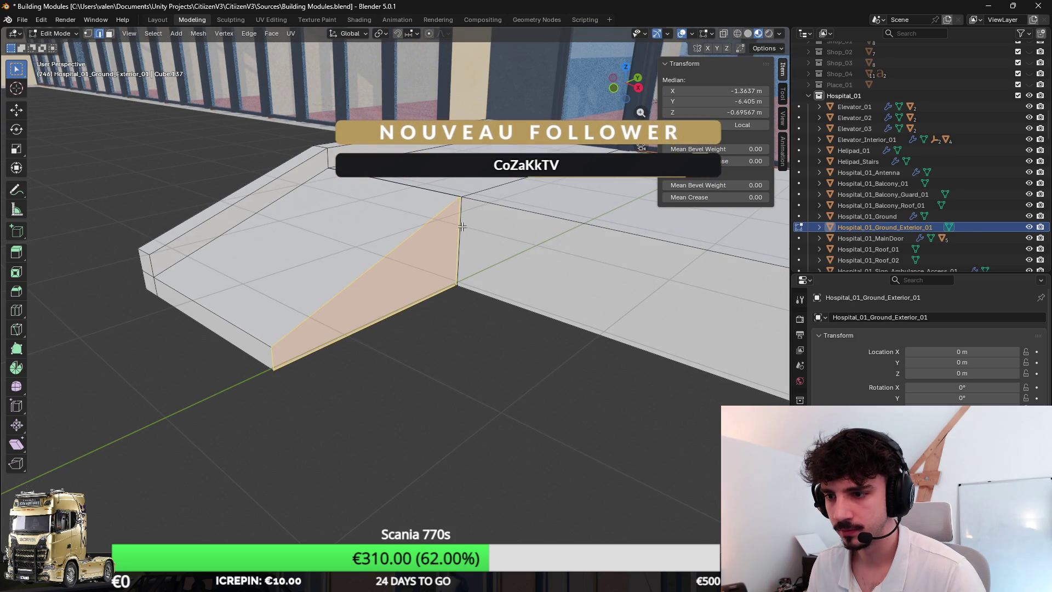
click(460, 241)
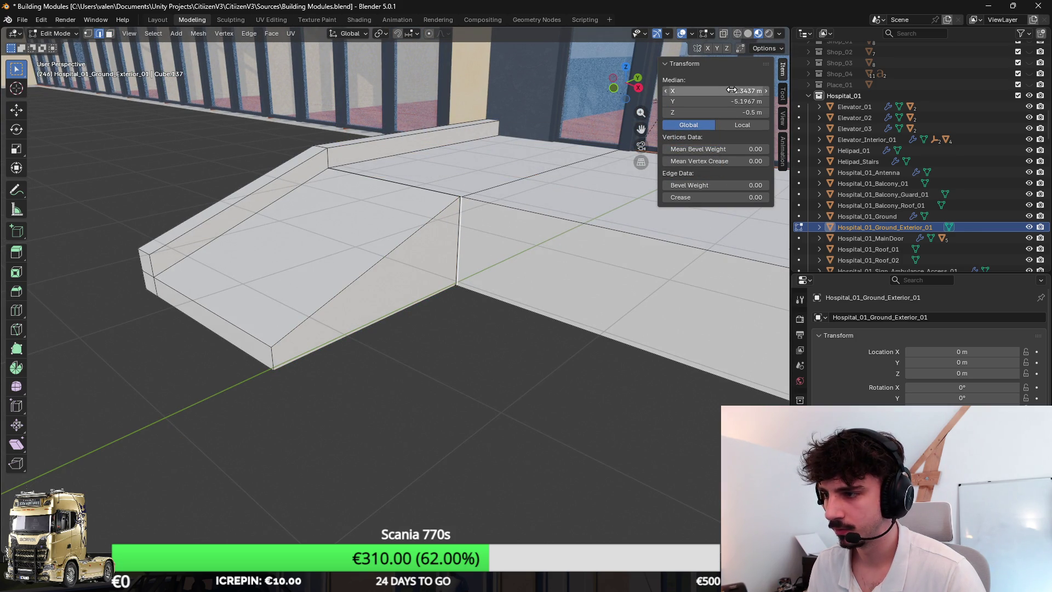
click(109, 34)
click(410, 269)
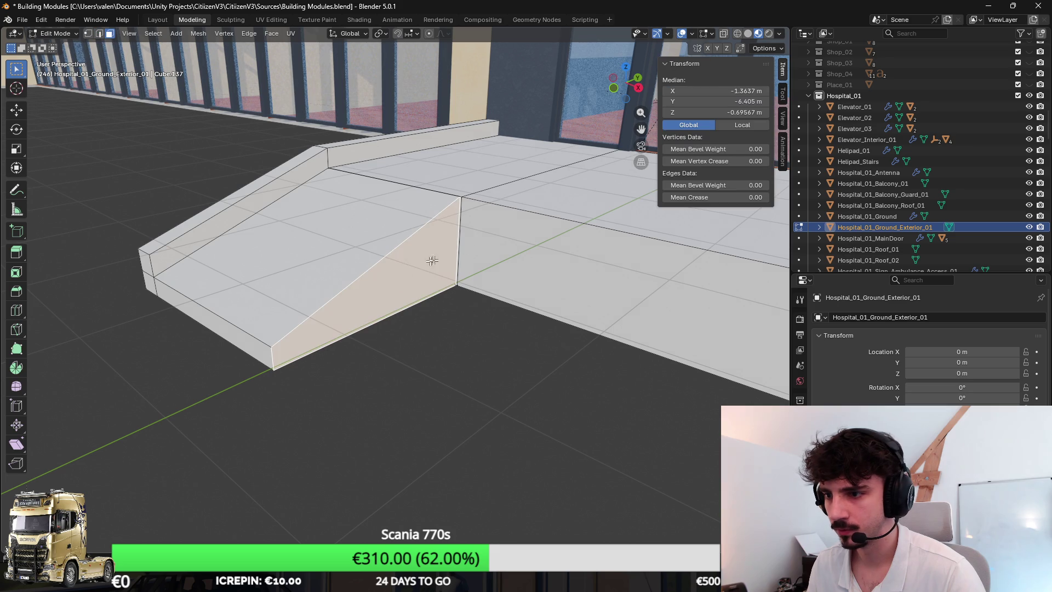
Step: Merge overlapping vertices across the whole mesh with Merge by Distance
key(Tab)
key(Tab)
key(a)
key(F3)
text(merge)
key(Return)
key(Tab)
key(Tab)
click(421, 272)
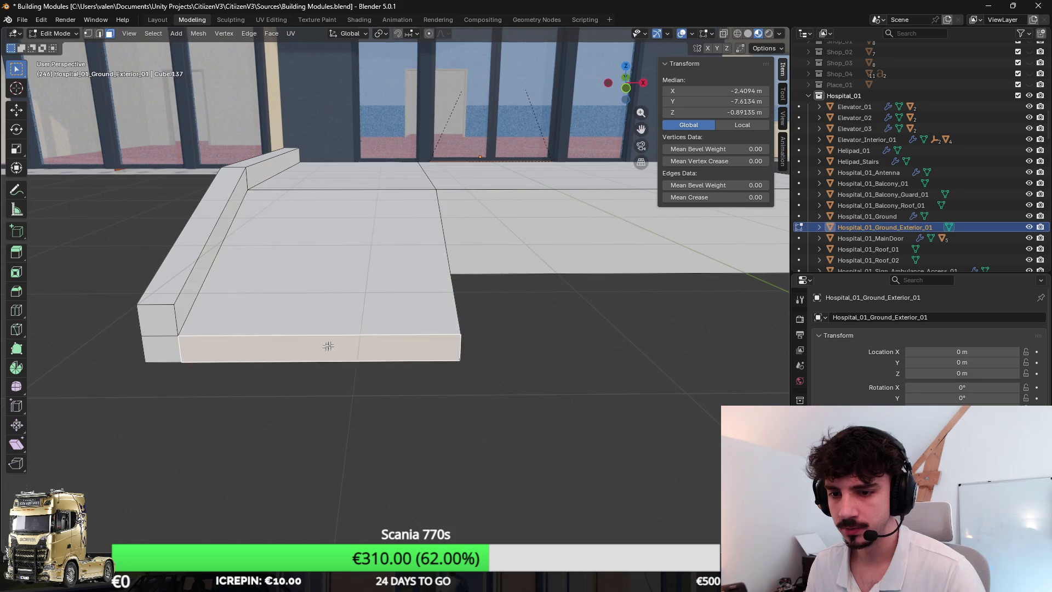
Step: Lower the ramp's narrow end face edges about 0.19 m along Z
drag(307, 353, 393, 324)
mouse_move(410, 287)
mouse_down()
mouse_move(432, 277)
mouse_move(486, 286)
mouse_move(512, 246)
mouse_move(554, 272)
mouse_move(512, 258)
mouse_move(517, 300)
mouse_move(460, 194)
mouse_up()
click(460, 194)
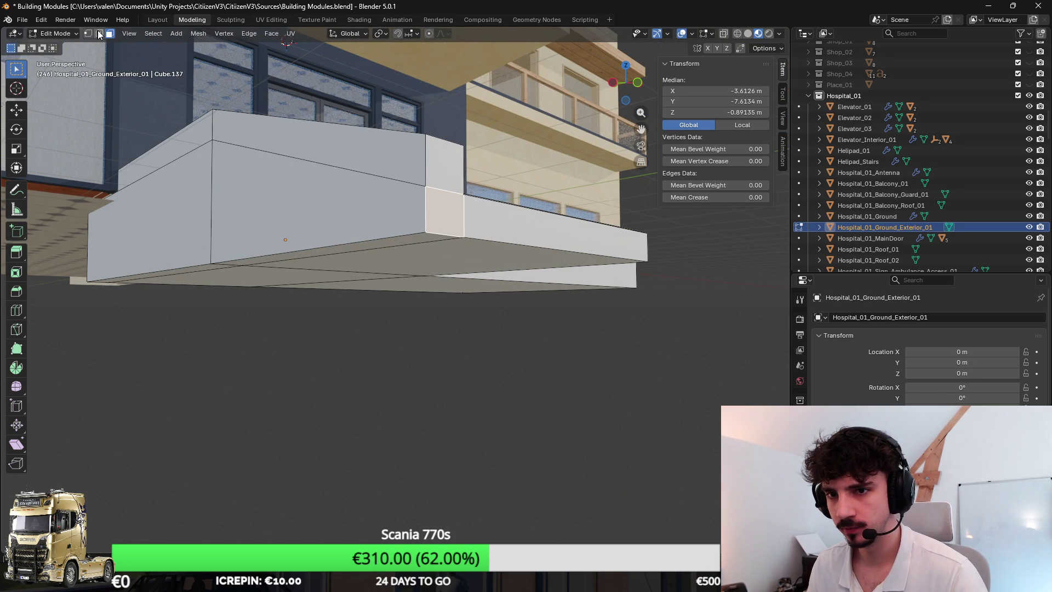
shift+click(441, 147)
mouse_move(441, 147)
mouse_down()
mouse_move(547, 245)
mouse_move(570, 159)
mouse_up()
key(g)
key(z)
click(744, 124)
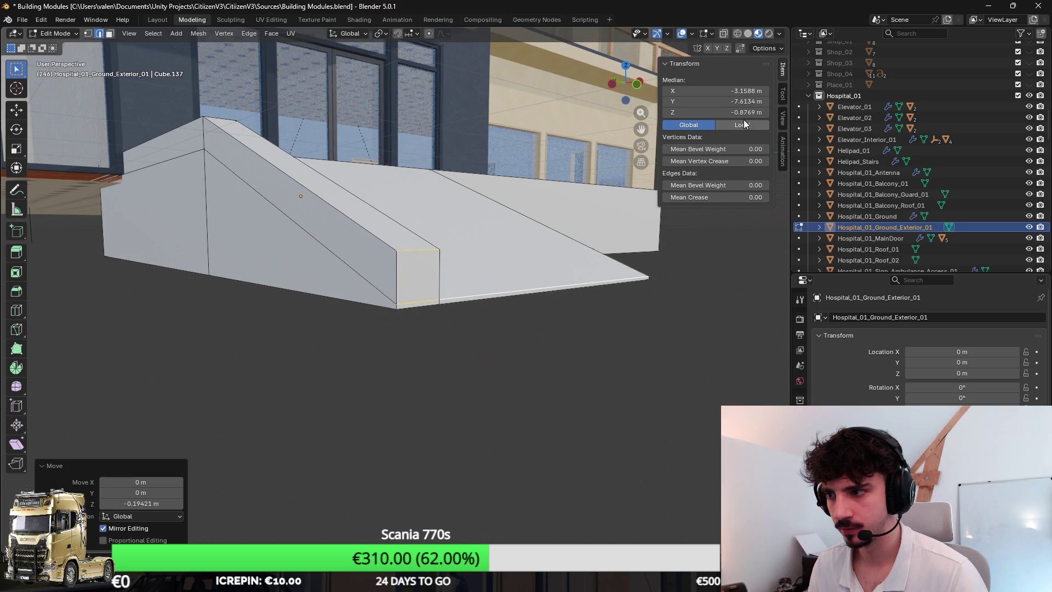
Step: Reselect only the narrow end's bottom edge, then return to Object Mode
scroll(548, 165, up, 4)
key(g)
key(z)
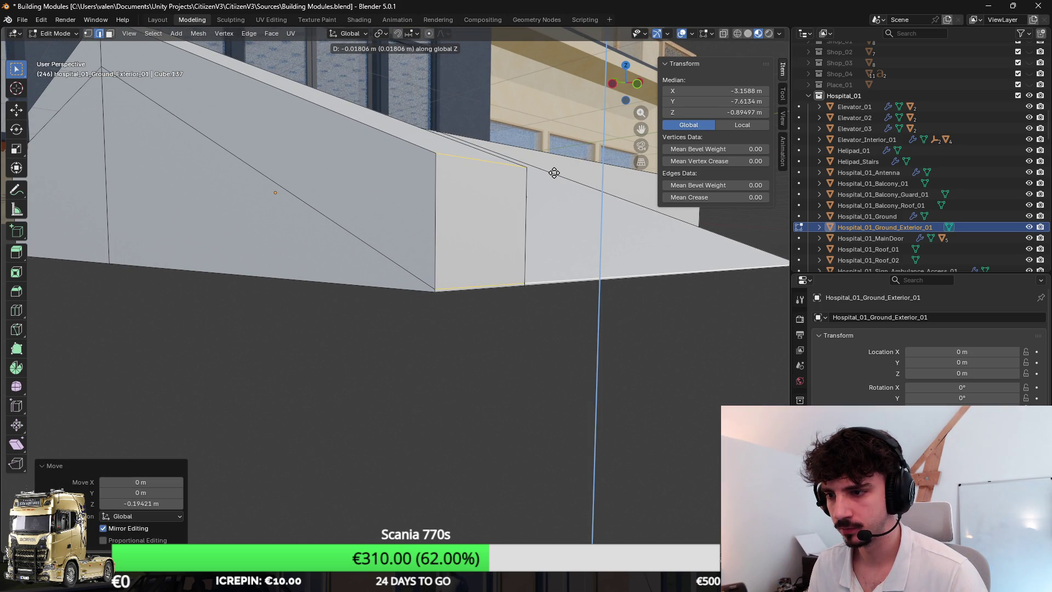
key(Escape)
click(504, 282)
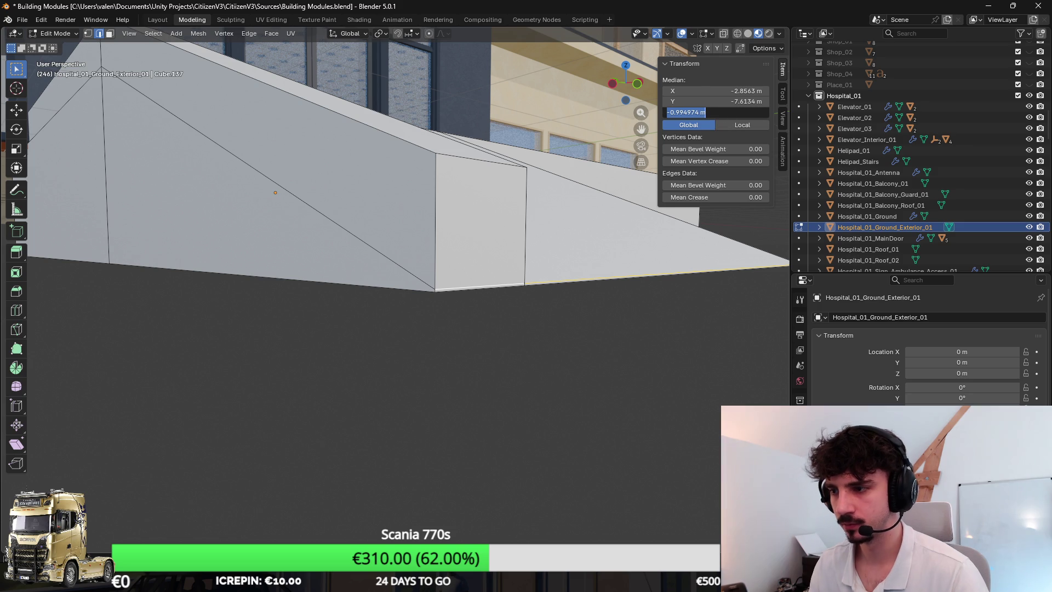
key(a)
key(F3)
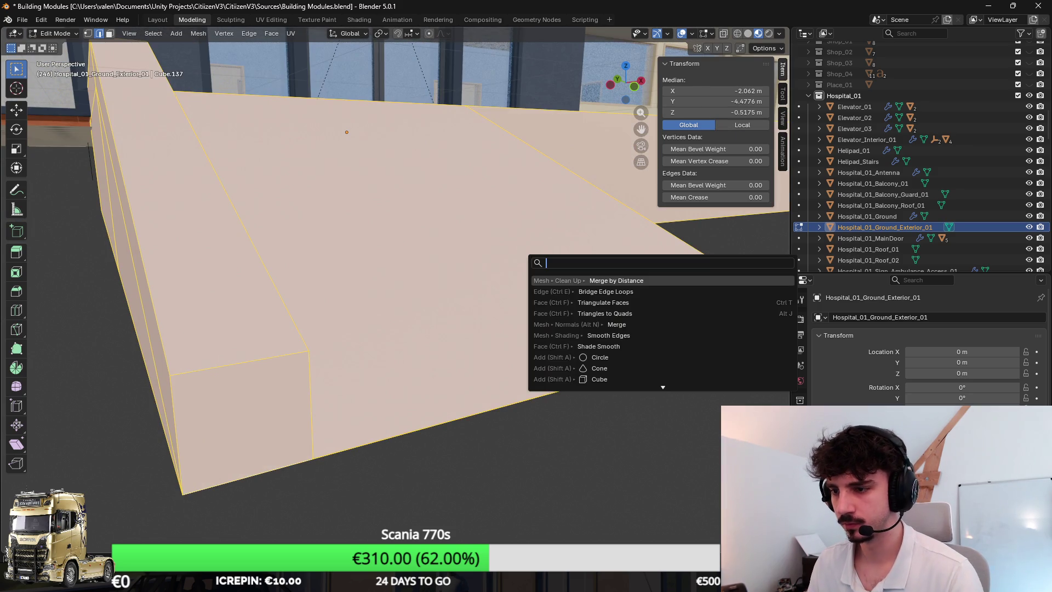
key(Escape)
key(Tab)
scroll(532, 272, up, 3)
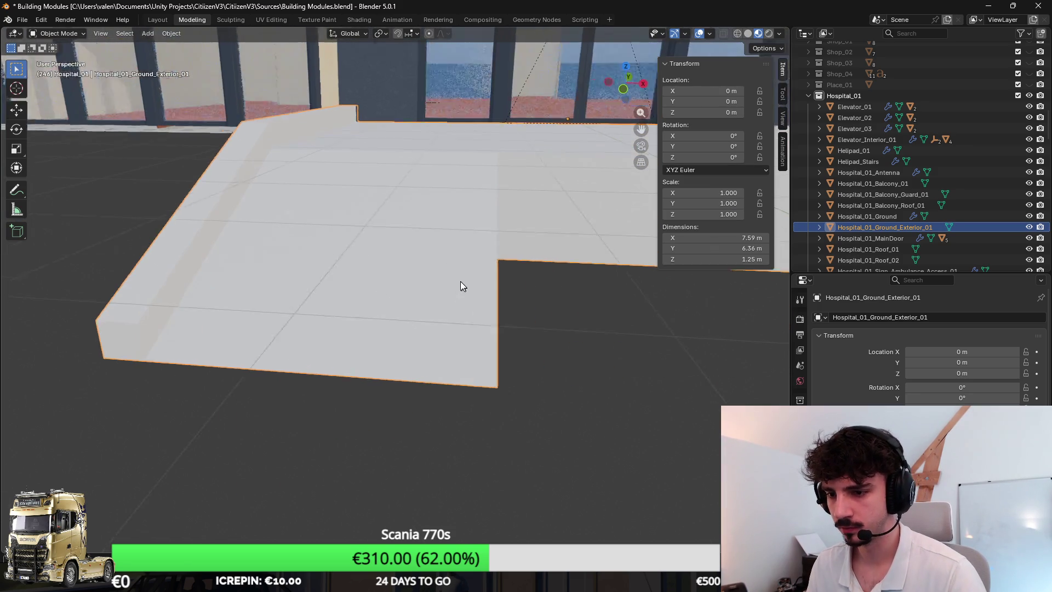
click(22, 20)
Step: Rotate the Unity wheelchair and place it beside the ramp, then resume editing the Blender ground mesh
key(alt+Tab)
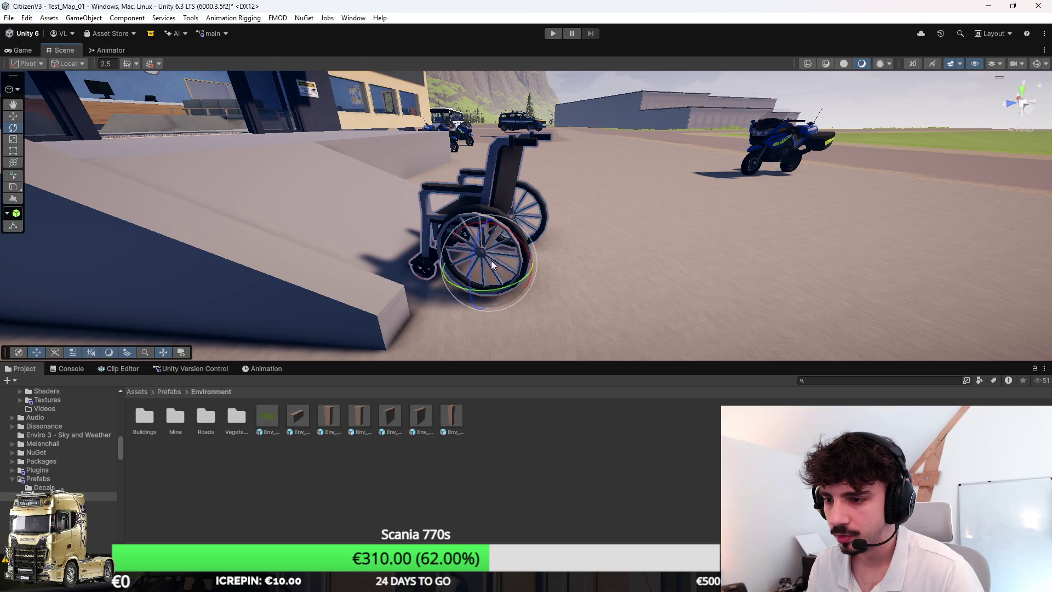
mouse_move(508, 235)
mouse_down()
mouse_move(534, 250)
mouse_move(475, 254)
mouse_move(410, 211)
mouse_up()
key(f)
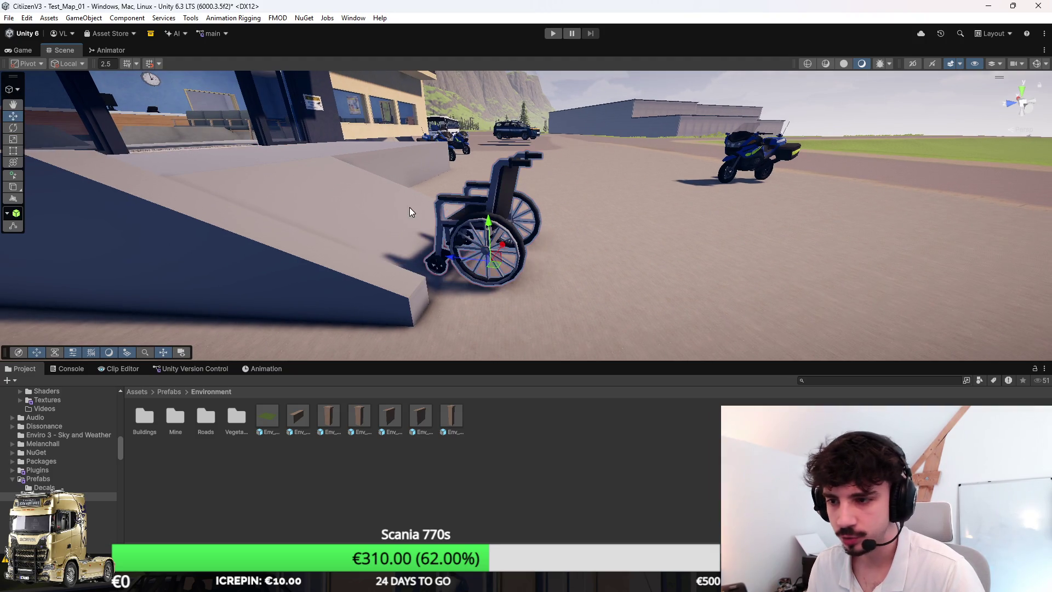
mouse_move(468, 251)
mouse_down()
mouse_move(653, 266)
mouse_move(298, 277)
mouse_up()
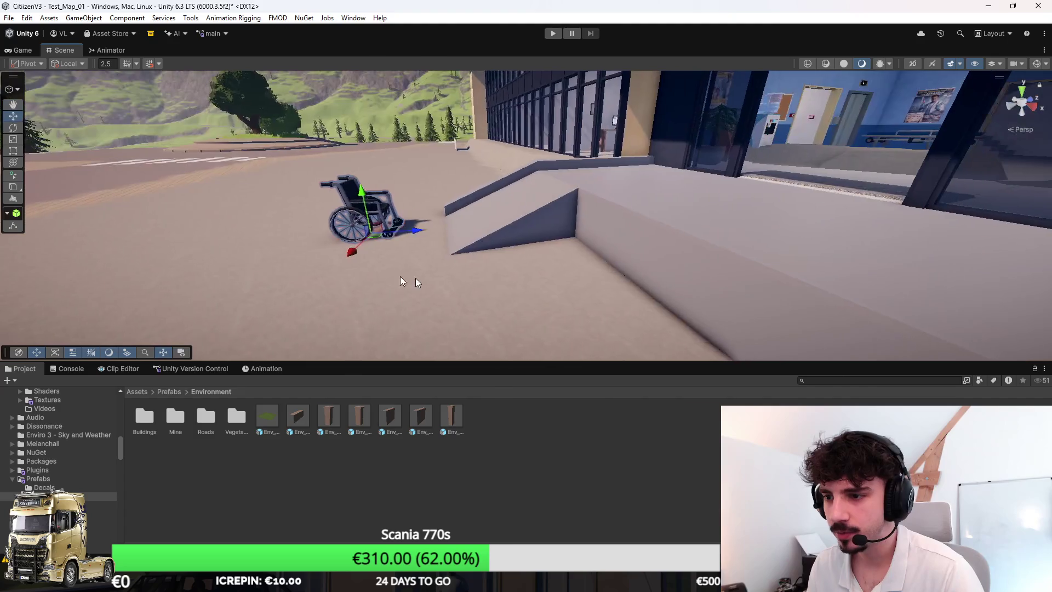
key(alt+Tab)
key(Tab)
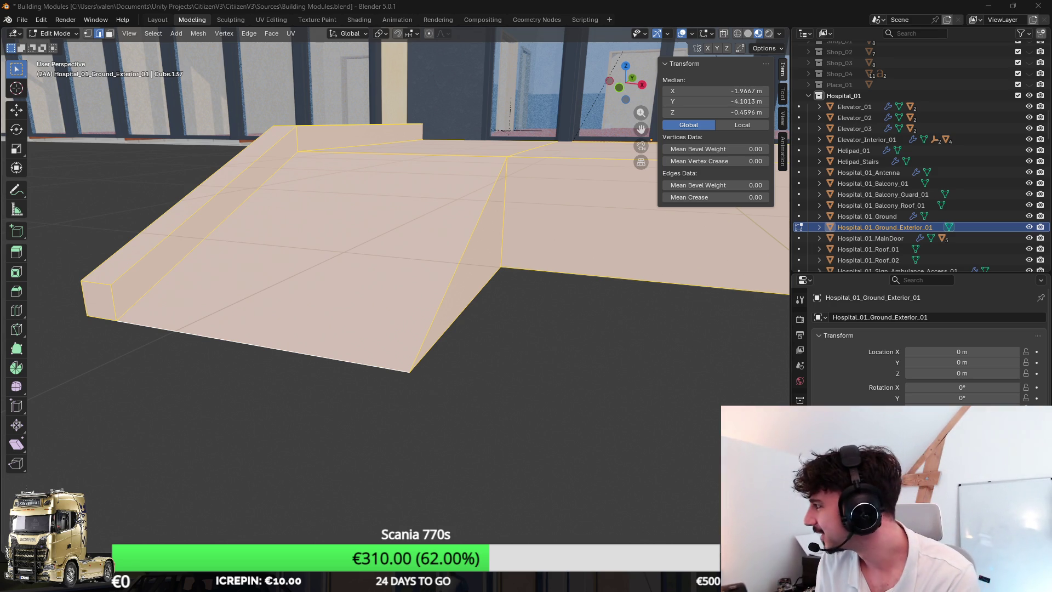
key(alt+Tab)
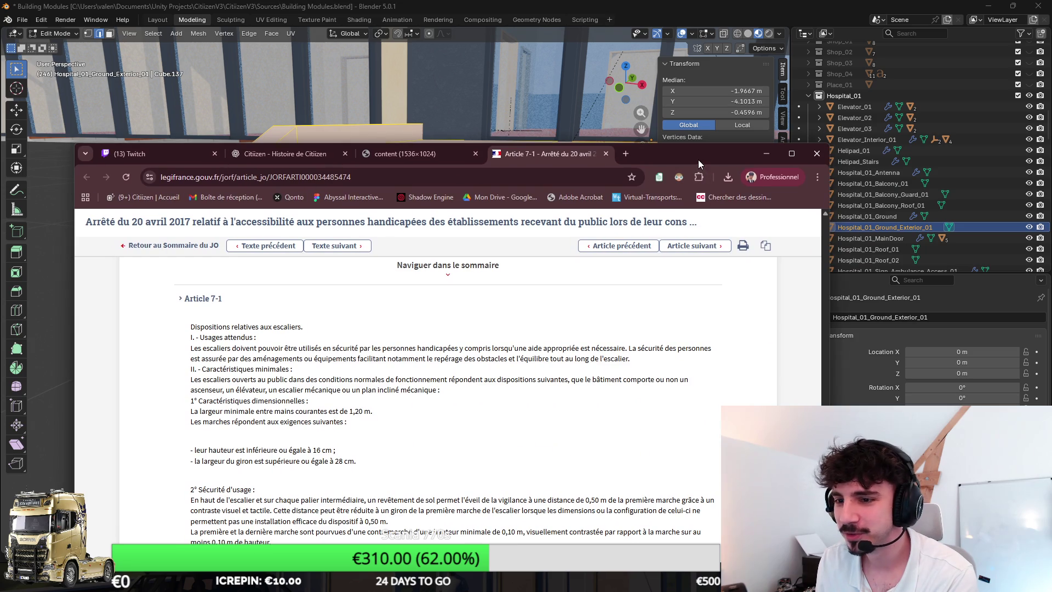
key(super+Up)
scroll(687, 293, down, 2)
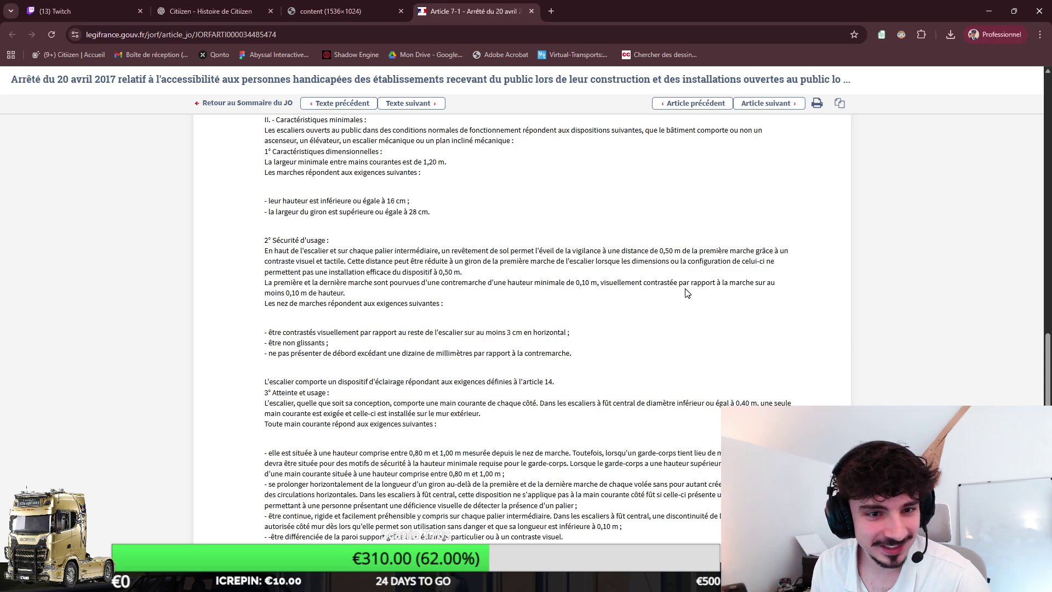
scroll(740, 330, down, 1)
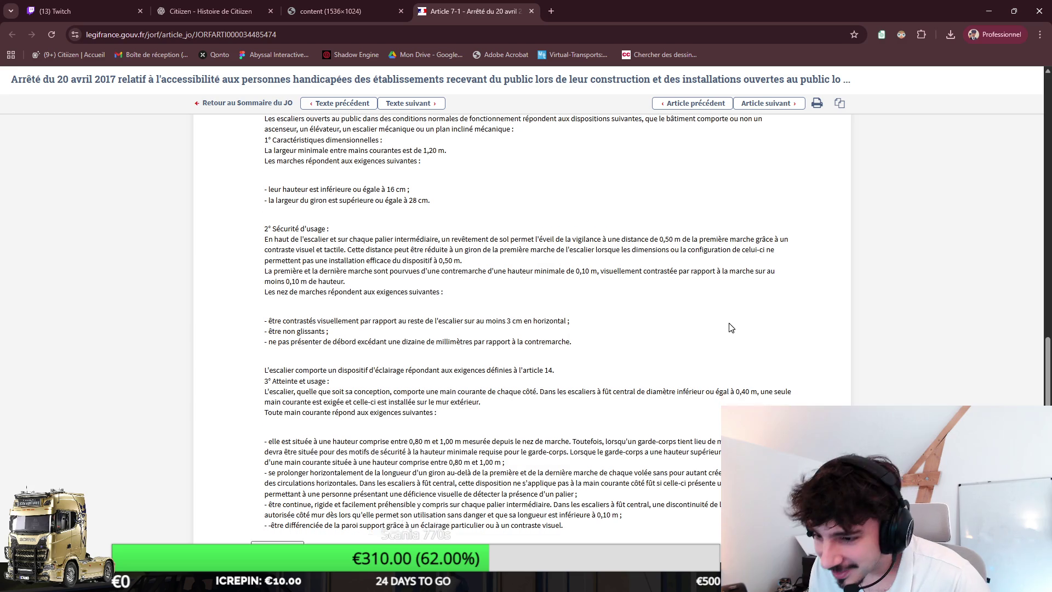
drag(276, 338, 319, 328)
click(441, 344)
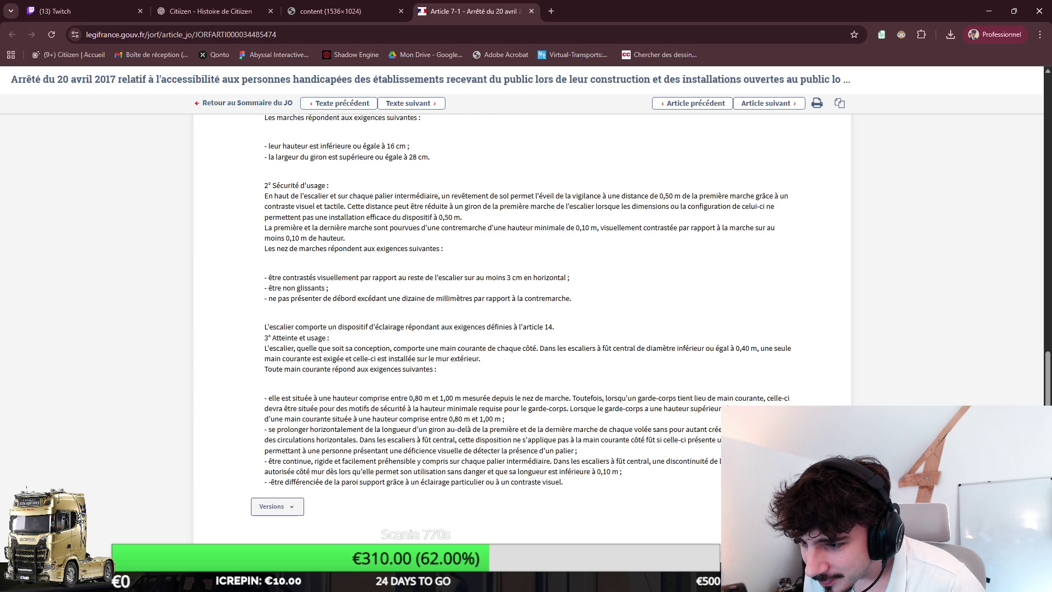
scroll(521, 329, up, 3)
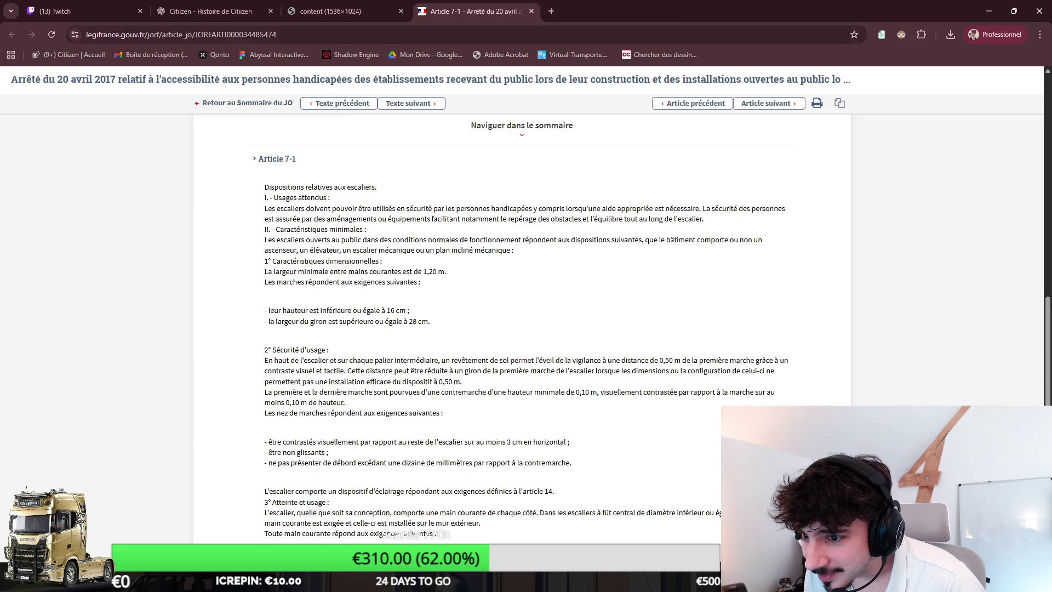
key(alt+Tab)
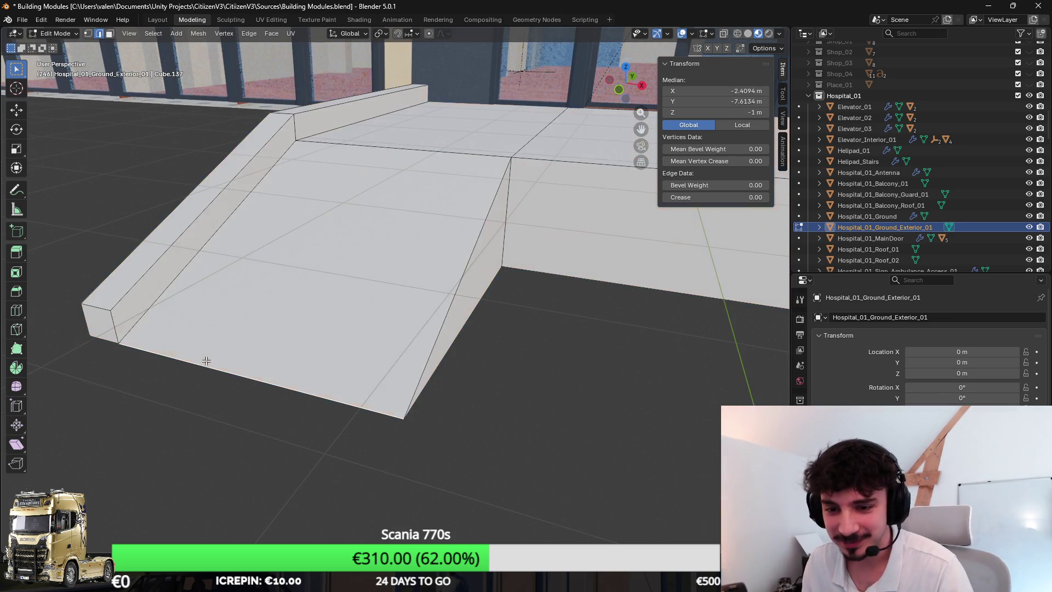
Step: Push the ramp's bottom and end edges outward along Y twice, the second time about 0.11 m
click(226, 339)
mouse_move(225, 339)
mouse_down()
mouse_move(364, 306)
mouse_move(270, 326)
mouse_up()
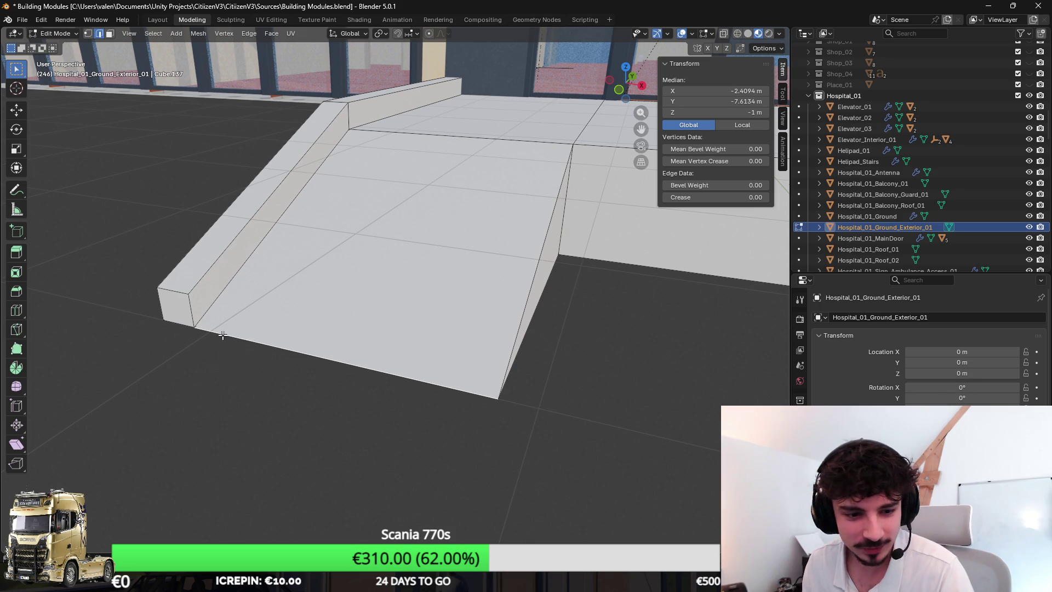
shift+click(187, 311)
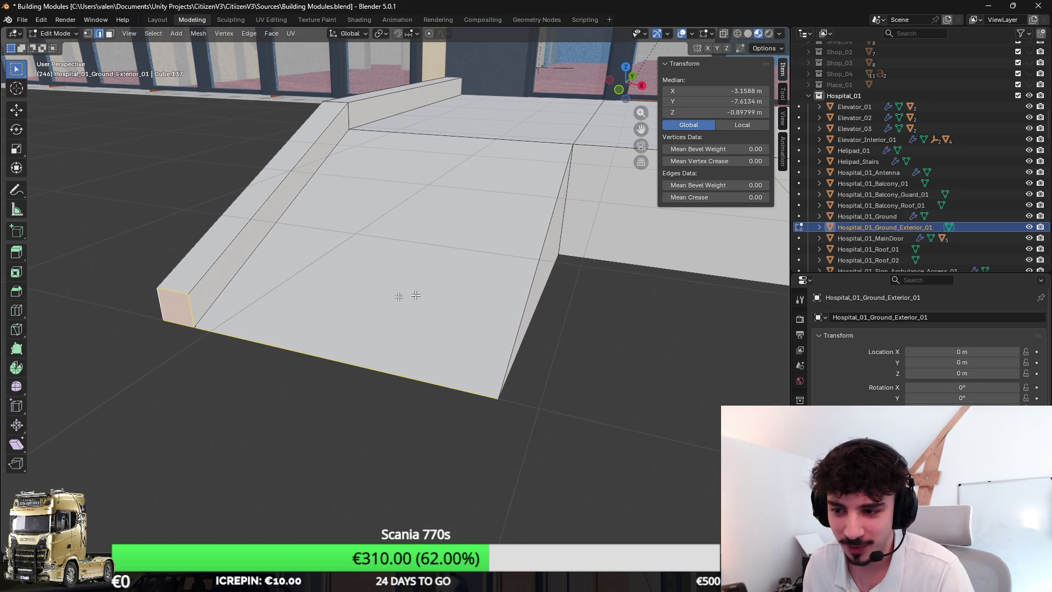
key(g)
key(y)
click(341, 345)
mouse_move(341, 345)
mouse_down()
mouse_move(606, 266)
mouse_move(611, 285)
mouse_up()
key(g)
key(y)
click(548, 274)
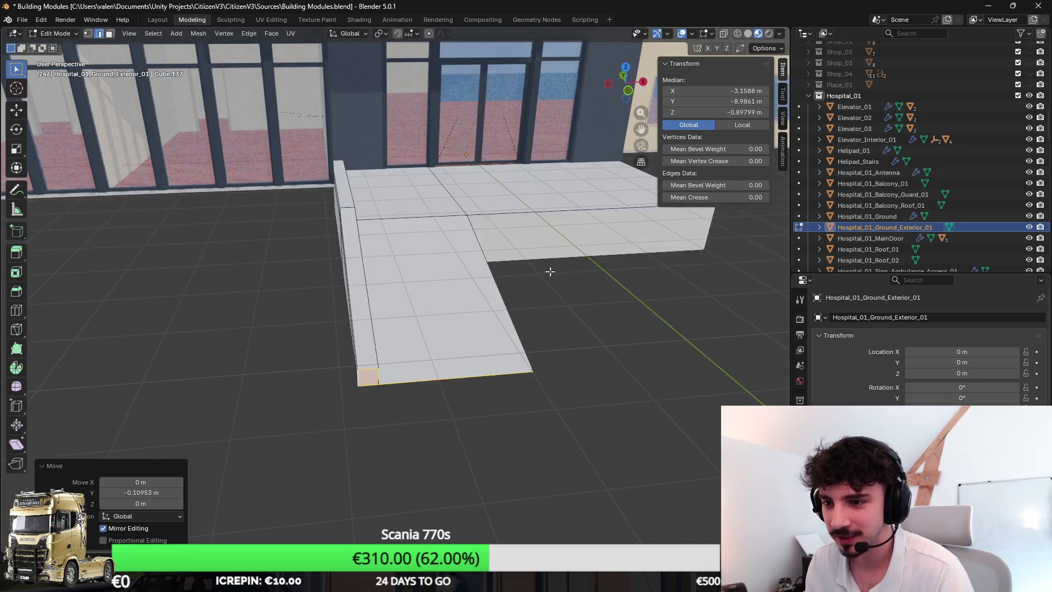
Step: Frame and inspect the lengthened ground piece, checking the ramp's front side face
key(Tab)
key(KP_Decimal)
mouse_move(459, 260)
mouse_down()
mouse_move(534, 265)
mouse_move(445, 272)
mouse_move(516, 243)
mouse_move(458, 242)
mouse_up()
key(Tab)
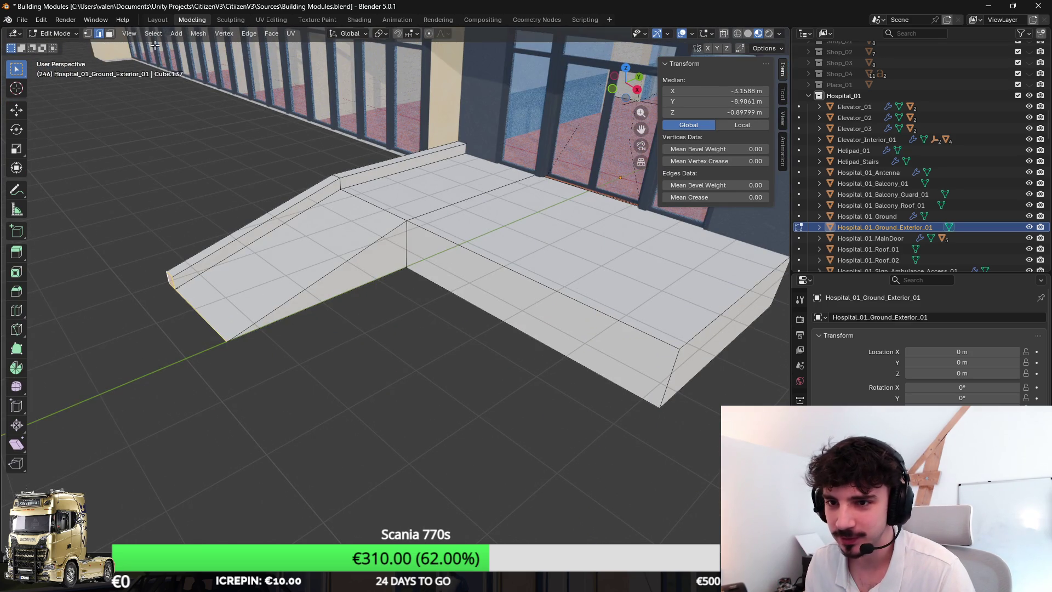
click(110, 34)
click(493, 285)
scroll(526, 283, up, 1)
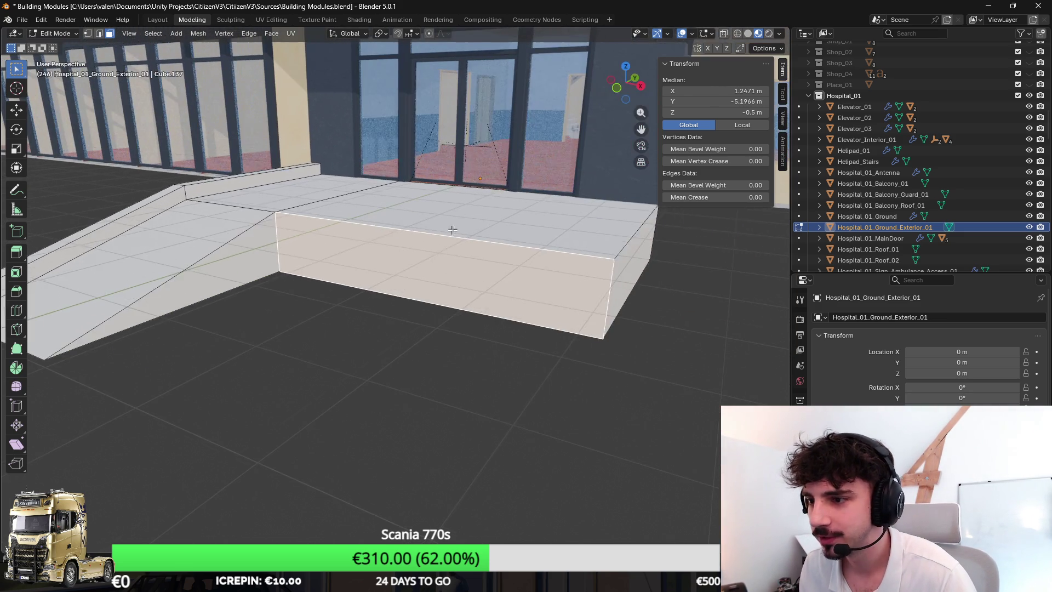
key(Tab)
scroll(983, 139, up, 15)
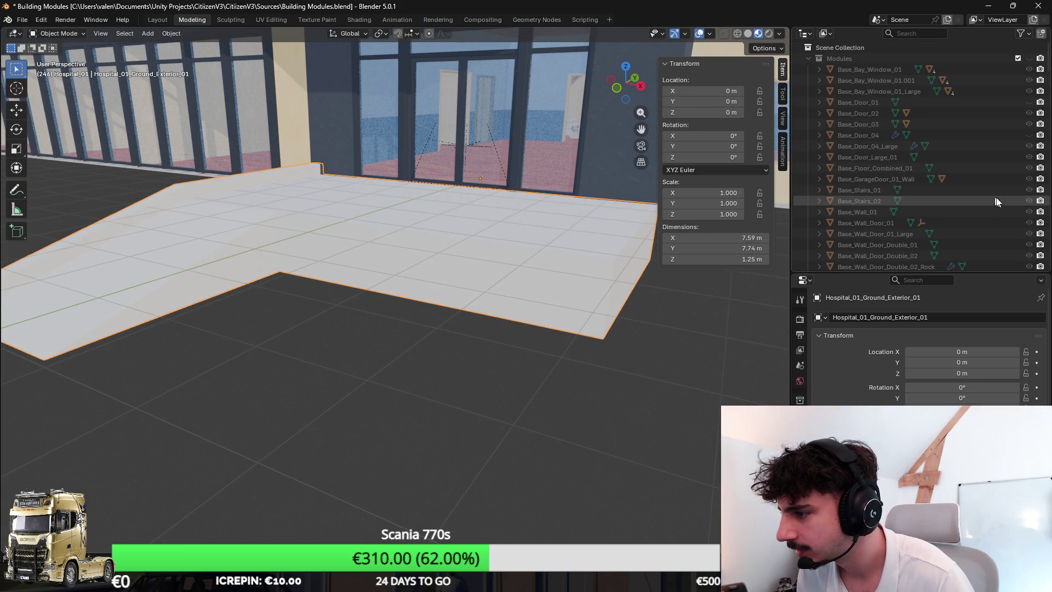
Step: Duplicate Base_Stairs_01 from the Modules collection into the Hospital_01 collection
click(1029, 58)
click(860, 189)
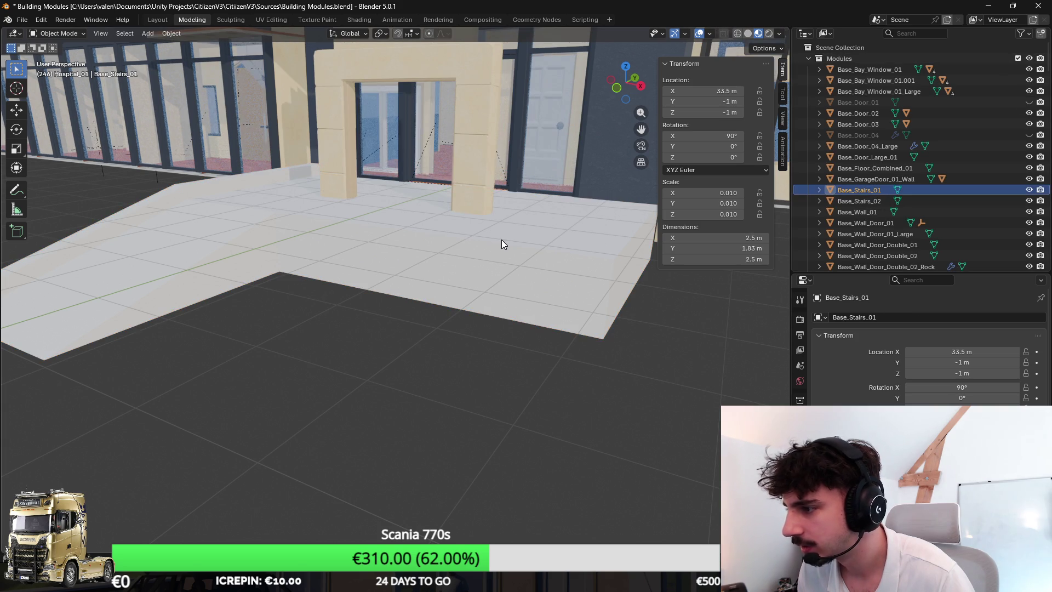
key(KP_Decimal)
scroll(496, 242, down, 5)
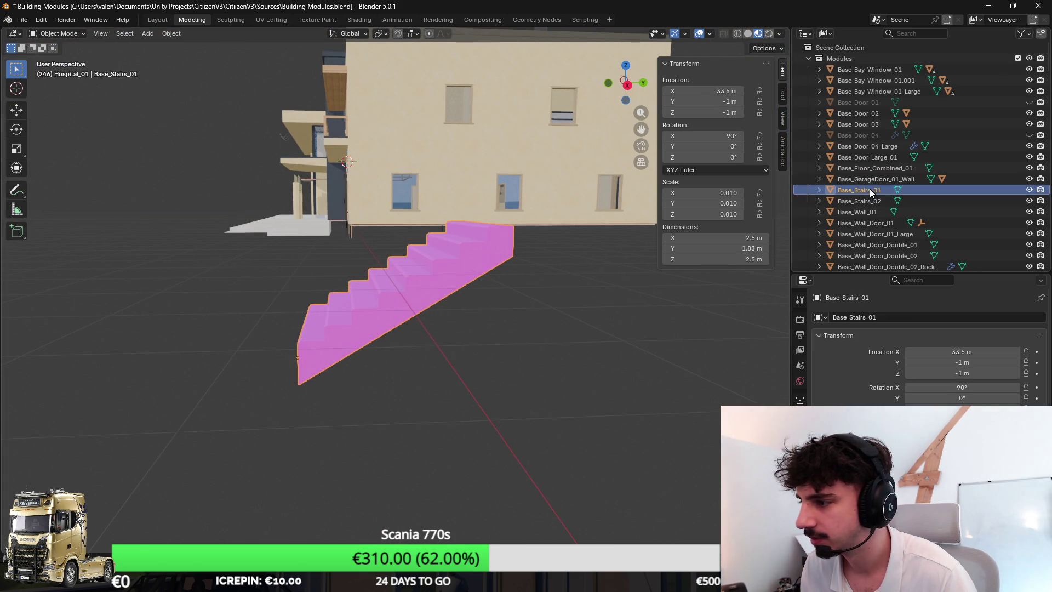
key(shift+d)
click(503, 235)
mouse_move(860, 200)
mouse_down()
mouse_move(875, 264)
mouse_move(872, 65)
mouse_move(931, 139)
mouse_move(936, 165)
mouse_up()
scroll(943, 162, up, 10)
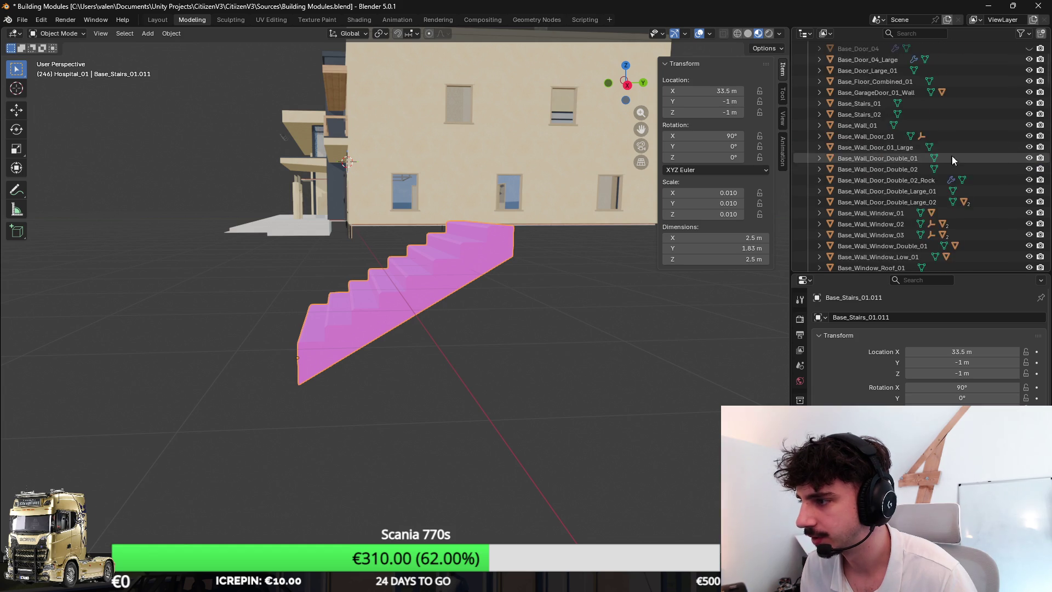
click(1030, 58)
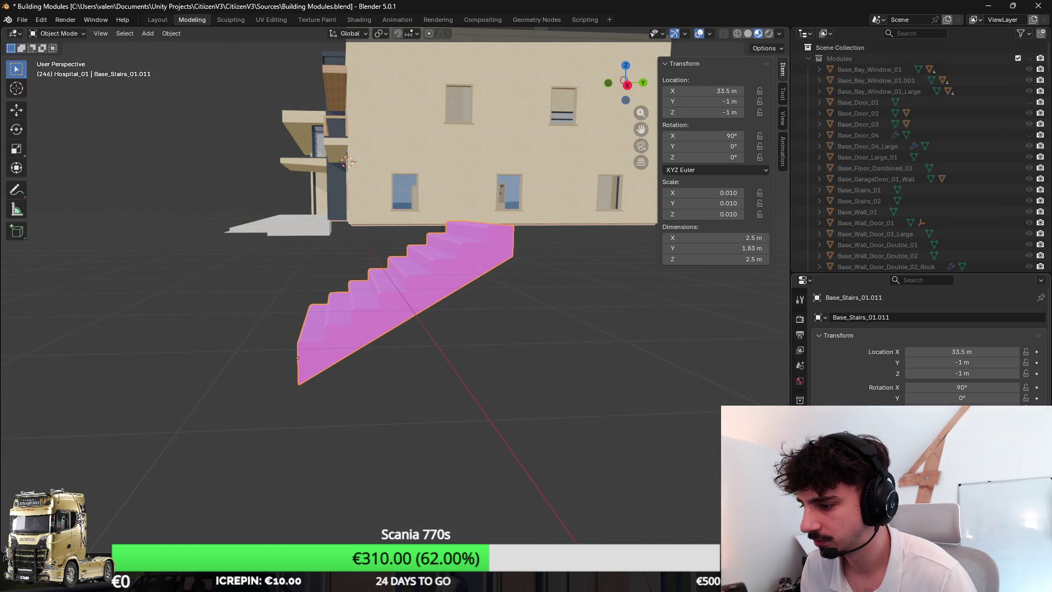
Step: Assign the Floor material to the duplicated stairs
click(800, 381)
click(820, 364)
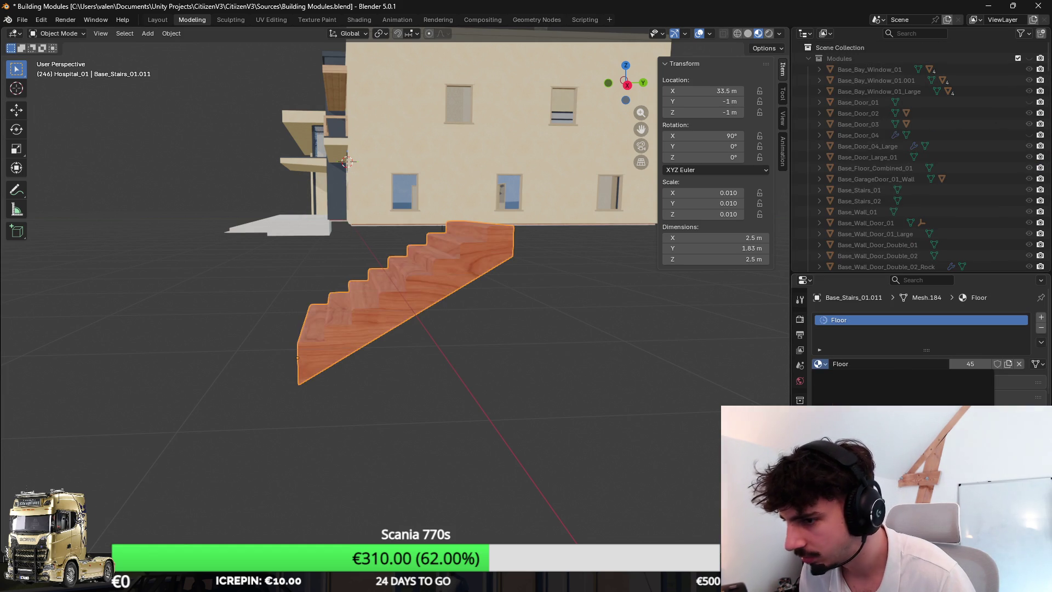
click(844, 416)
scroll(521, 357, down, 5)
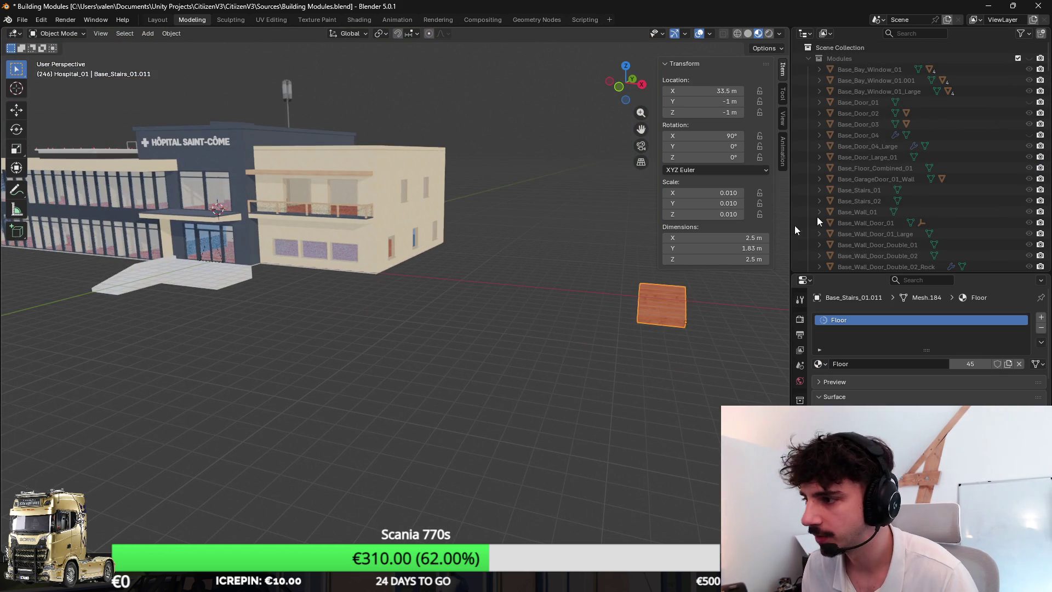
scroll(890, 174, down, 15)
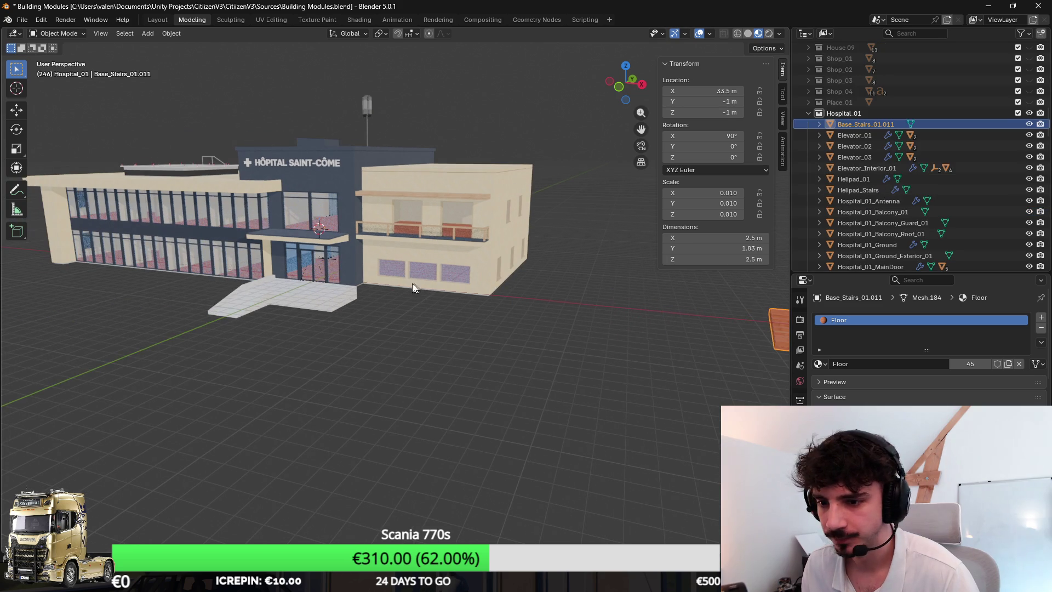
Step: Zero the stairs' location and apply all transforms
click(707, 91)
text(0)
key(Return)
key(alt+g)
key(ctrl+a)
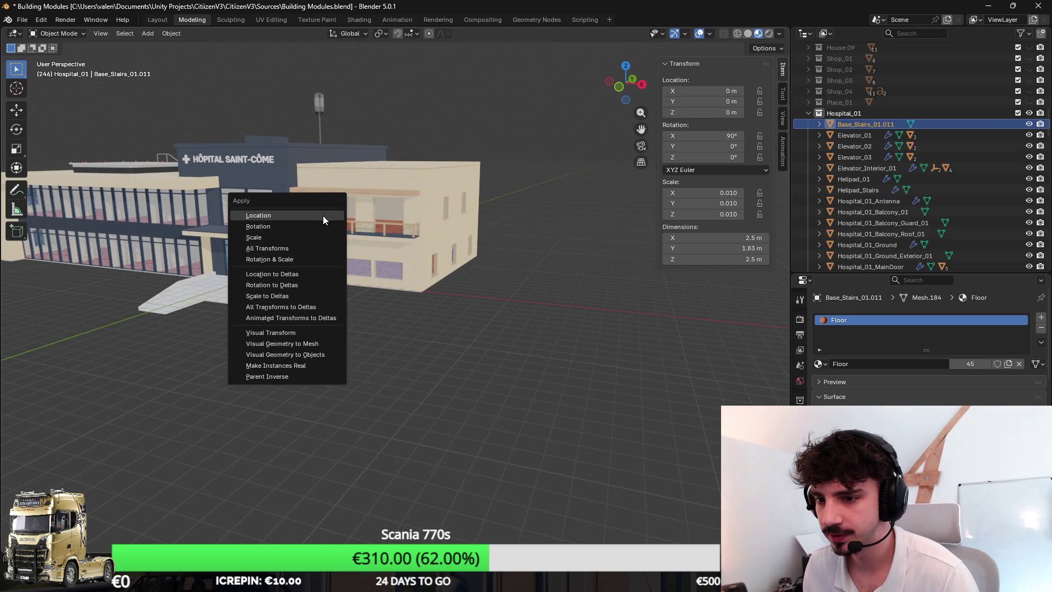
click(313, 256)
Step: Move the stairs along Y onto the entrance slab at Y -8.59 m
scroll(546, 226, up, 5)
key(g)
key(y)
click(546, 226)
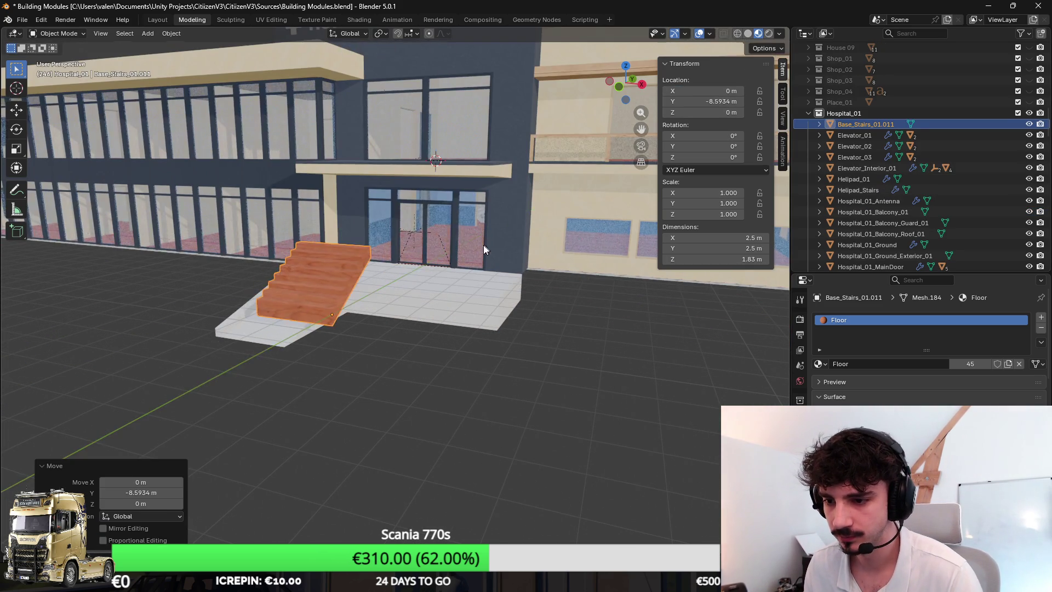
scroll(547, 225, up, 3)
mouse_move(546, 226)
mouse_down()
mouse_move(479, 240)
mouse_move(491, 294)
mouse_move(340, 340)
mouse_move(390, 234)
mouse_up()
Step: Snap the 3D cursor to the stairs' top edge and set their origin there
key(Tab)
shift+click(391, 234)
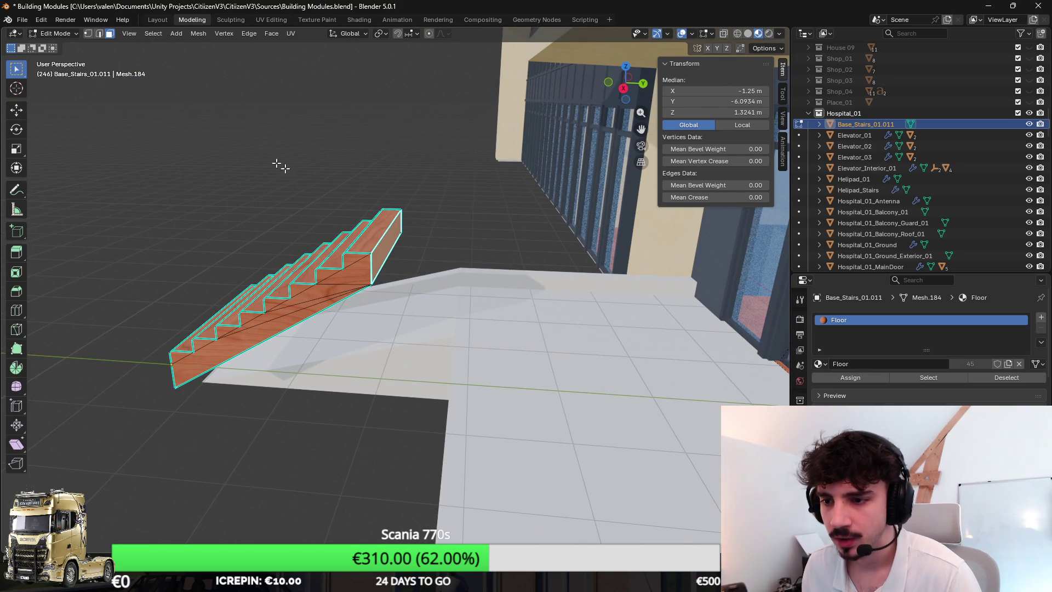
click(99, 33)
key(shift+s)
click(531, 272)
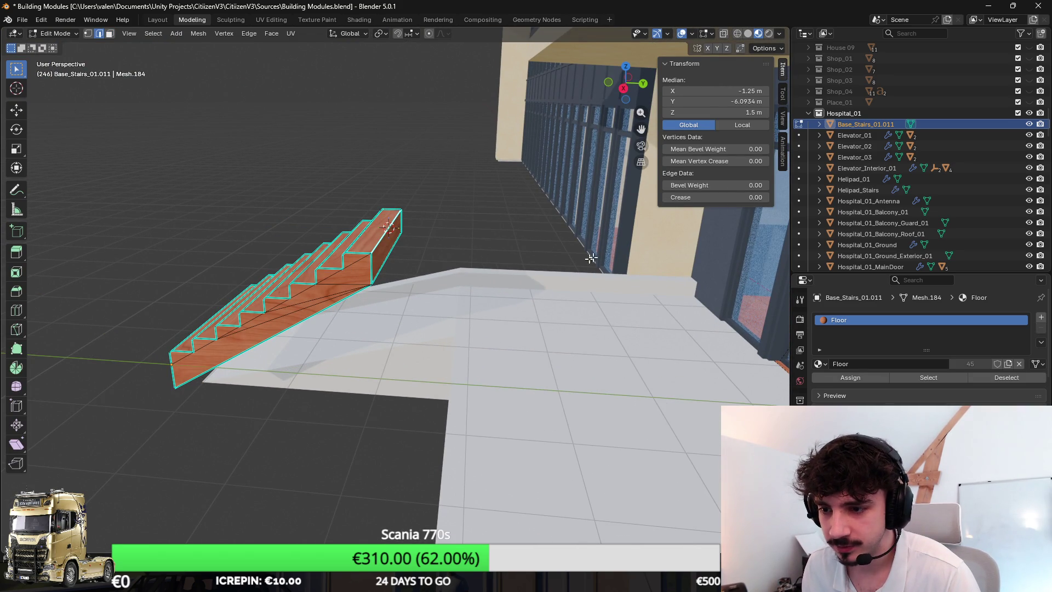
key(Tab)
right_click(392, 246)
mouse_move(379, 293)
click(471, 317)
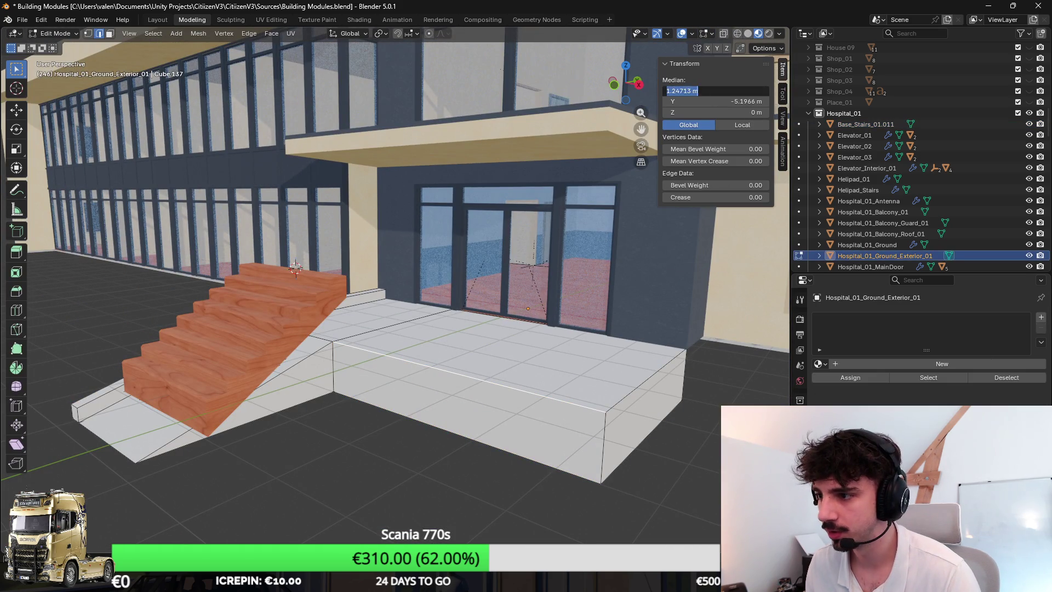
Step: Shift the stairs along X and paste the platform edge's Y position into them
key(g)
key(x)
click(492, 395)
shift+click(492, 395)
key(Tab)
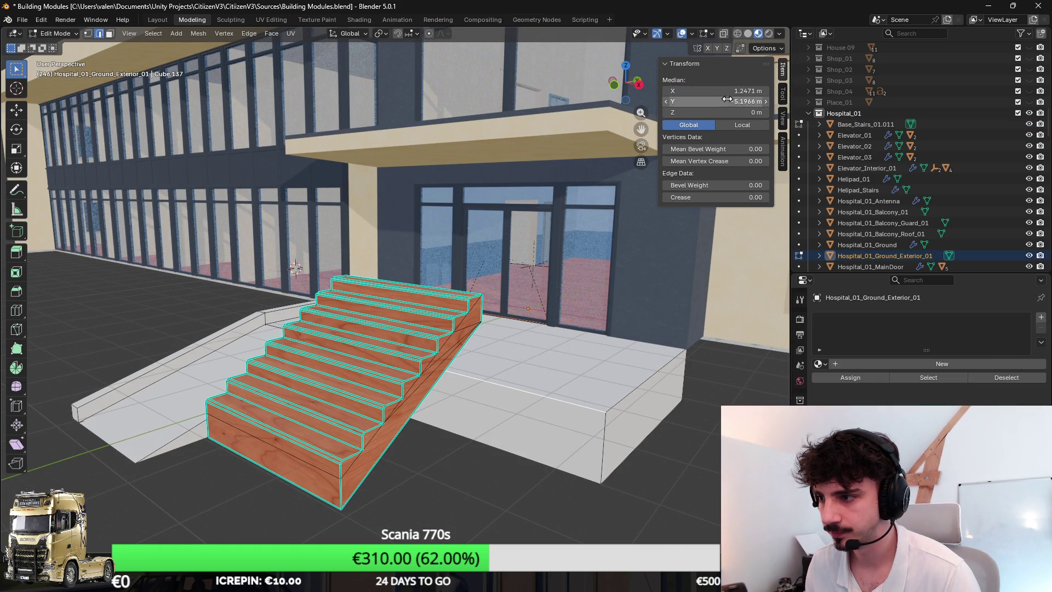
key(Tab)
click(416, 305)
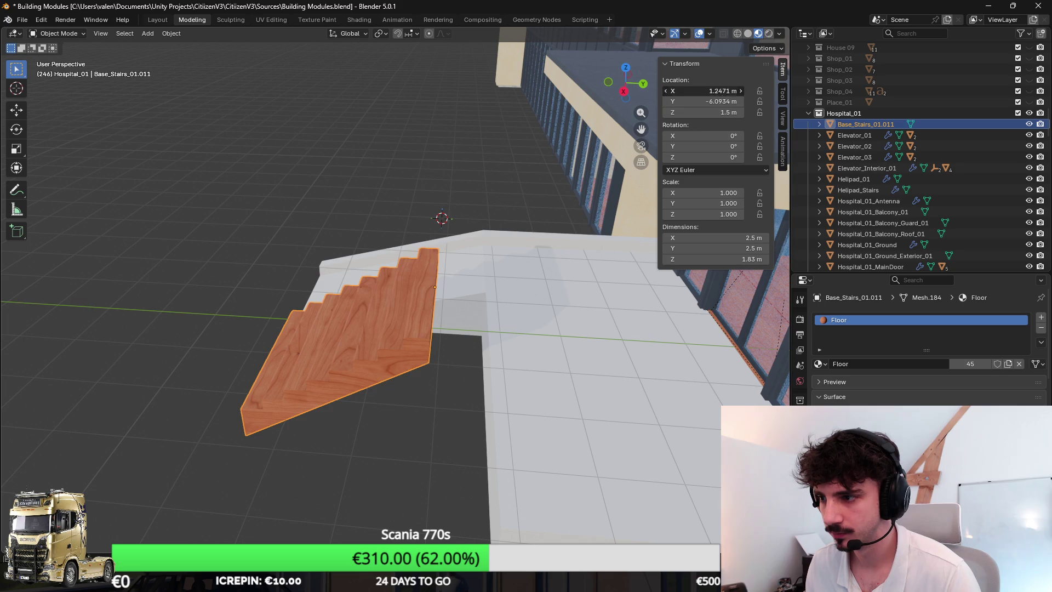
key(ctrl+v)
Step: Set the stairs' Z location to 0 m so they rise from ground level
click(614, 430)
key(Tab)
key(Tab)
click(482, 310)
click(703, 113)
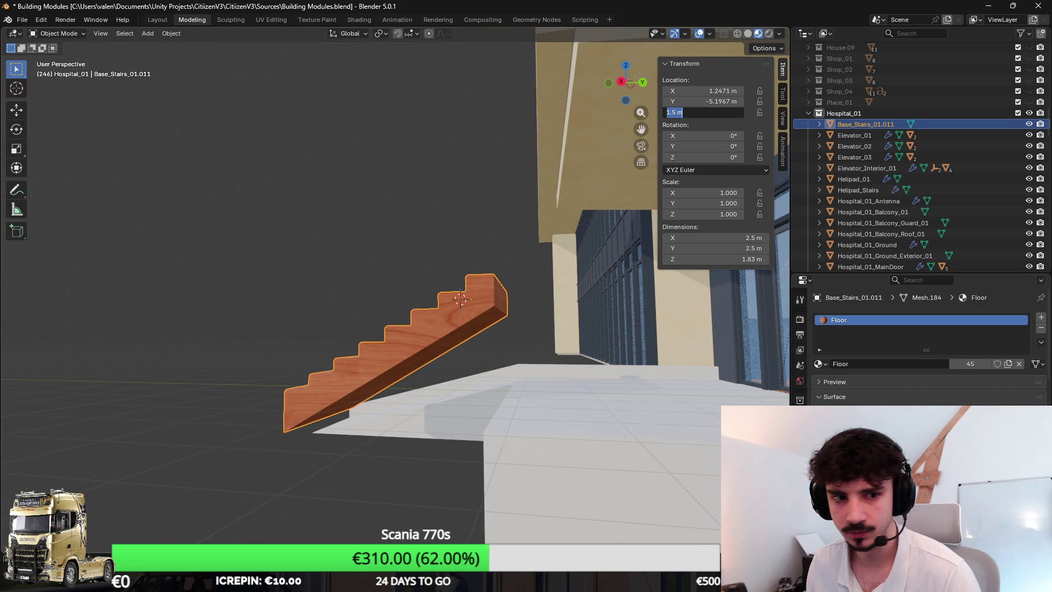
text(0)
key(Return)
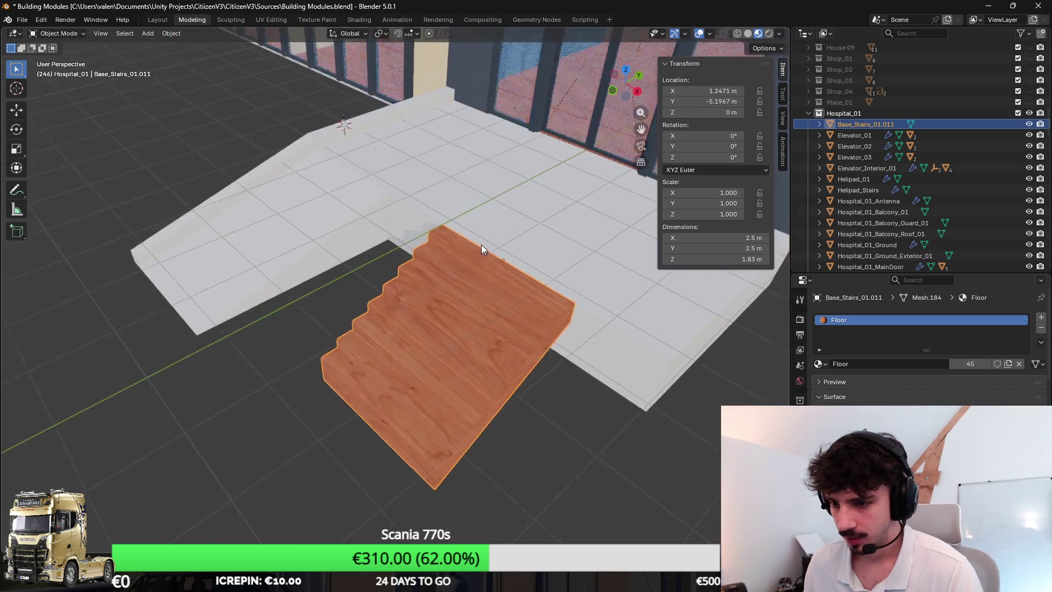
Step: Inspect the stairs against the platform from above, toggling editing between platform and stairs
mouse_move(454, 200)
mouse_down()
mouse_move(416, 197)
mouse_move(446, 211)
mouse_move(399, 306)
mouse_move(481, 305)
mouse_move(484, 325)
mouse_move(626, 266)
mouse_up()
key(Tab)
key(KP_7)
mouse_move(556, 302)
mouse_down()
mouse_move(383, 301)
mouse_move(344, 165)
mouse_move(313, 160)
mouse_move(362, 300)
mouse_up()
key(alt+q)
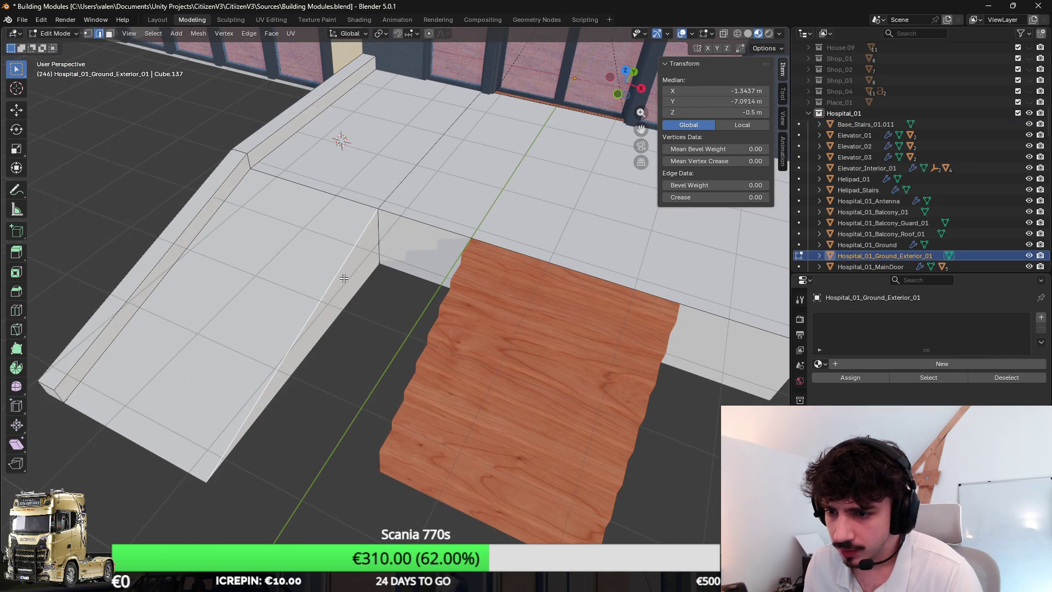
scroll(343, 278, down, 3)
key(alt+q)
drag(548, 383, 520, 289)
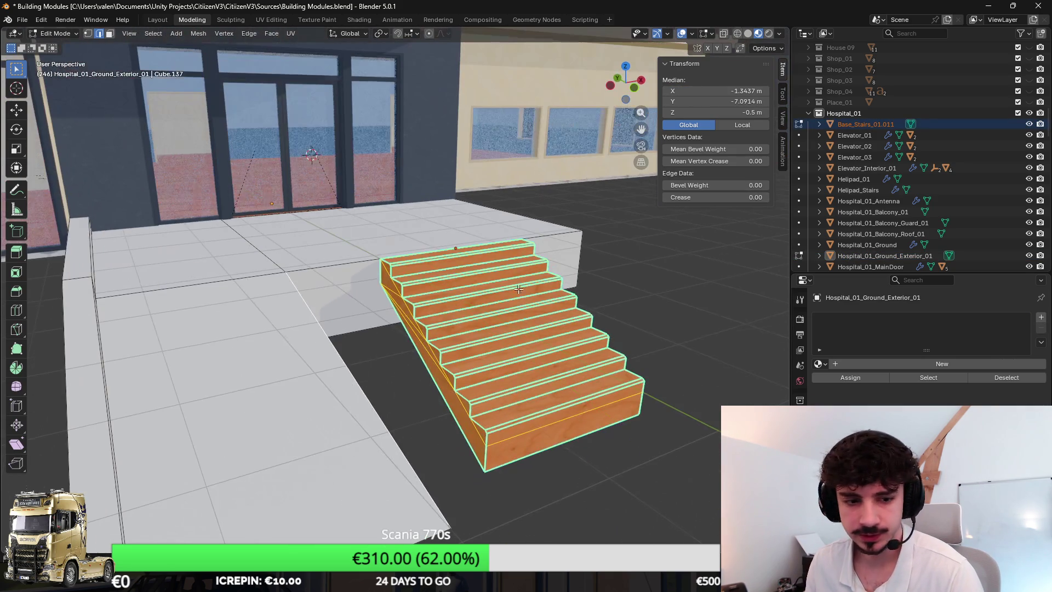
Step: In wireframe top view, set the stairs' left vertices to Median X -1.3437 m
click(437, 301)
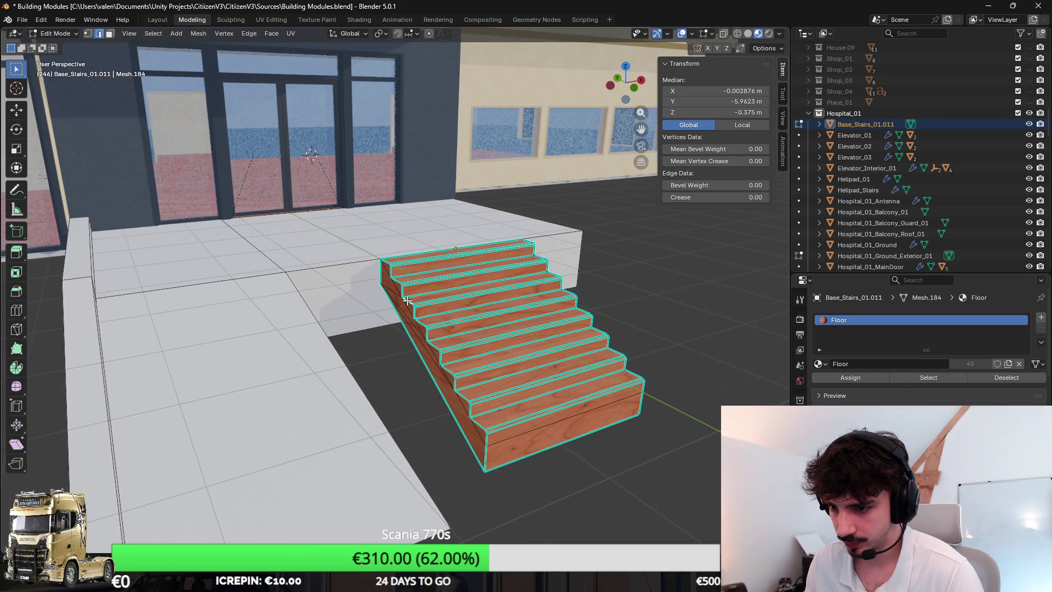
key(KP_7)
key(shift+z)
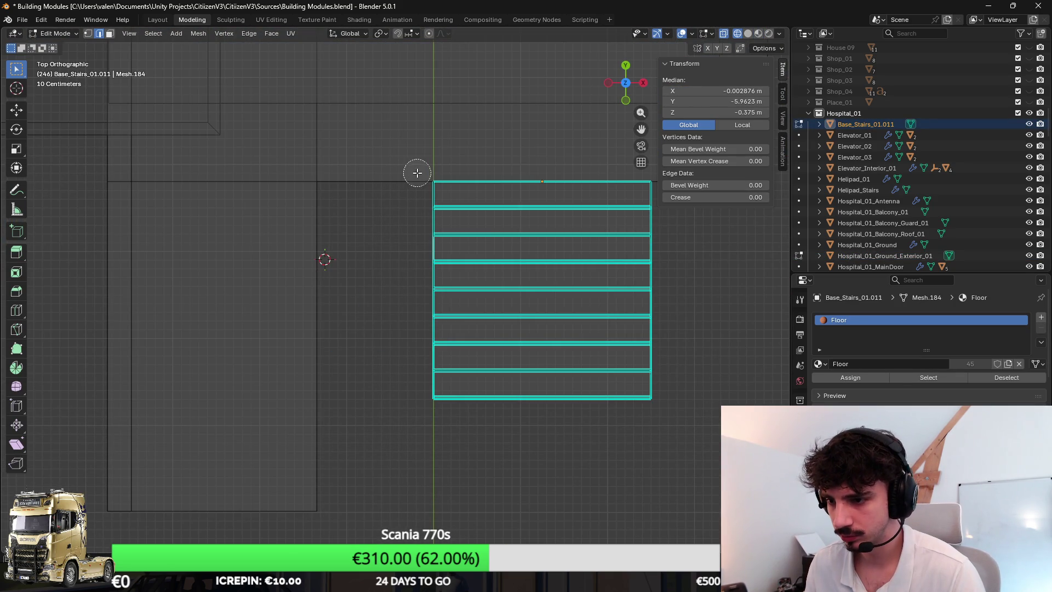
click(86, 36)
drag(435, 166, 437, 408)
click(711, 91)
text(-1.3437)
key(Return)
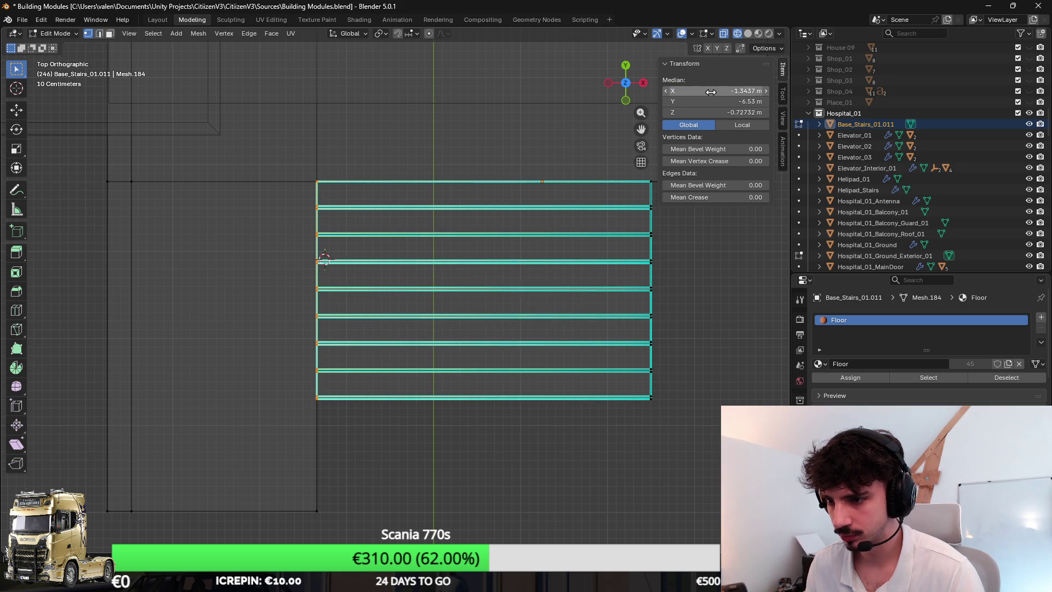
Step: Return to Material Preview shading and inspect the widened stairs
key(z)
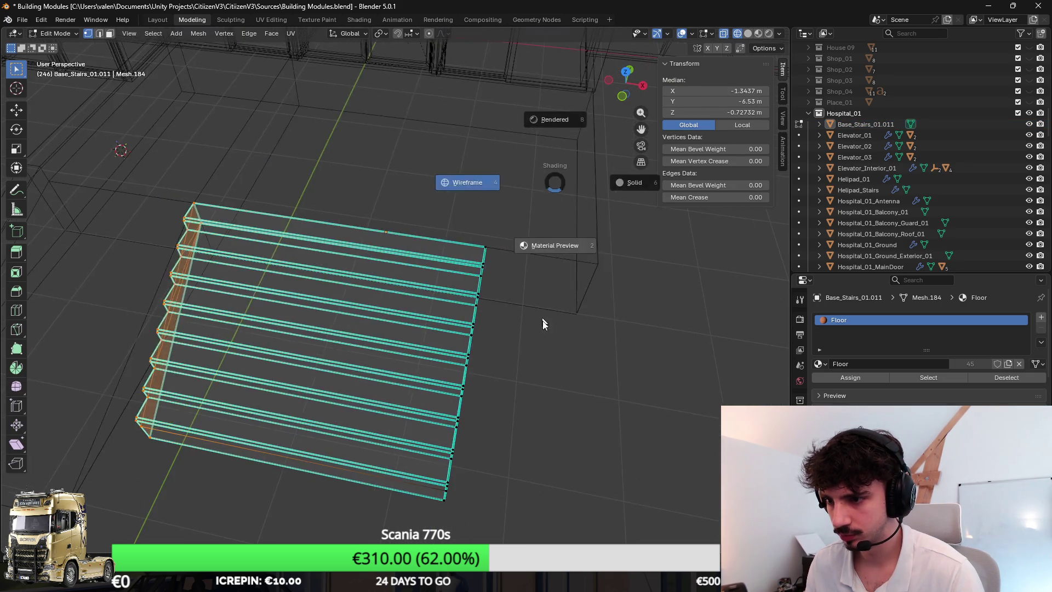
click(537, 243)
mouse_move(444, 287)
mouse_down()
mouse_move(411, 228)
mouse_move(558, 235)
mouse_move(316, 235)
mouse_move(357, 238)
mouse_up()
key(2)
click(497, 244)
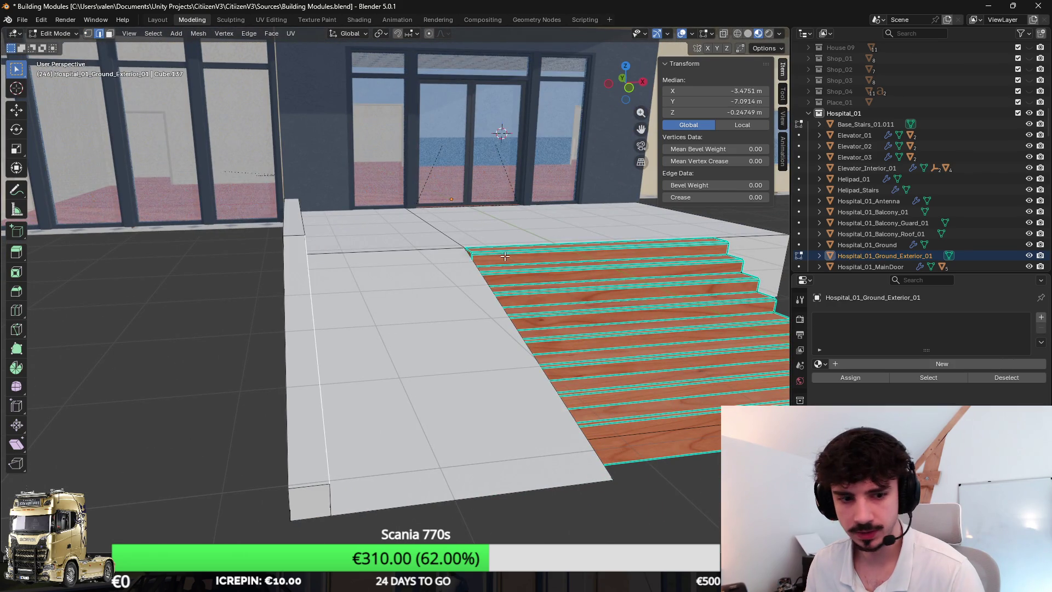
Step: Add an edge loop across the entrance platform near its right end
key(KP_Decimal)
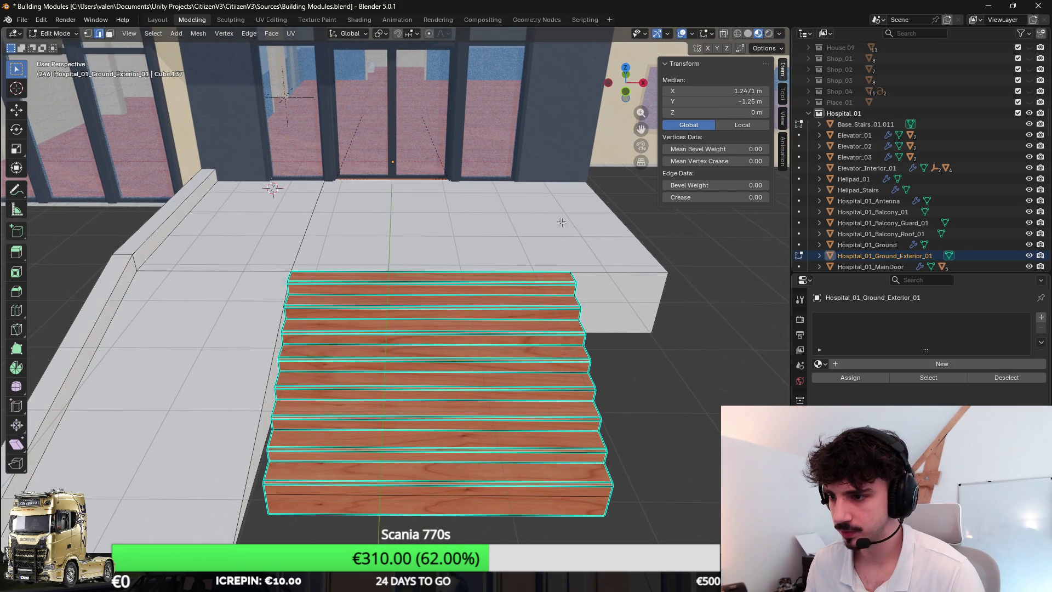
key(alt+a)
key(ctrl+r)
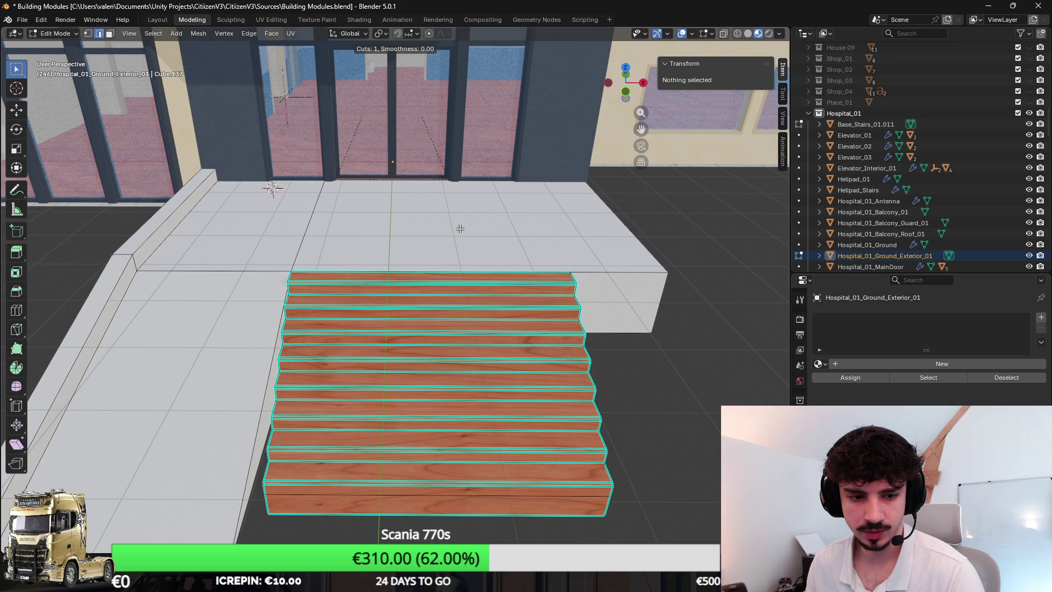
click(465, 230)
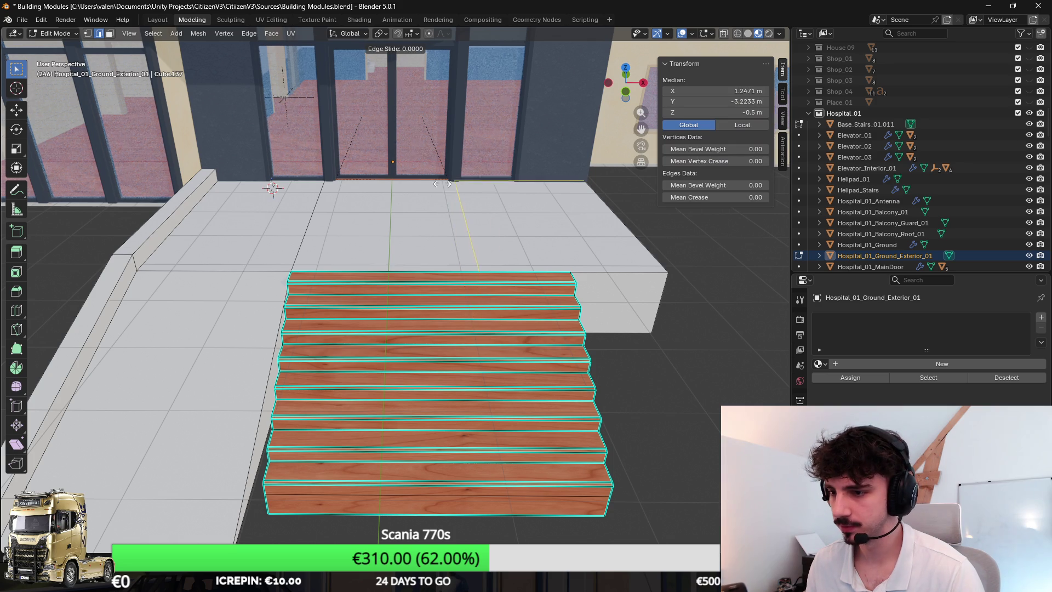
click(561, 178)
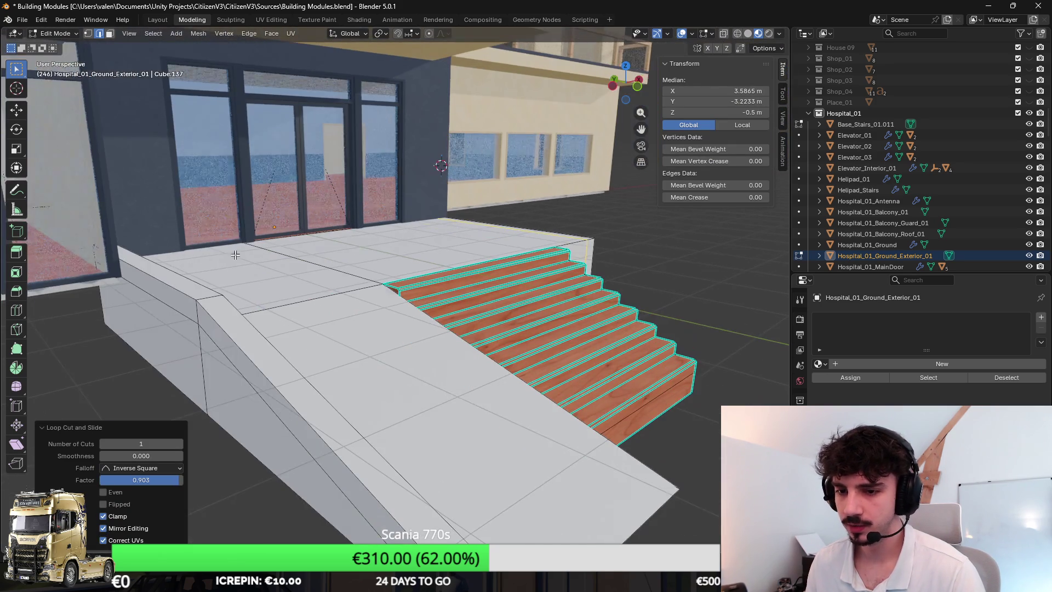
Step: Try moving the platform's left wall edge to median X 3.838, undo it, then open Windows search
click(179, 298)
click(167, 304)
mouse_move(331, 270)
mouse_down()
mouse_move(362, 248)
mouse_move(286, 254)
mouse_up()
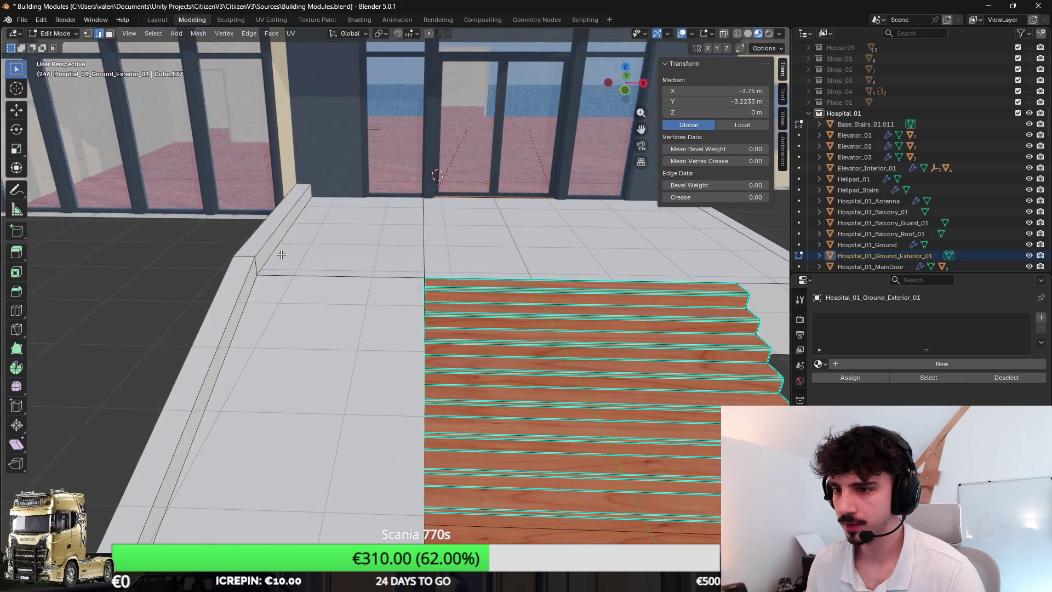
click(712, 90)
text(3.838)
key(Return)
key(KP_Decimal)
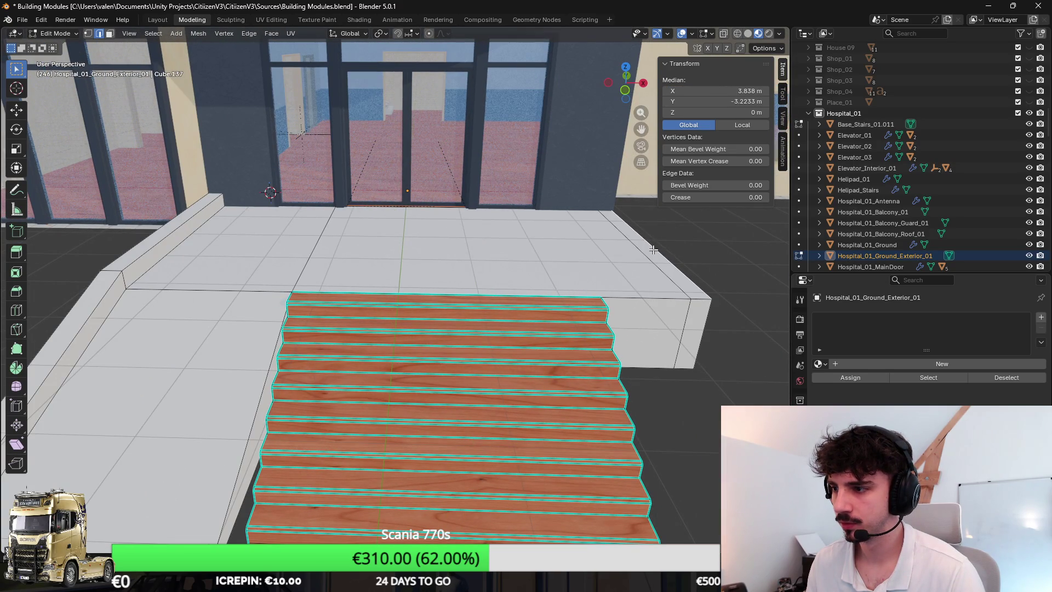
key(ctrl+z)
drag(247, 241, 424, 232)
key(super)
Step: Launch Calculator, compute -3,75 minus 3,4751, then clear the display
text(calc)
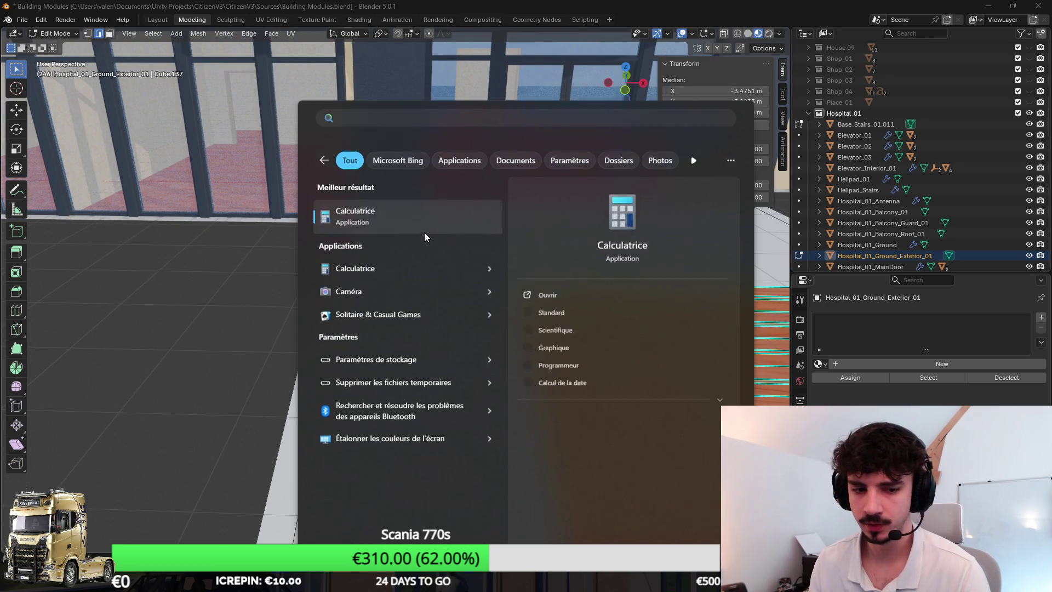
key(Return)
drag(570, 99, 515, 109)
key(minus)
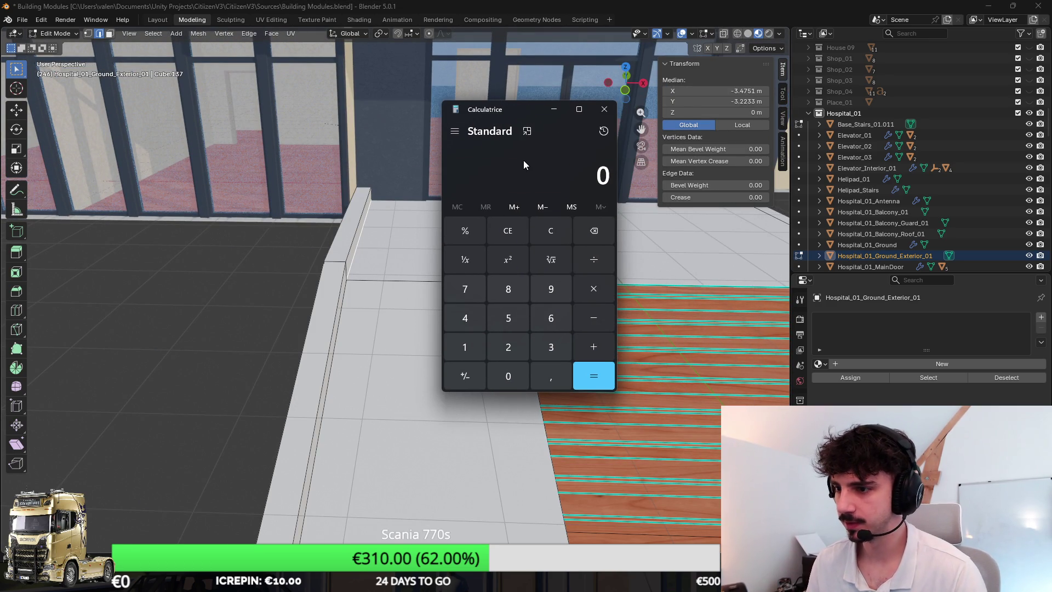
text(3,75)
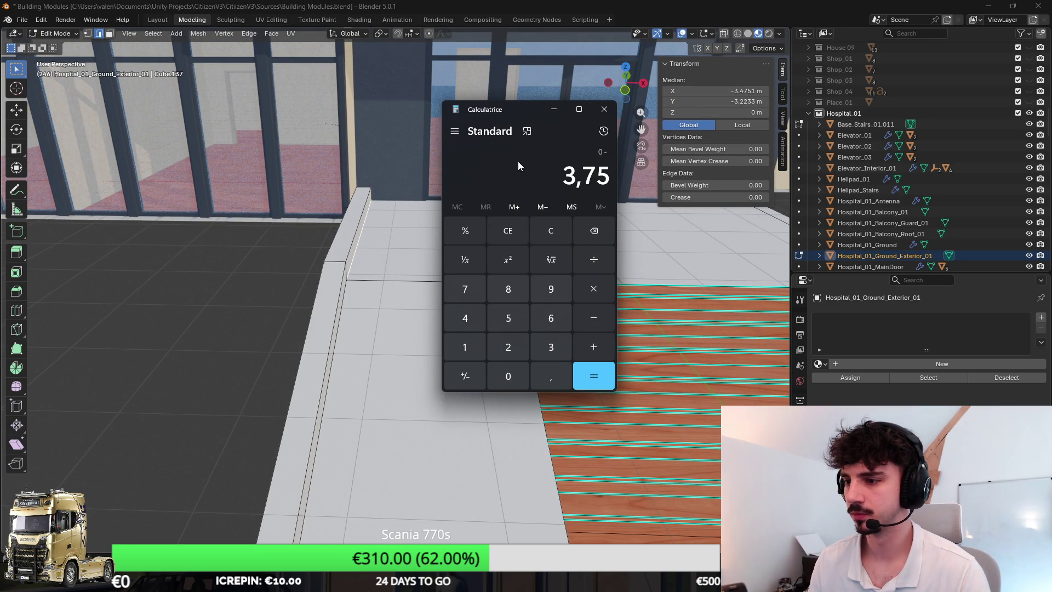
key(plus)
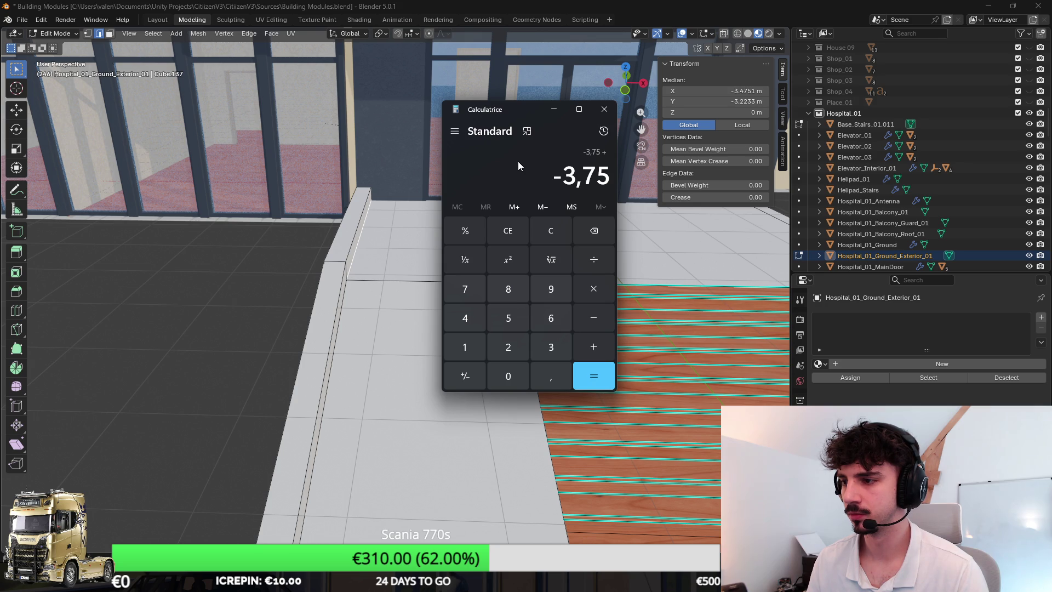
key(minus)
text(3,)
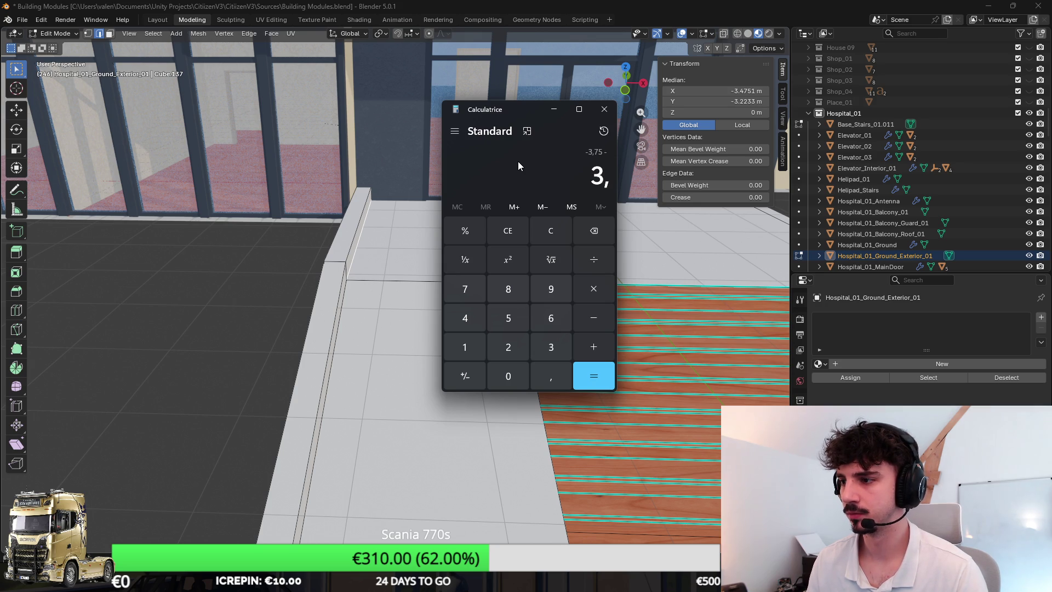
text(4751)
key(Return)
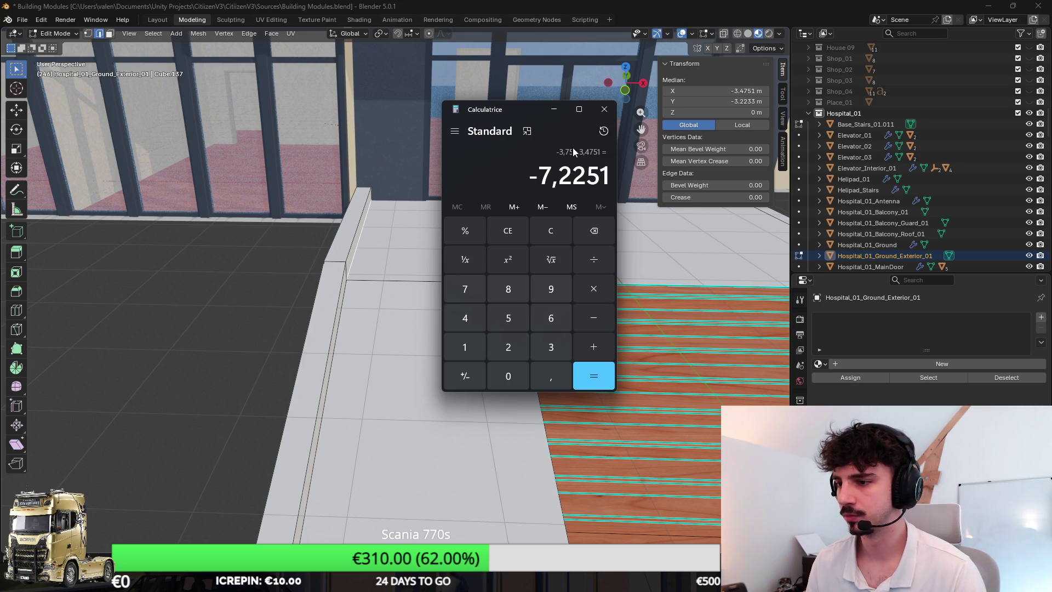
key(Escape)
Step: Set the selected stairs' X position to -3.75 and inspect them from above
scroll(505, 174, down, 3)
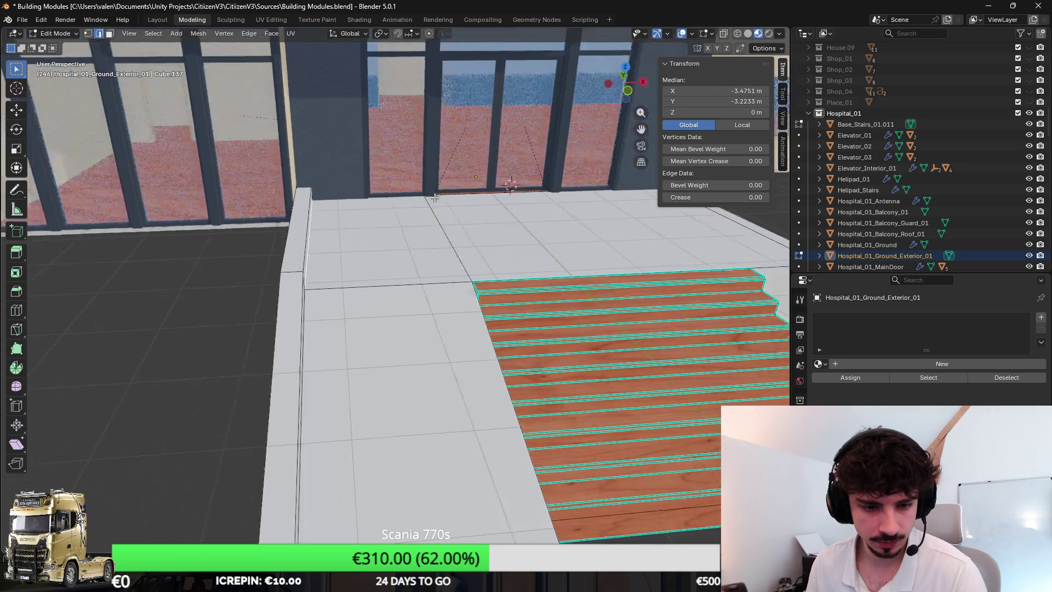
drag(504, 174, 384, 220)
scroll(358, 236, up, 3)
scroll(351, 261, down, 3)
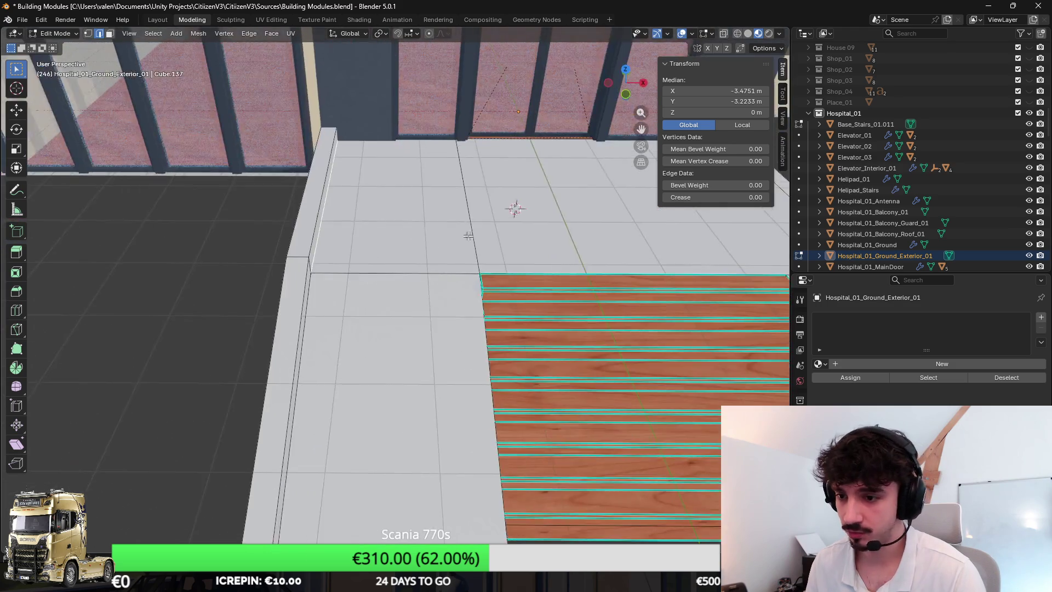
drag(350, 261, 480, 222)
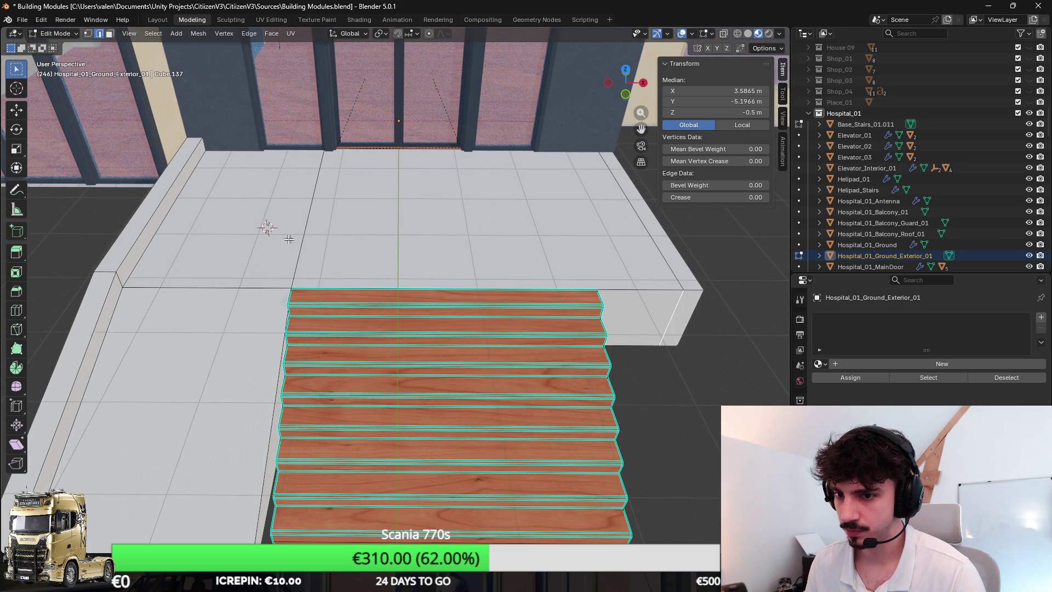
drag(336, 232, 376, 196)
mouse_move(310, 196)
mouse_down()
mouse_move(391, 219)
mouse_move(344, 233)
mouse_up()
scroll(391, 219, down, 2)
scroll(389, 228, up, 5)
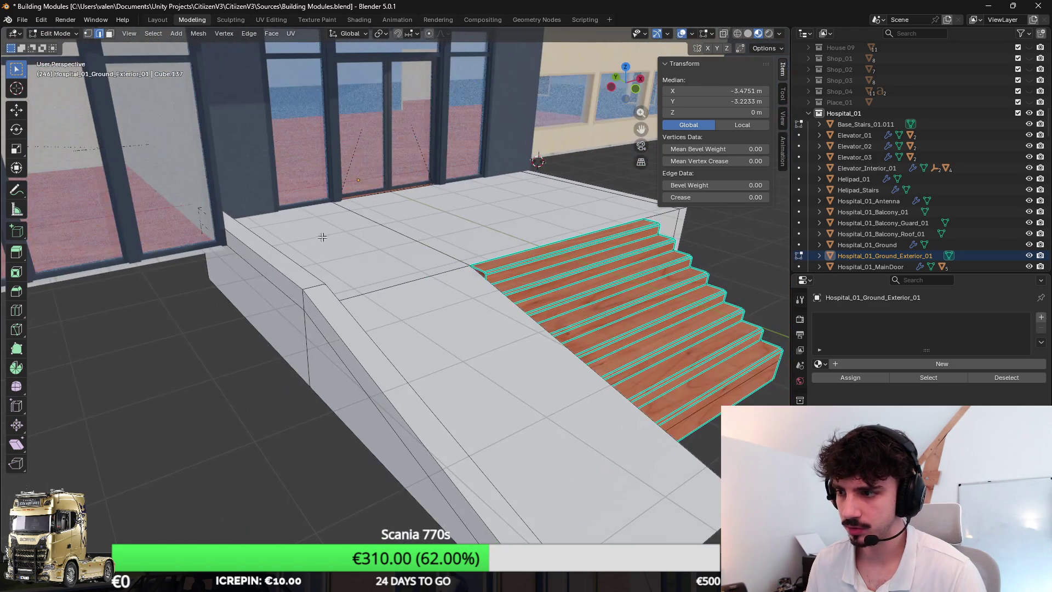
click(747, 90)
text(-3.75)
key(Return)
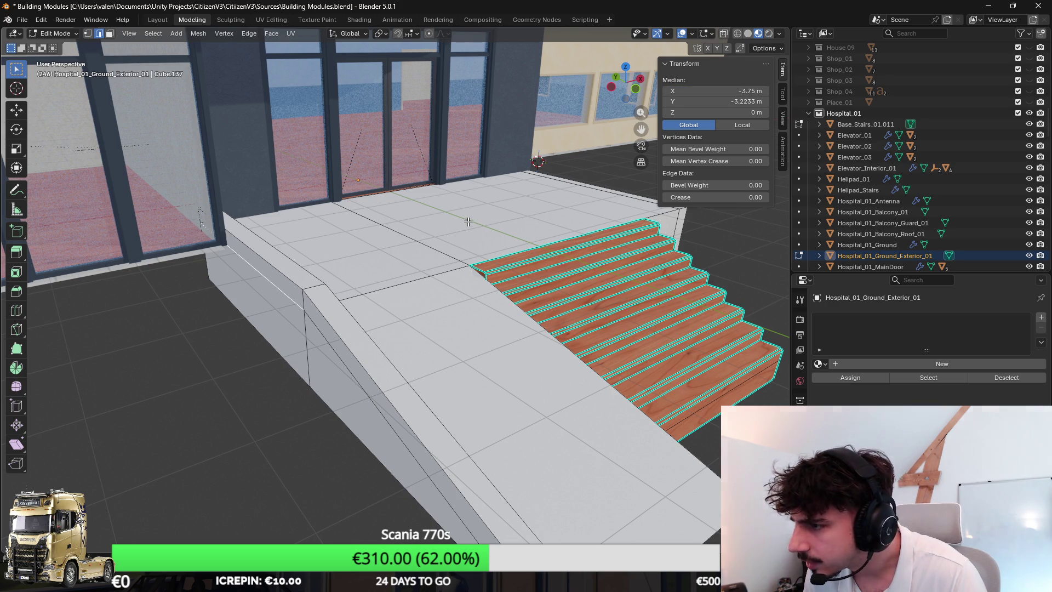
drag(651, 112, 339, 252)
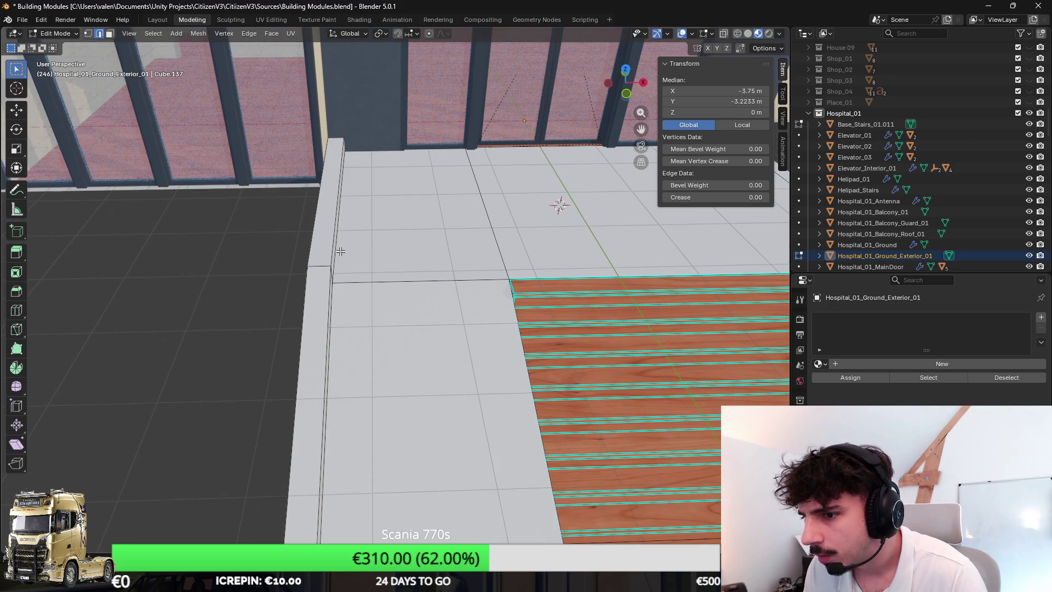
Step: Relaunch Calculator, compute 3,75 - 3,4751 = 0,2749, and close it to return to Blender
key(super)
text(calculatrice)
key(Return)
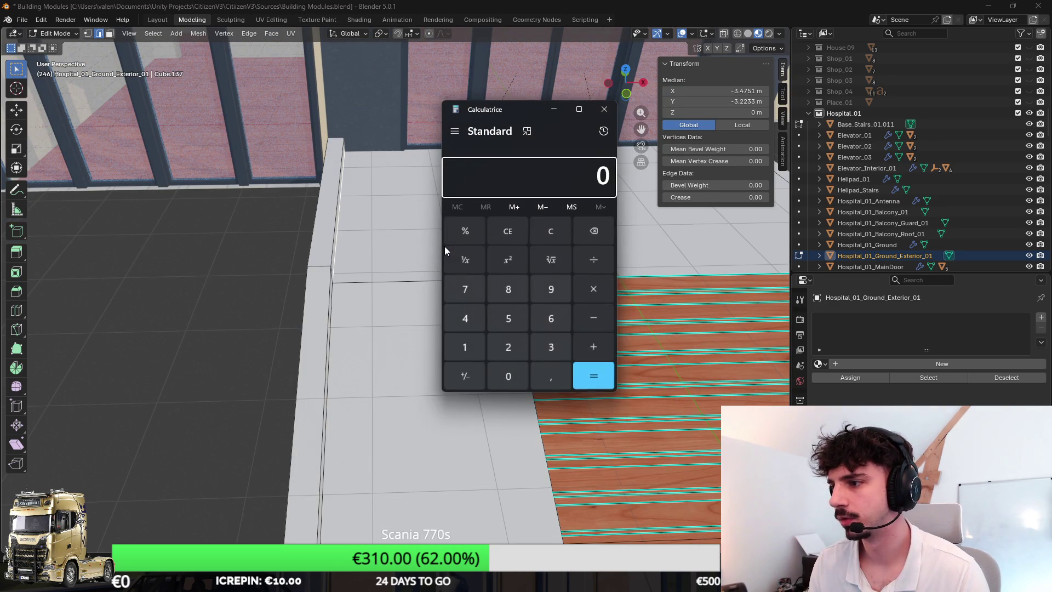
text(3,75 - 3,4751)
key(Return)
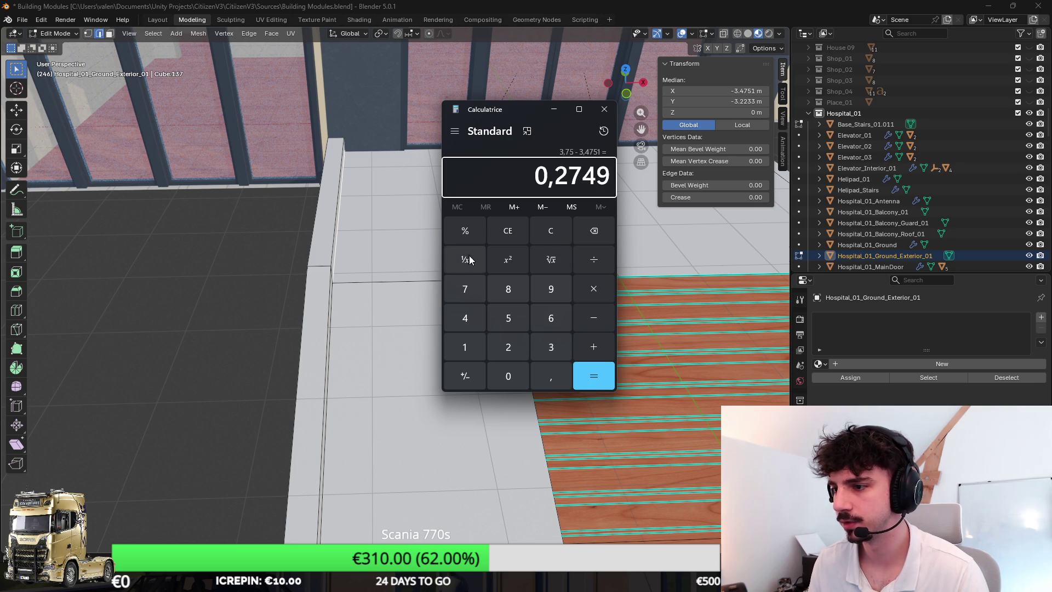
key(alt+Tab)
scroll(209, 203, down, 4)
key(alt+Tab)
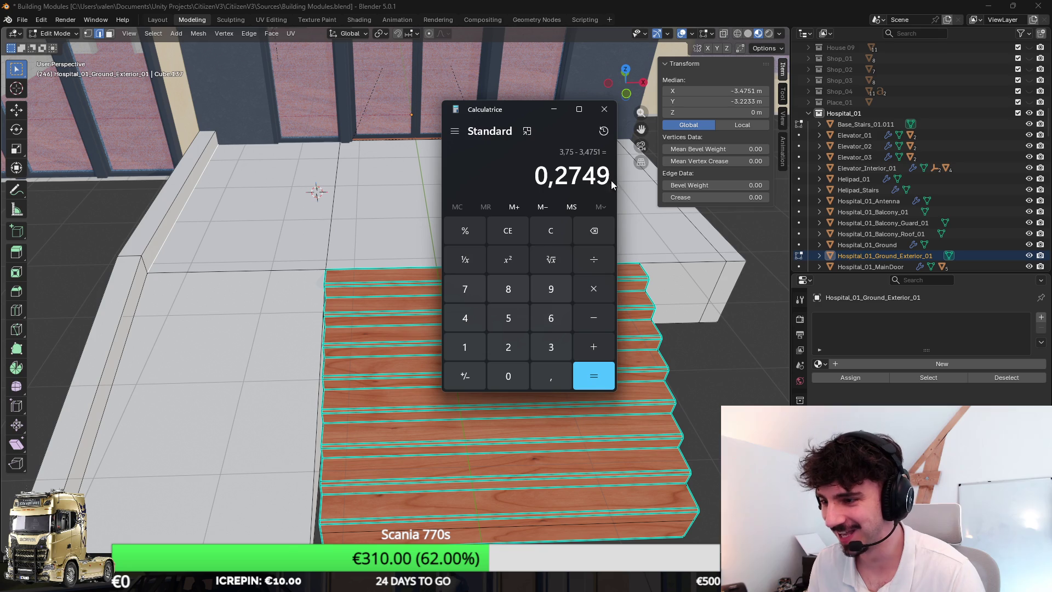
key(alt+Tab)
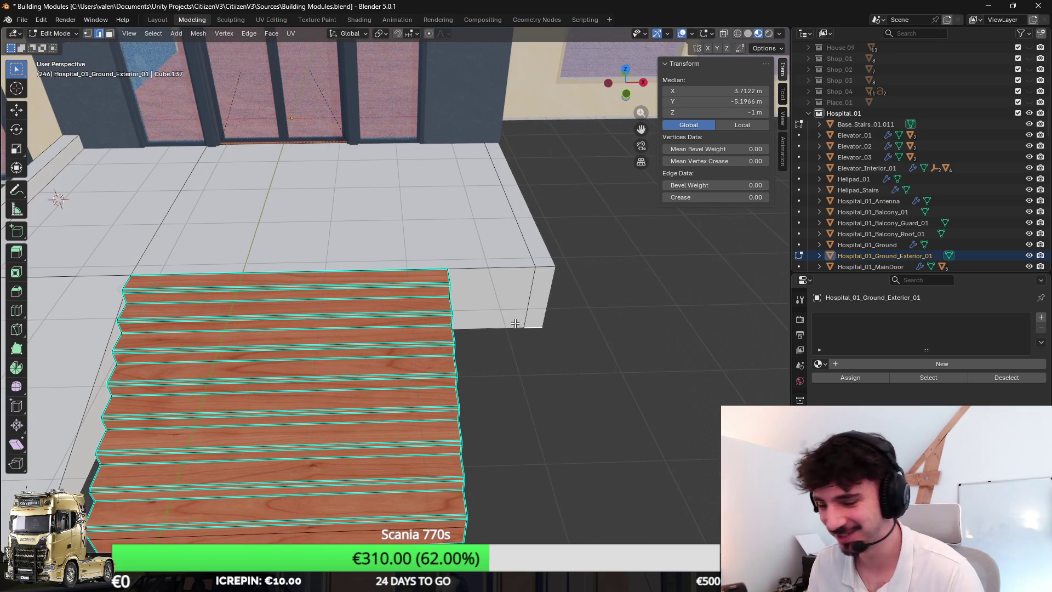
Step: Select the side block's vertical corner edges and dissolve them
scroll(517, 293, right, 2)
click(422, 249)
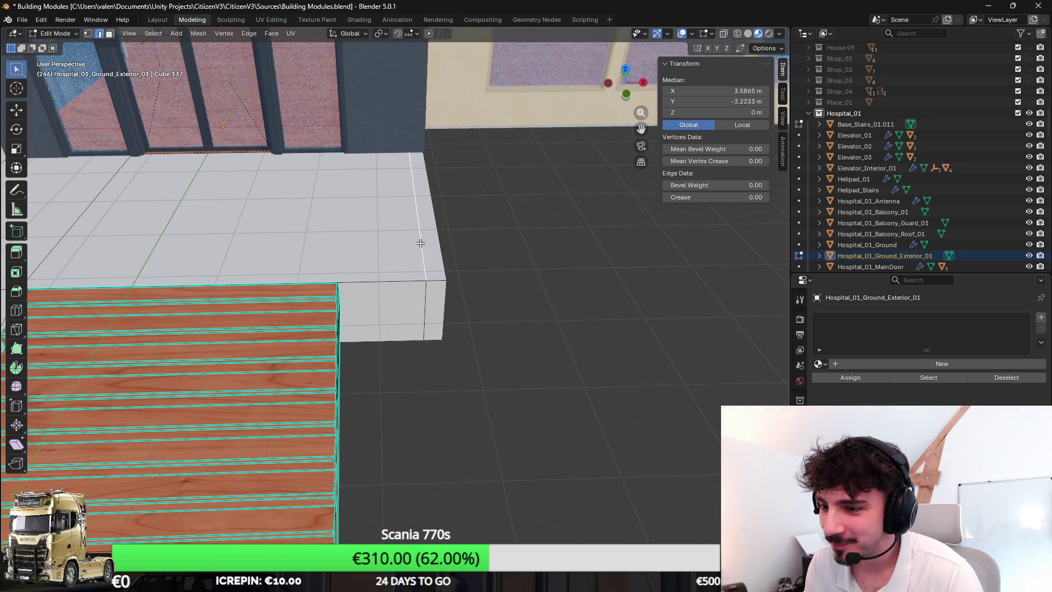
alt+click(420, 244)
key(g)
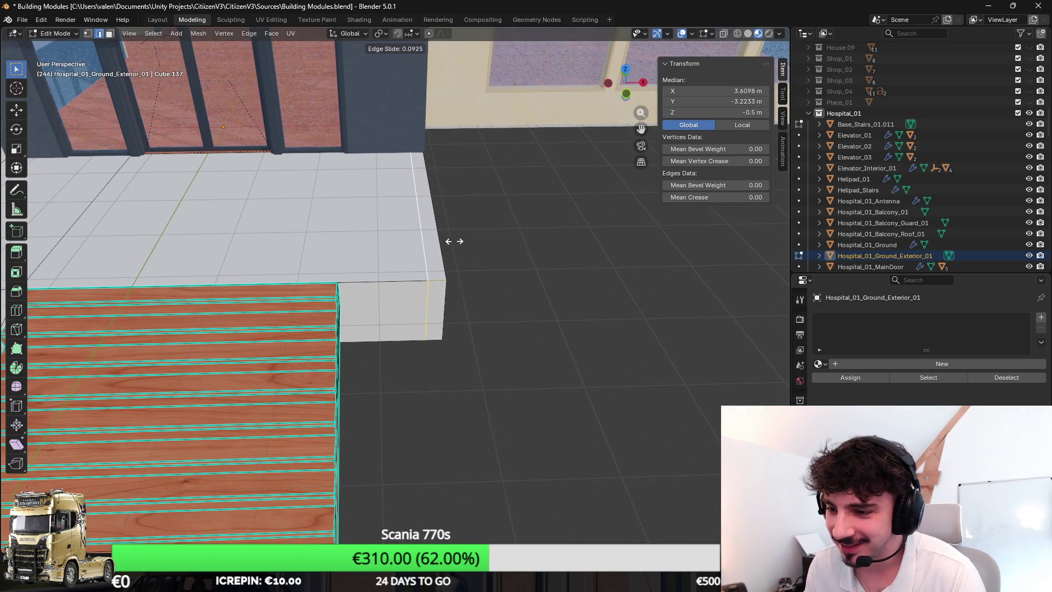
key(x)
key(Escape)
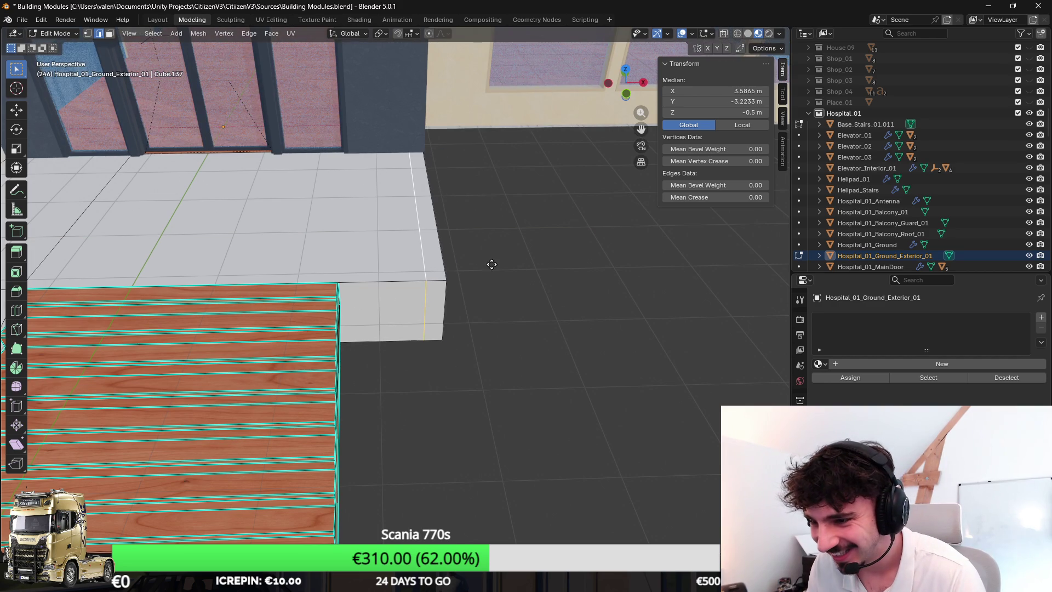
scroll(465, 265, up, 2)
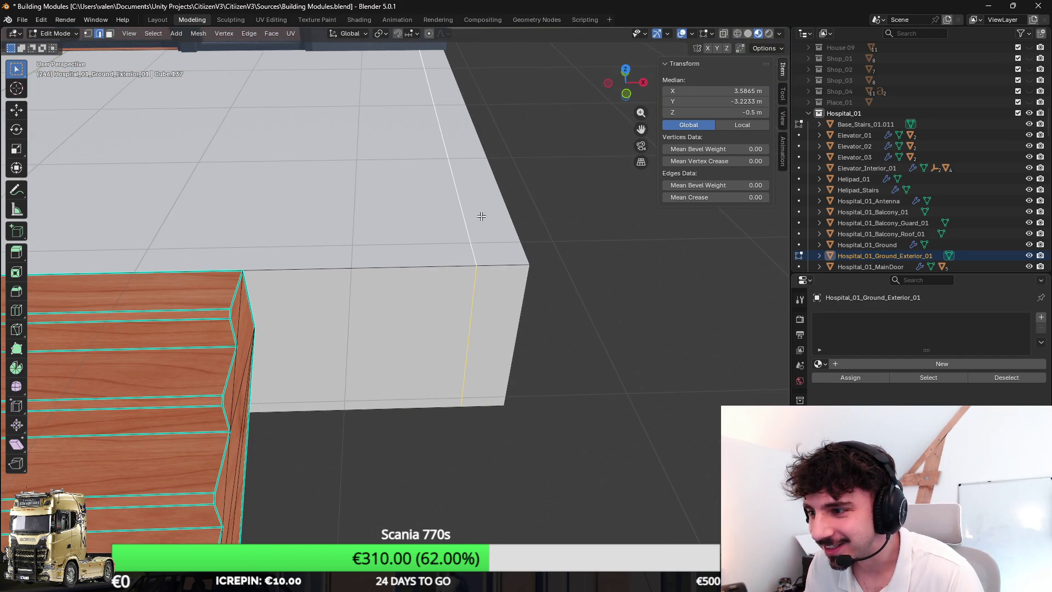
scroll(481, 216, down, 2)
key(x)
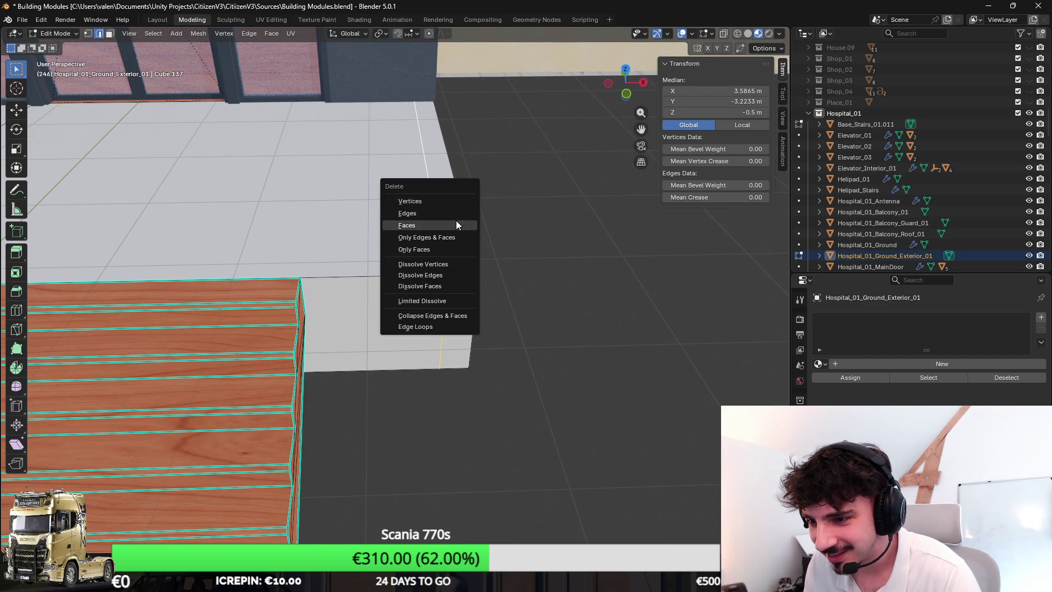
click(452, 275)
Step: Add a loop cut slid to the block's end and set its median X to 3.83796 - 0.2749
key(ctrl+r)
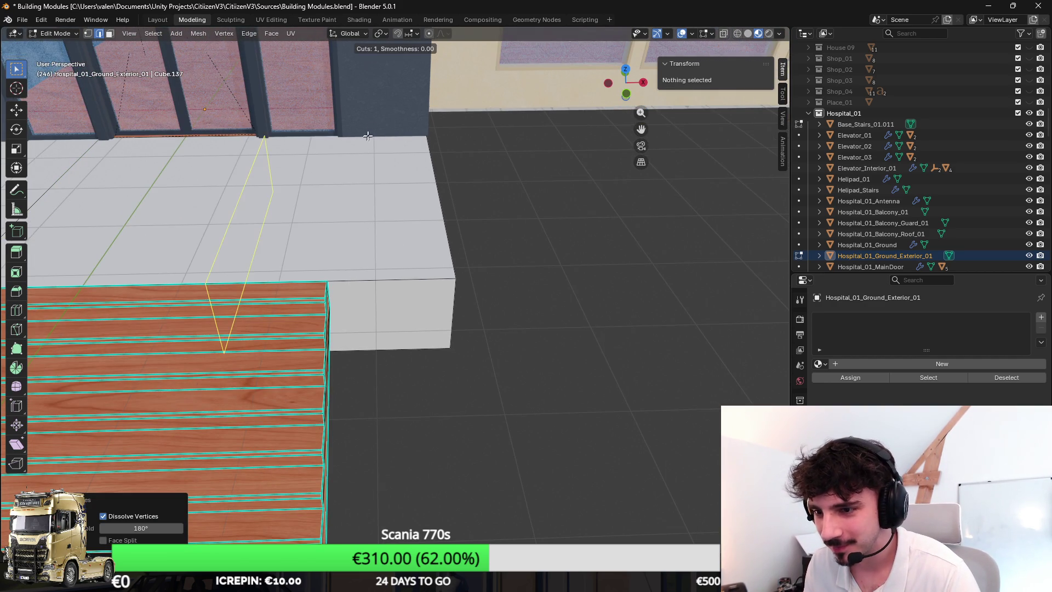
click(366, 142)
click(483, 150)
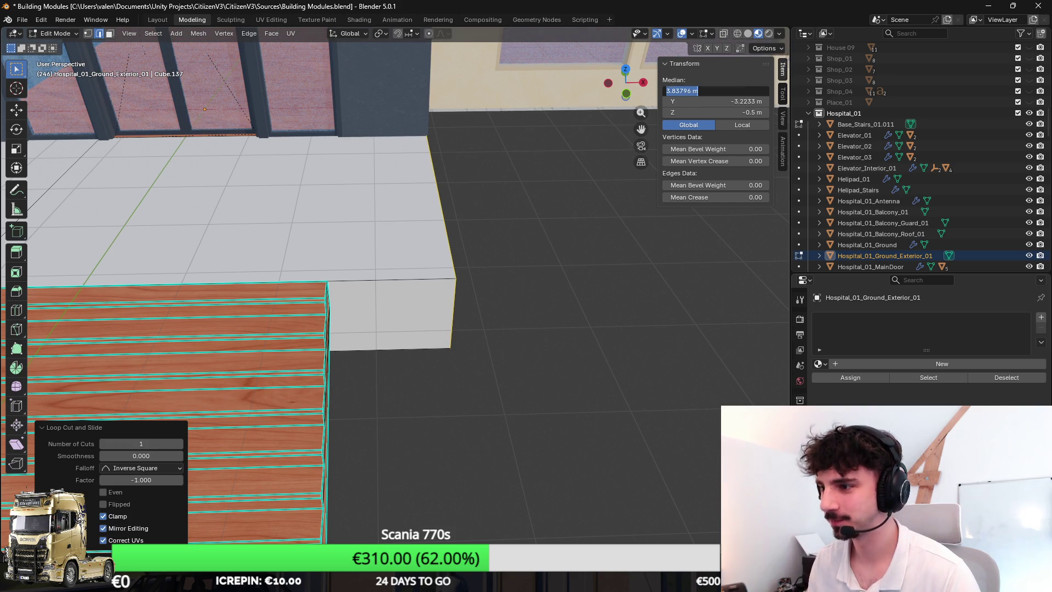
click(712, 91)
key(Escape)
click(712, 91)
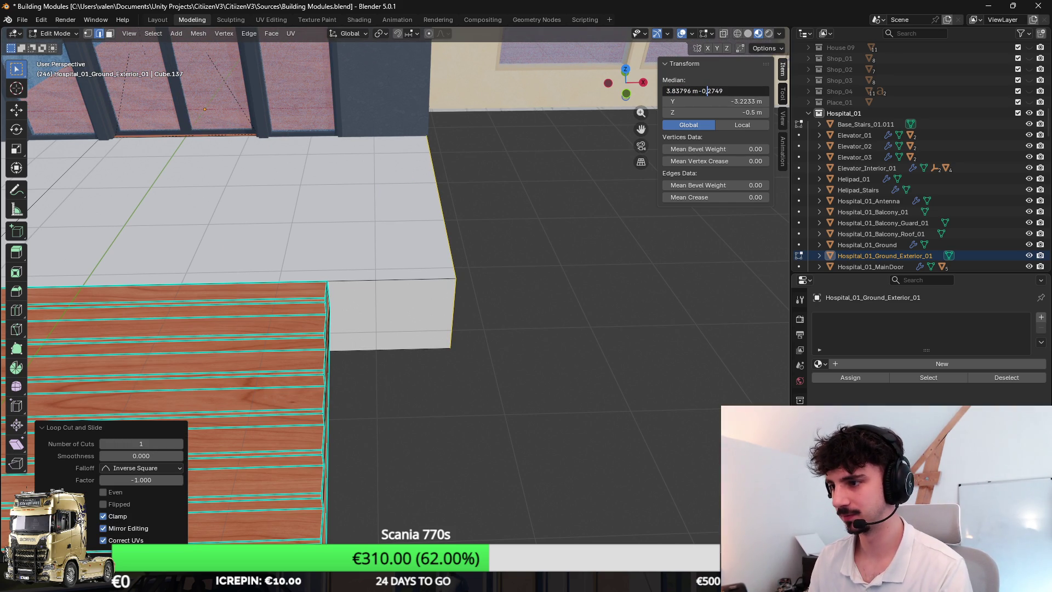
key(Return)
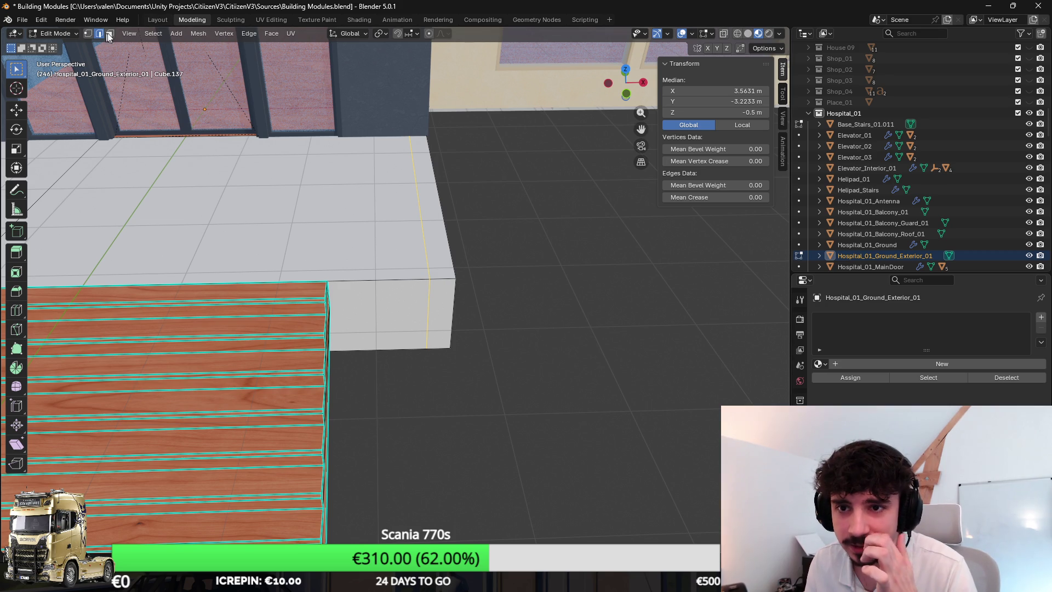
Step: Extrude the side block's top face upward into a low wall along the platform edge
click(110, 34)
click(502, 301)
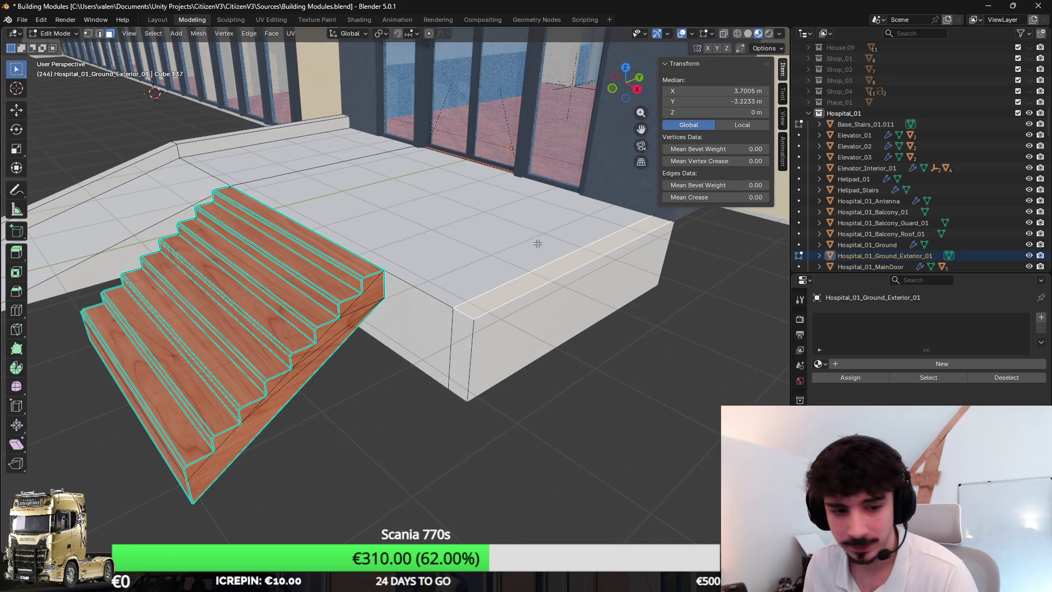
key(e)
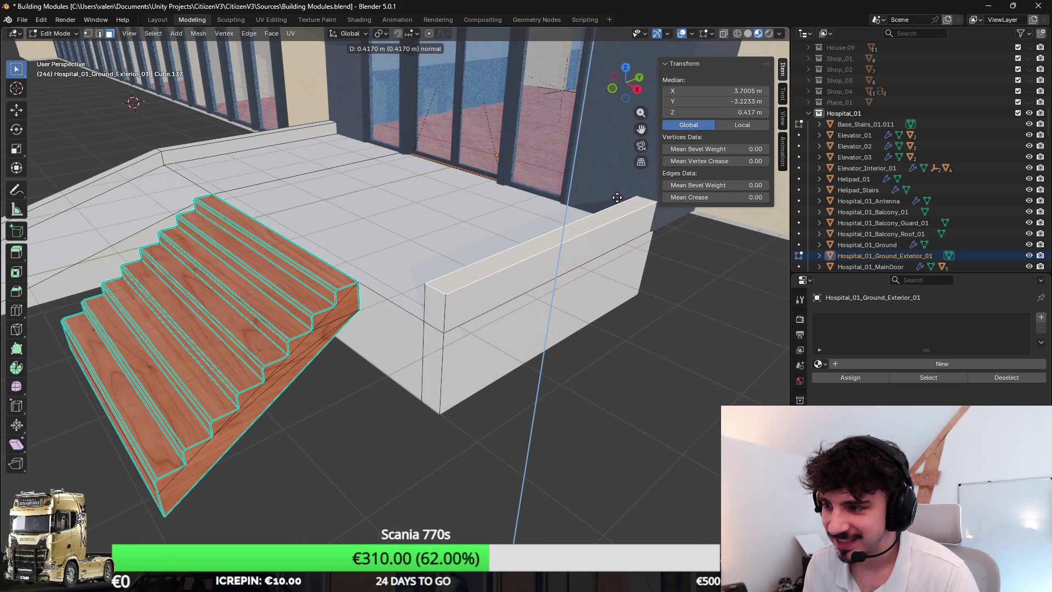
click(616, 204)
key(ctrl+z)
key(ctrl+z)
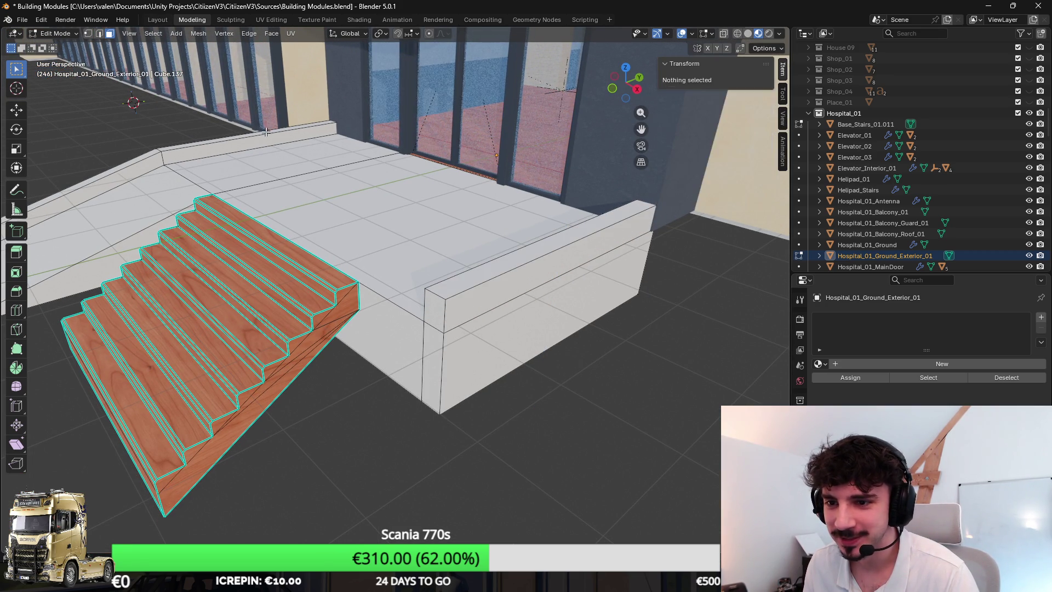
Step: Test extruding the block's thin end face along Y, then undo it
click(550, 233)
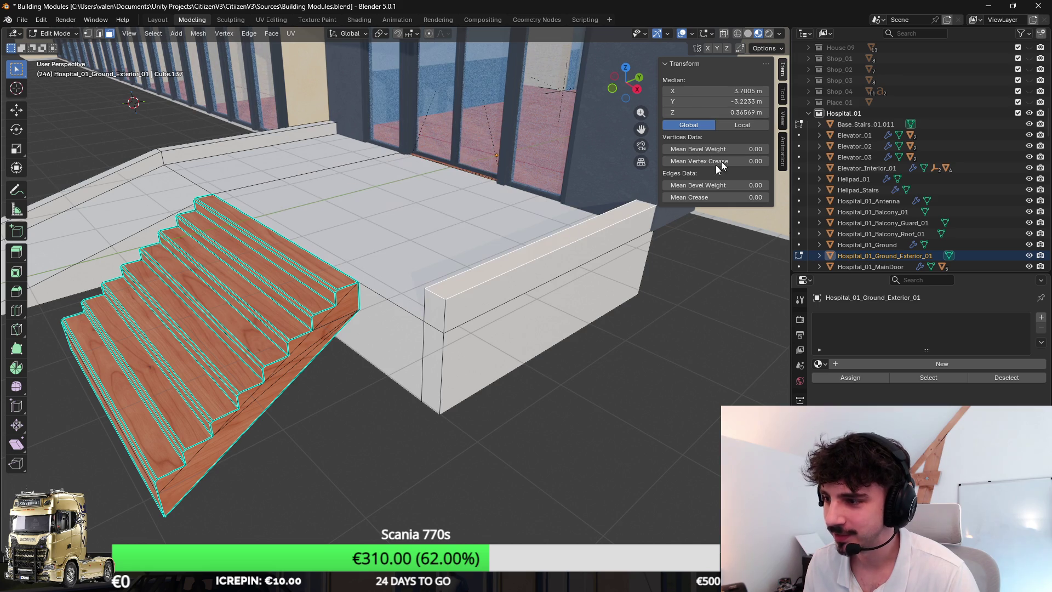
click(478, 274)
click(476, 285)
key(e)
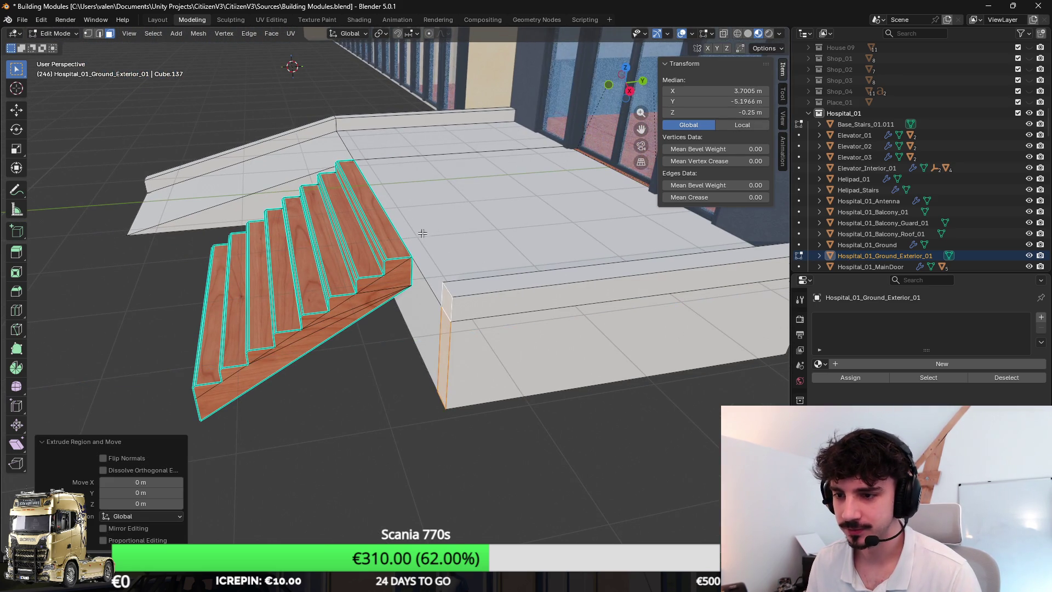
click(108, 291)
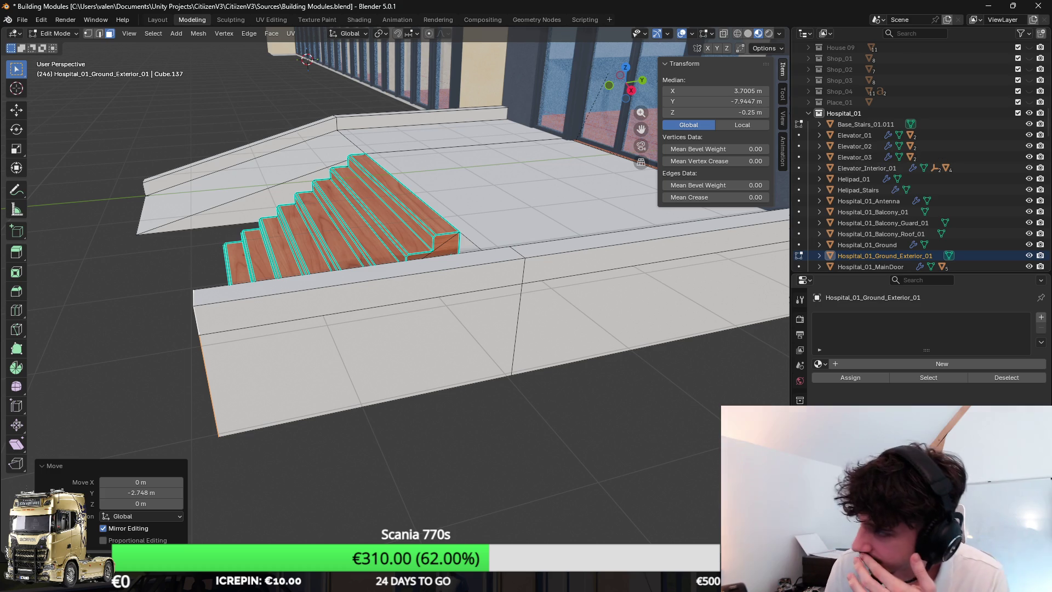
key(ctrl+z)
Step: Select a tread face on the Base_Stairs_01.011 staircase and orbit around it
scroll(521, 287, up, 2)
scroll(554, 245, up, 3)
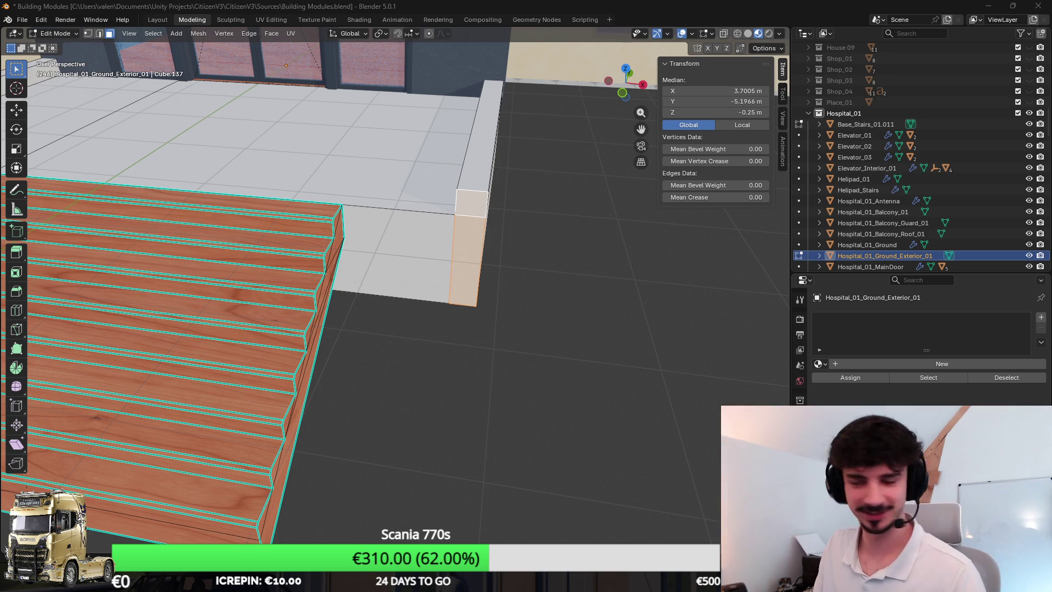
scroll(449, 241, down, 4)
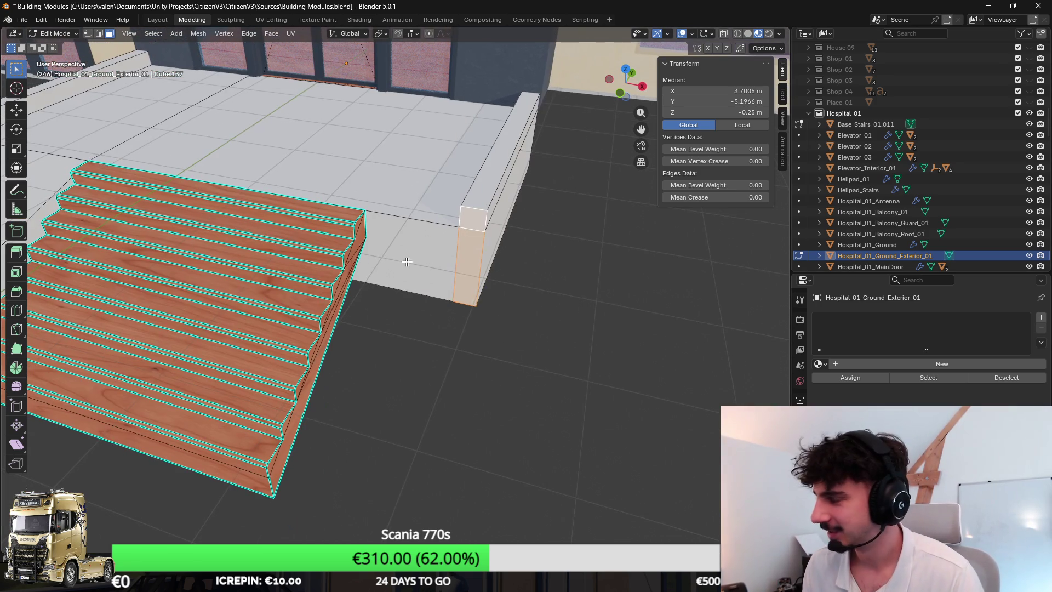
click(308, 265)
drag(307, 265, 329, 287)
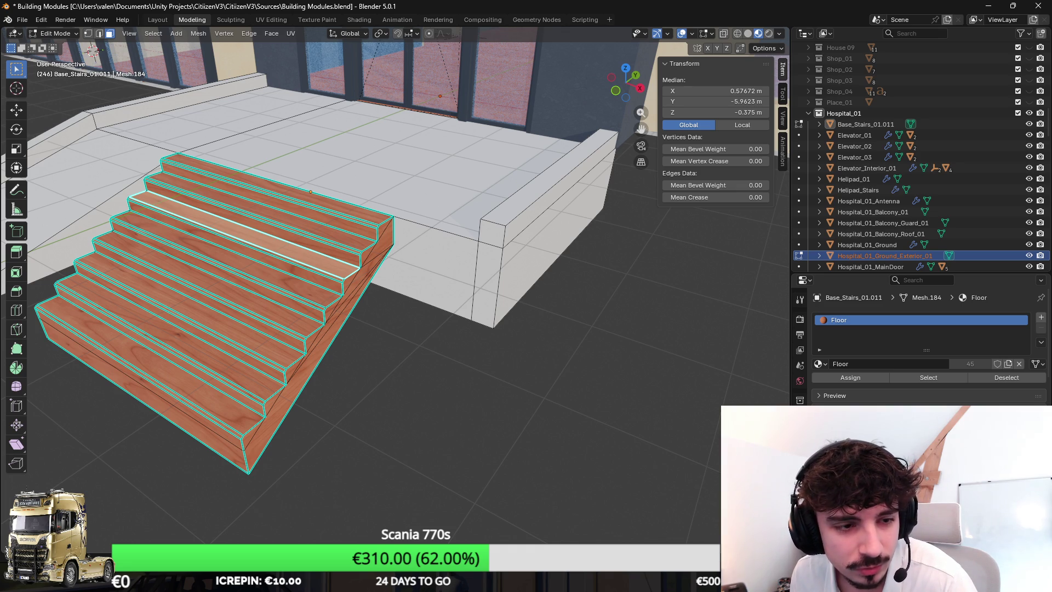
scroll(552, 288, down, 5)
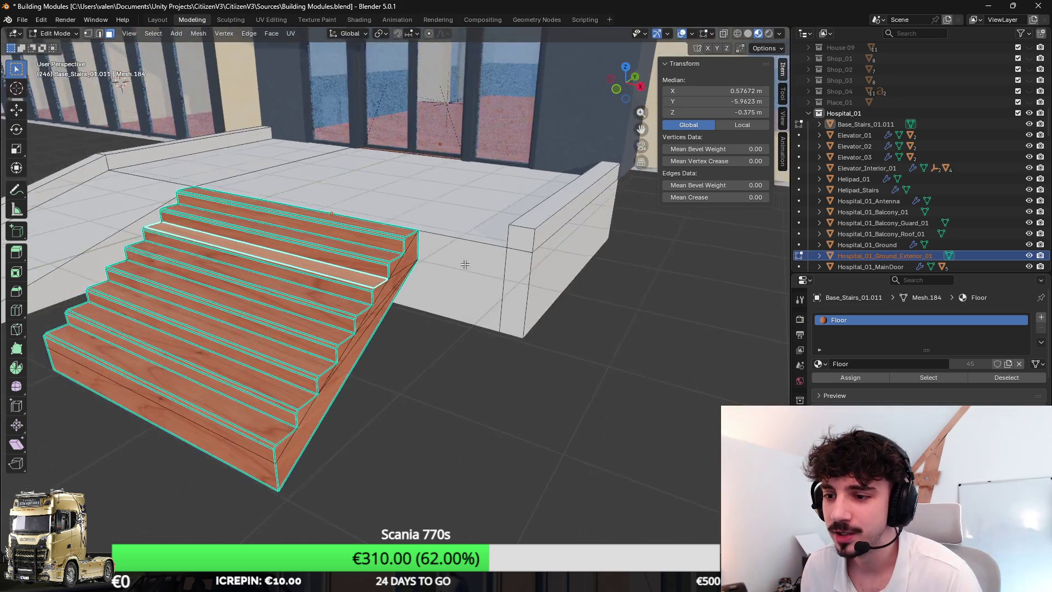
mouse_move(427, 270)
mouse_down()
mouse_move(499, 310)
mouse_move(371, 296)
mouse_up()
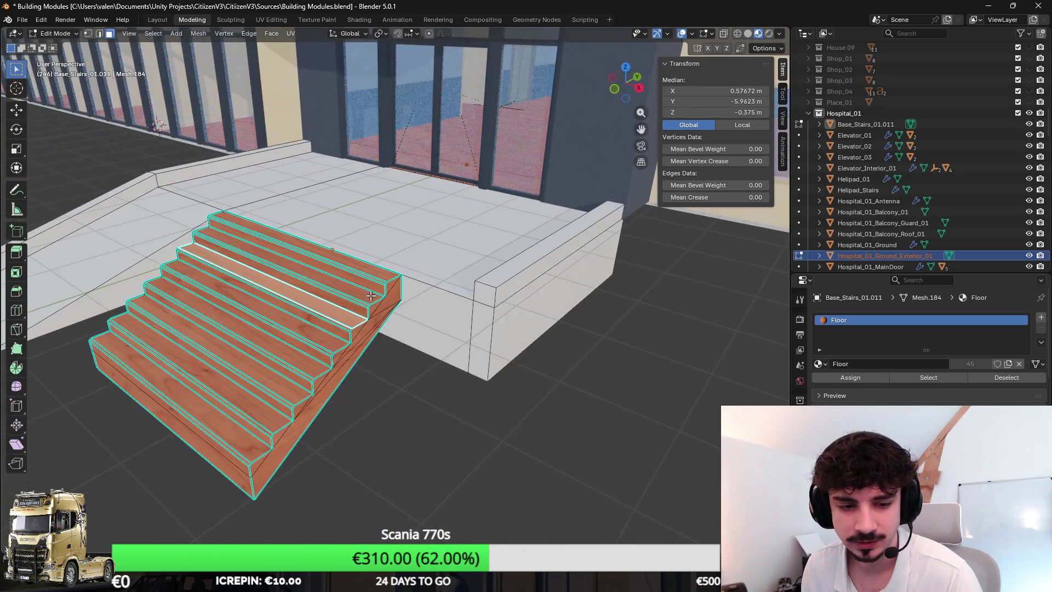
mouse_move(316, 331)
mouse_down()
mouse_move(372, 329)
mouse_move(188, 217)
mouse_up()
click(384, 307)
click(372, 336)
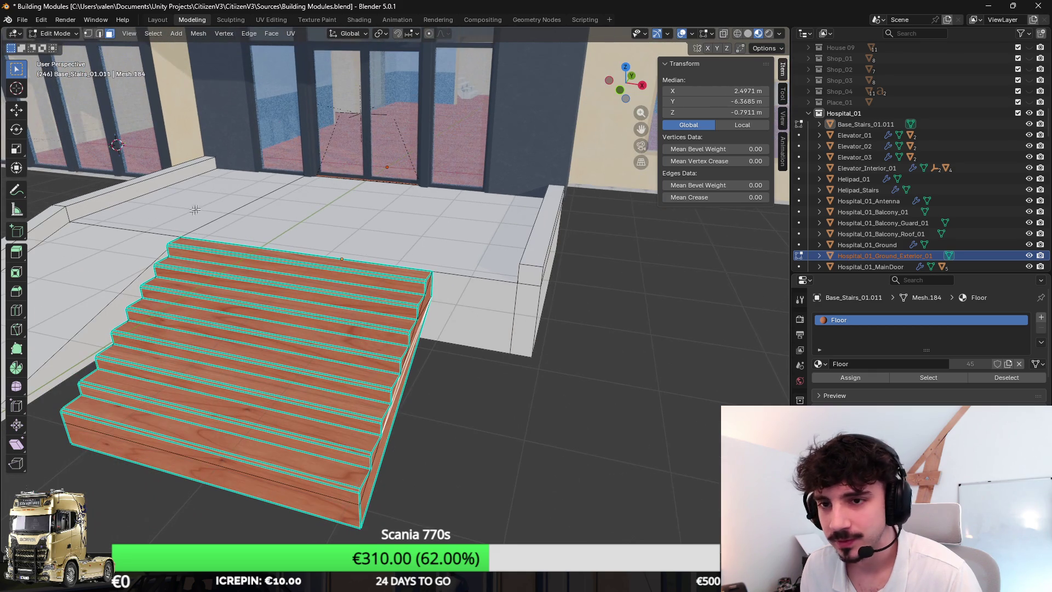
click(526, 311)
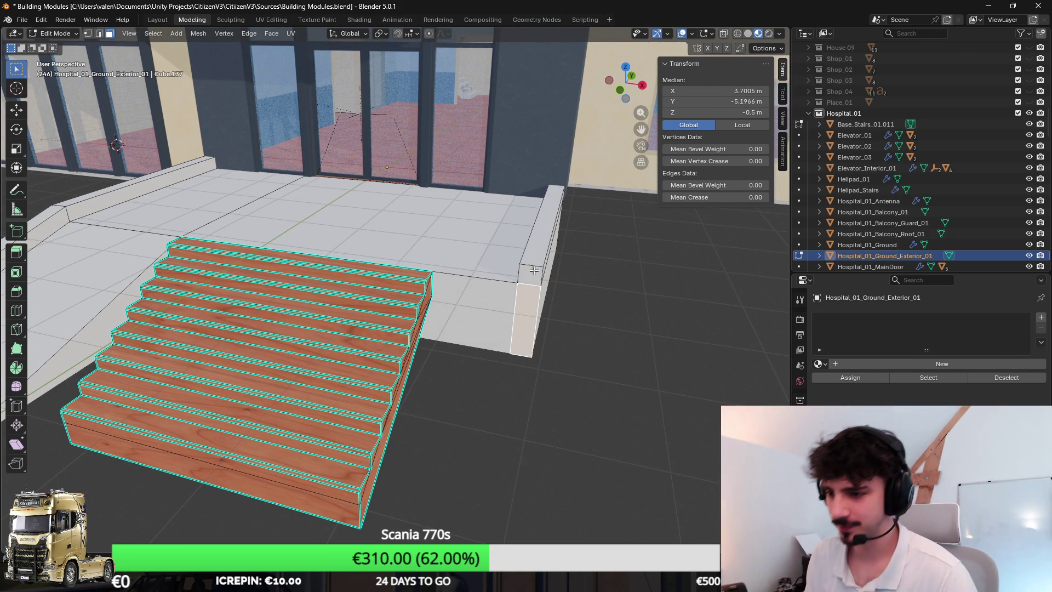
Step: Extrude the low wall's end face outward by exactly 0.2749
click(534, 267)
mouse_move(534, 268)
mouse_down()
mouse_move(528, 309)
mouse_move(505, 346)
mouse_up()
scroll(528, 313, up, 4)
scroll(528, 312, down, 3)
key(e)
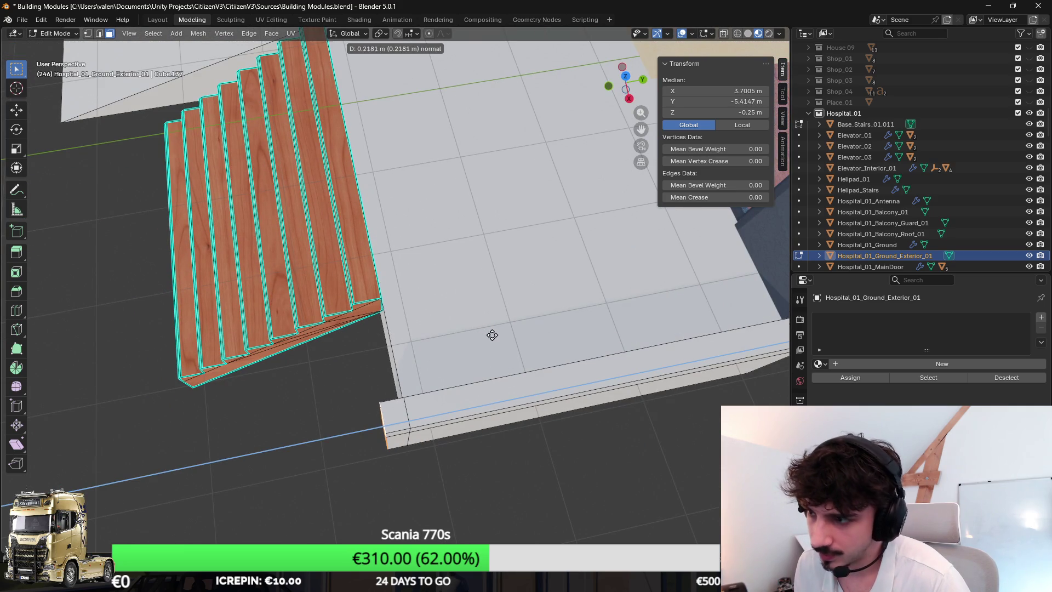
click(491, 333)
click(141, 503)
text(0,2749)
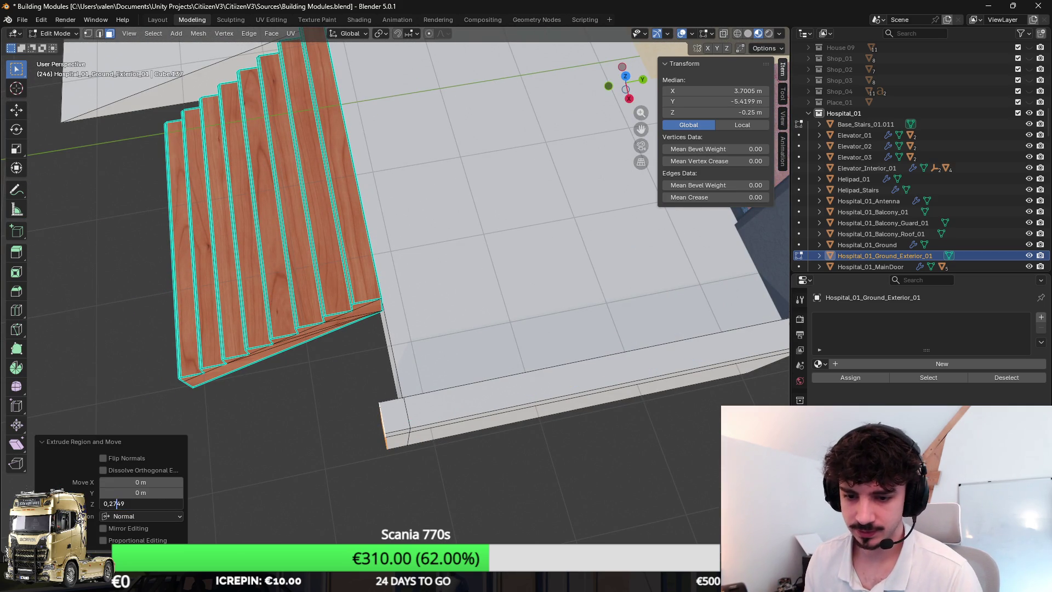
key(Return)
Step: Extrude the wall's end face and move it -1.058 m along X to meet the stairs' edge
mouse_move(493, 350)
mouse_down()
mouse_move(532, 231)
mouse_move(547, 263)
mouse_up()
click(531, 231)
key(e)
key(Escape)
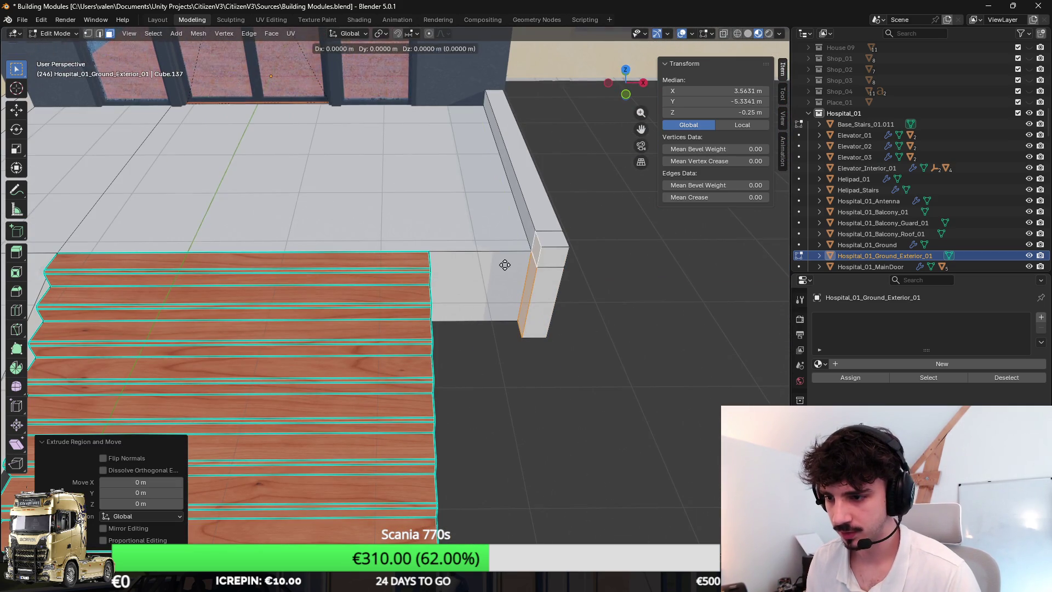
key(g)
key(y)
key(x)
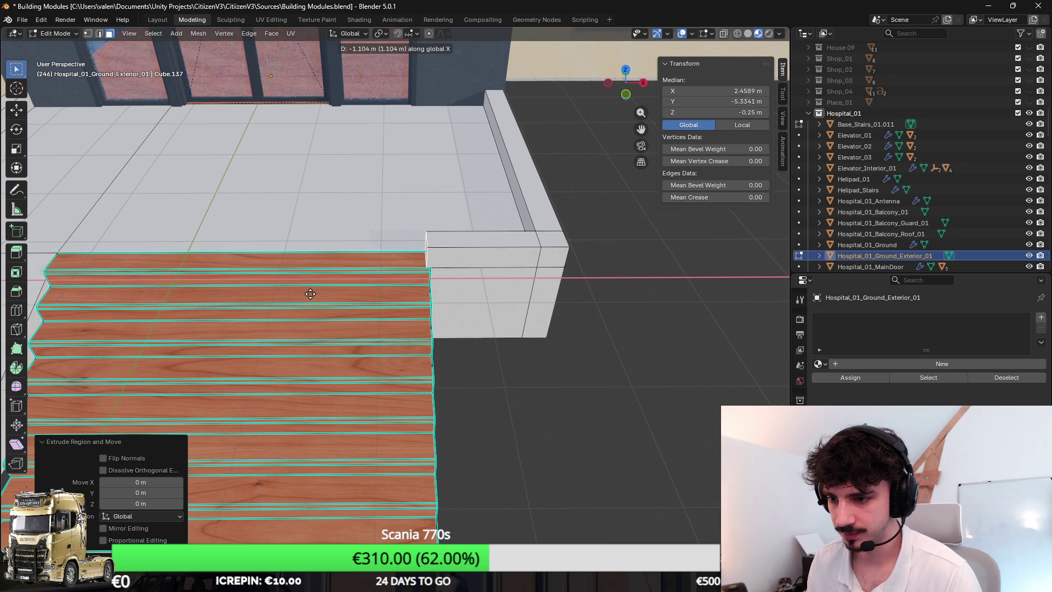
click(314, 295)
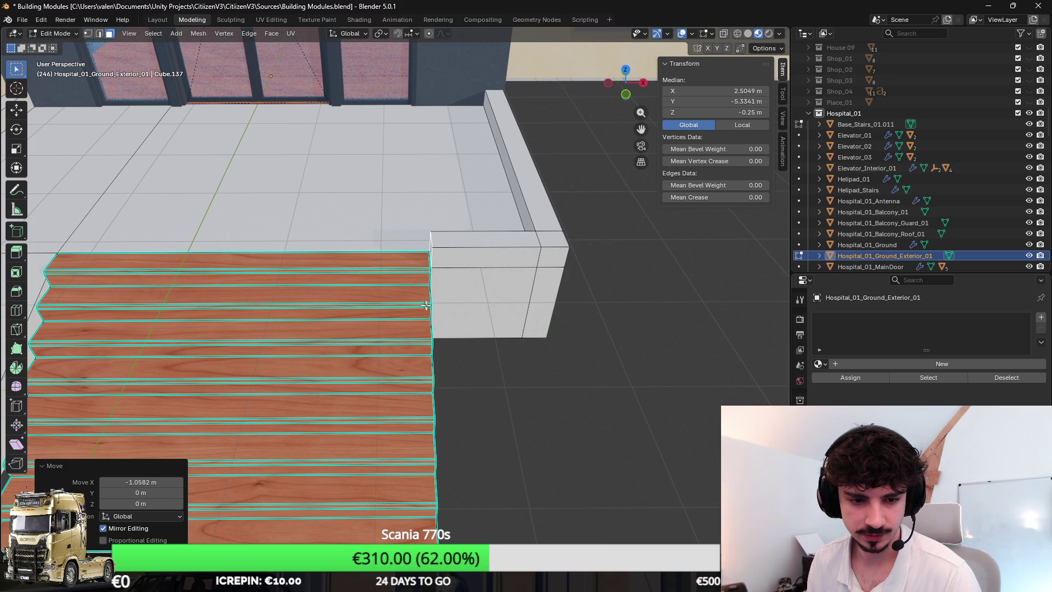
scroll(473, 318, up, 8)
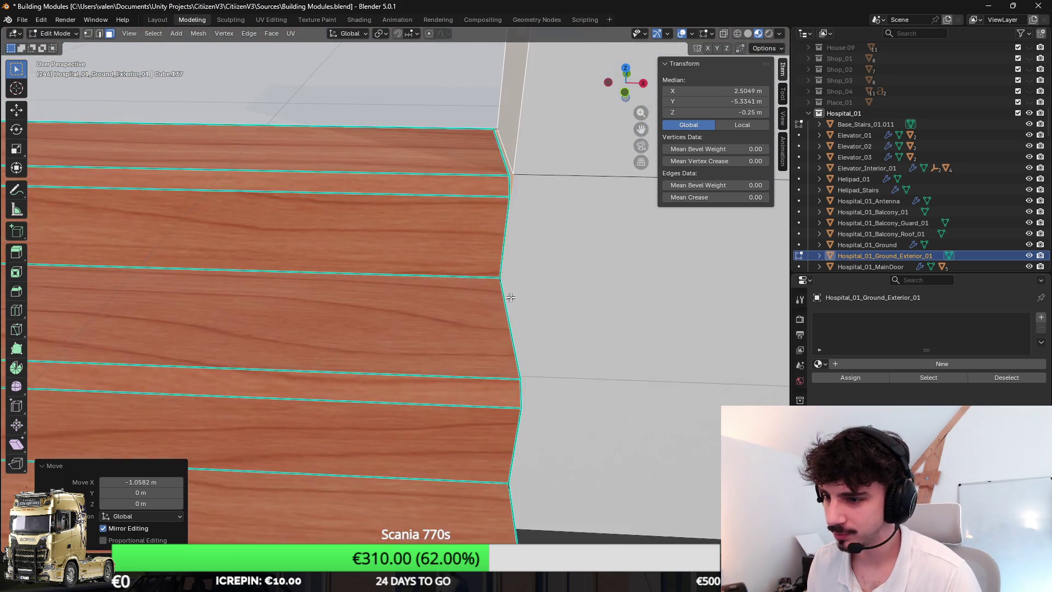
scroll(486, 291, down, 2)
key(g)
key(x)
click(480, 285)
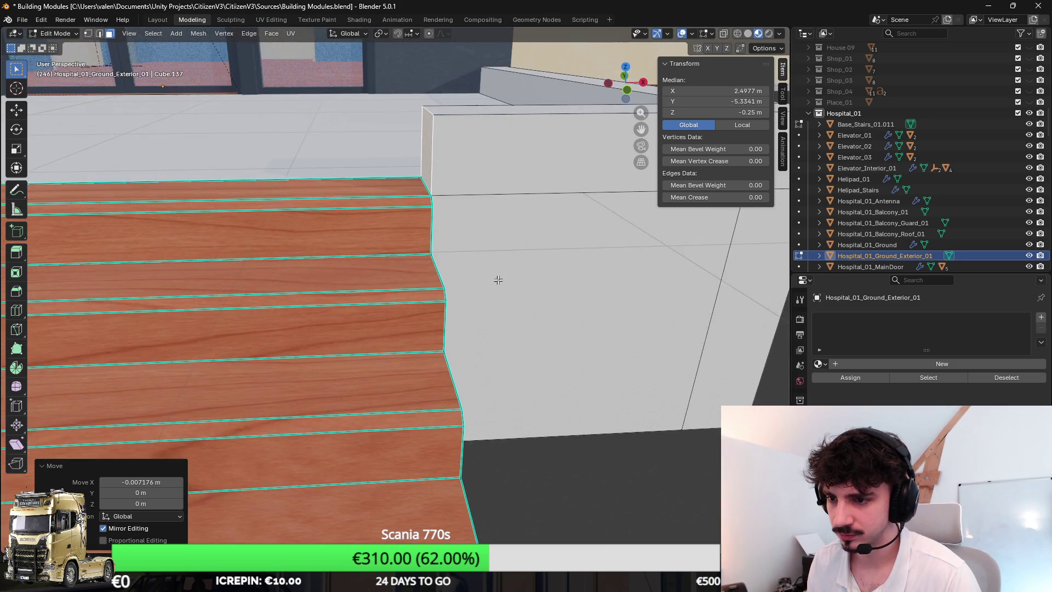
scroll(458, 239, down, 3)
Step: Add a loop cut across the wall, offset it 0.2749 along X, and select the narrow face beside the stairs
key(ctrl+r)
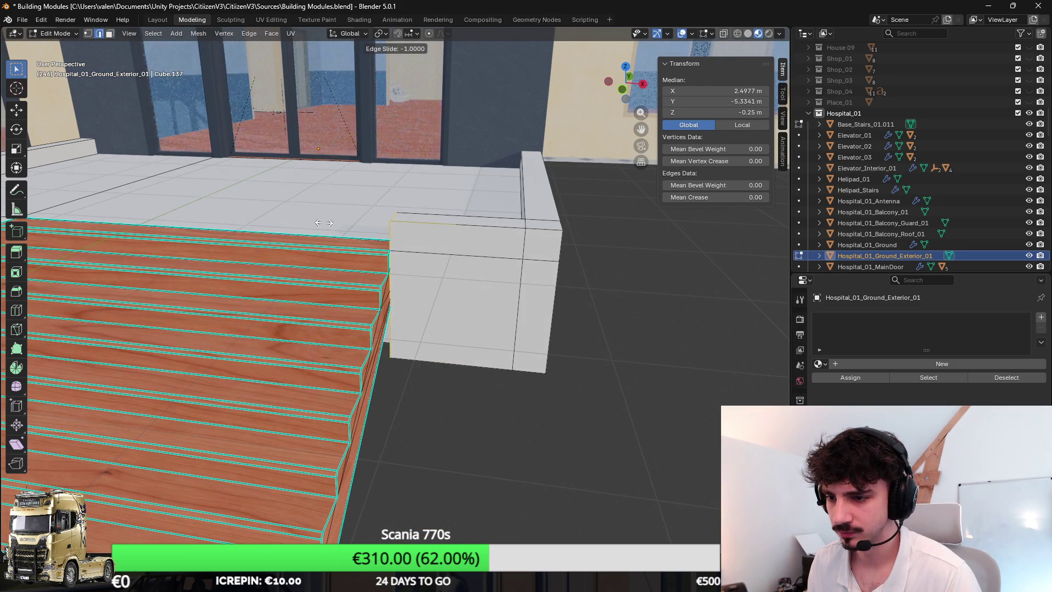
click(325, 318)
key(g)
key(x)
click(474, 275)
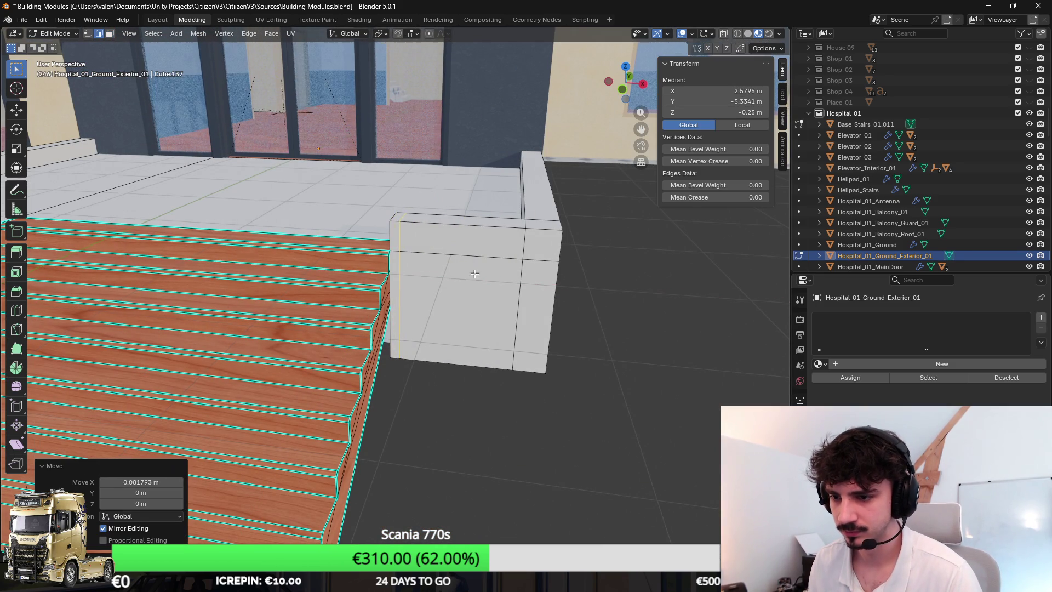
double_click(141, 482)
text(0,2749)
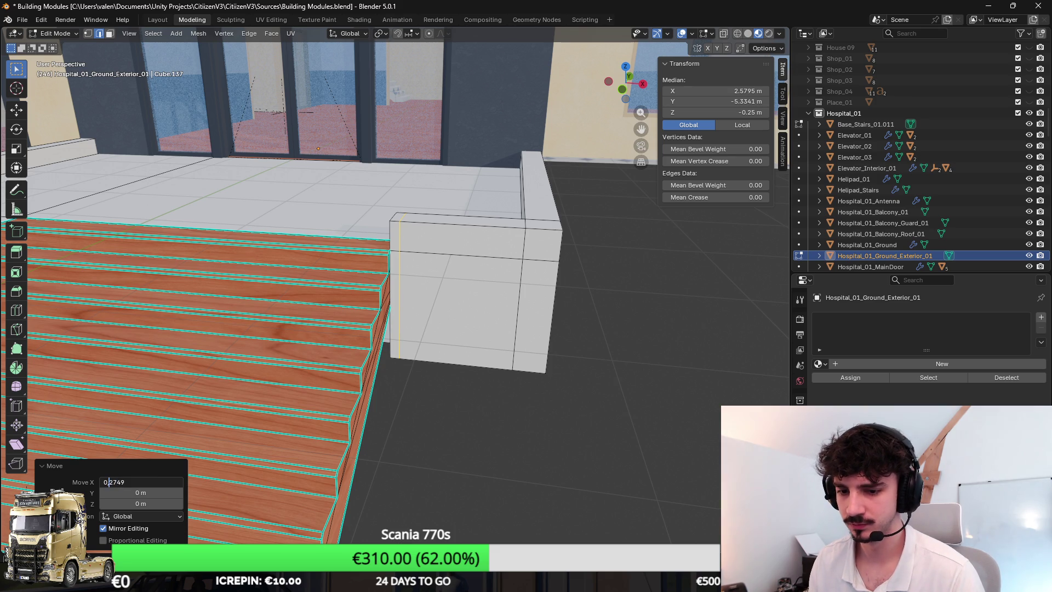
key(Return)
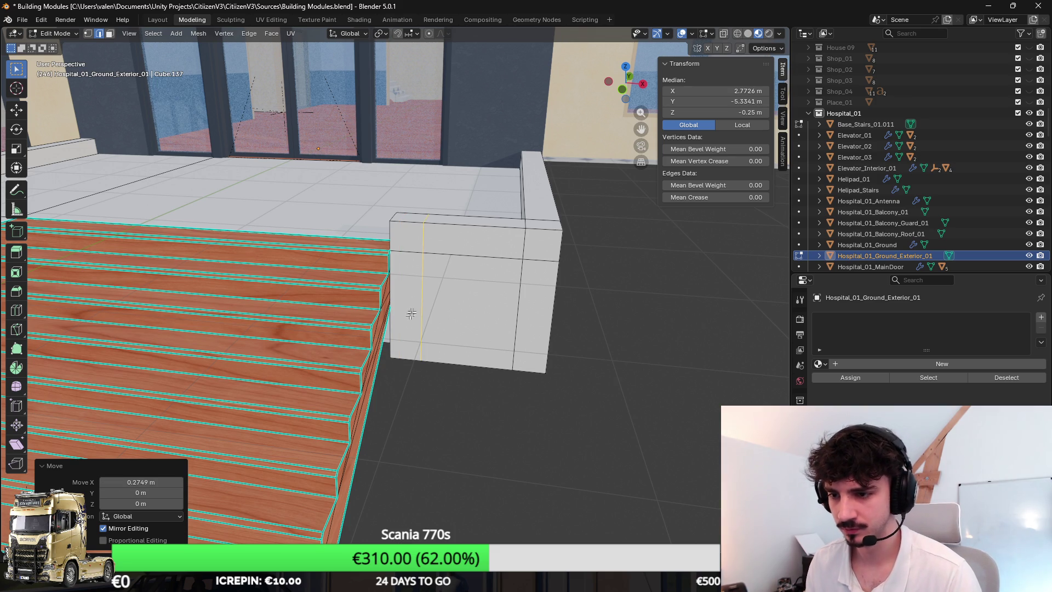
click(401, 230)
click(110, 34)
click(413, 242)
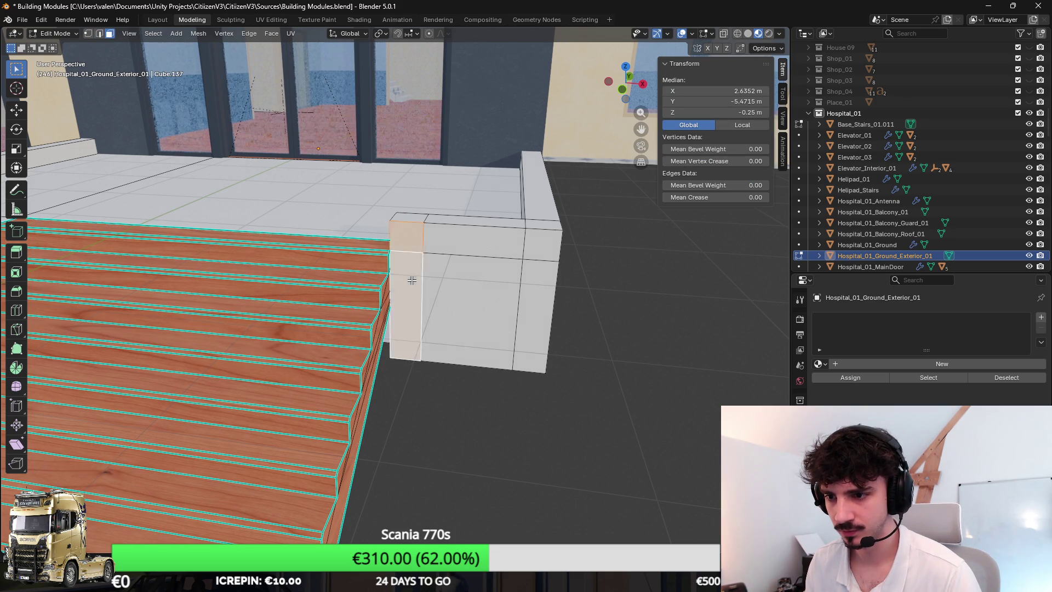
Step: Extrude the narrow face about 2.6 m along the stairs and lower its end edges along Z
key(e)
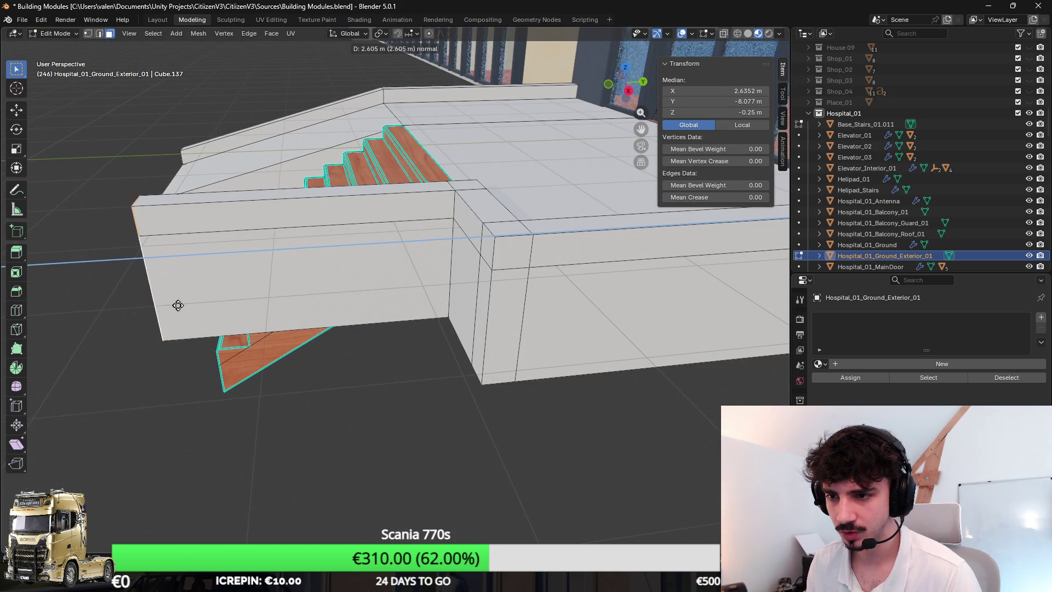
click(176, 305)
scroll(315, 191, up, 5)
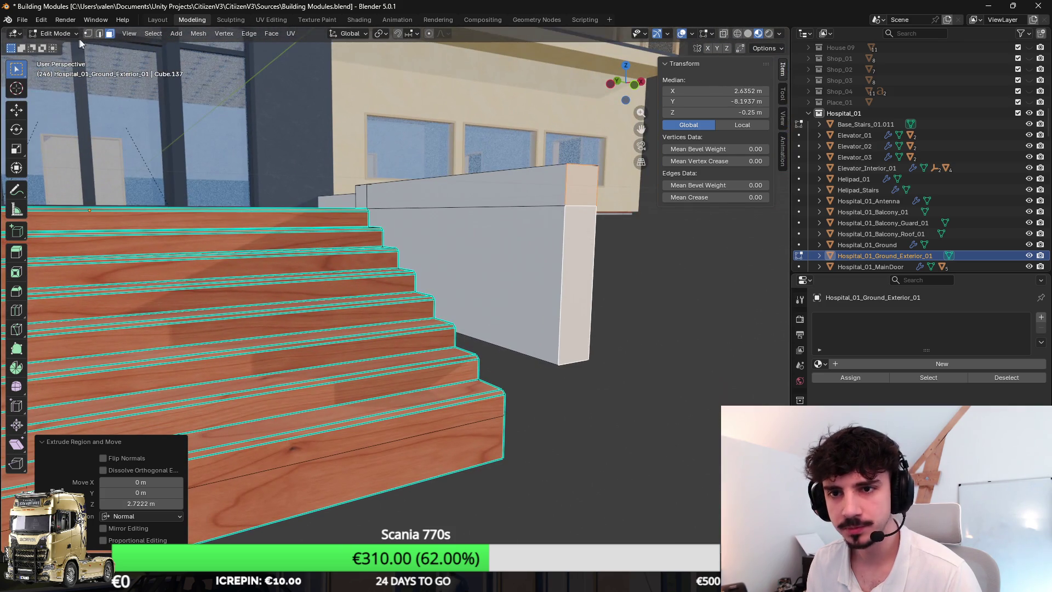
click(99, 33)
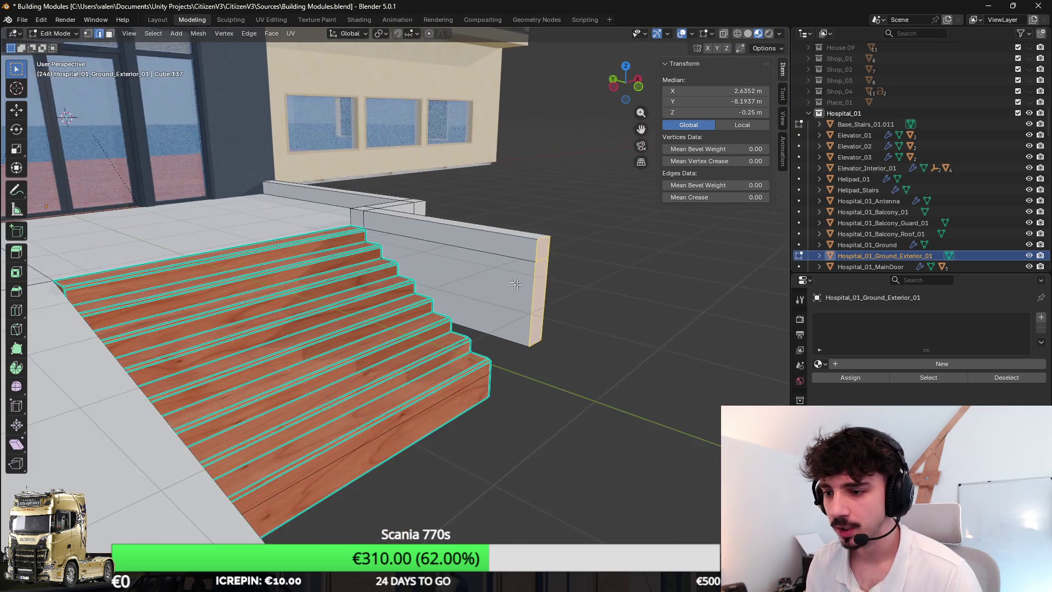
click(505, 323)
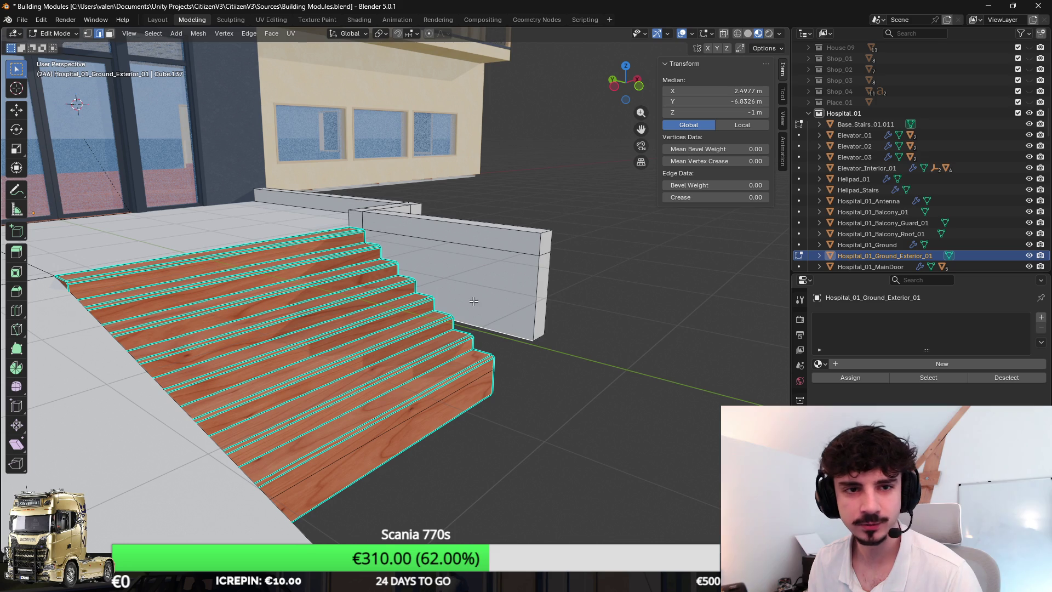
shift+click(552, 281)
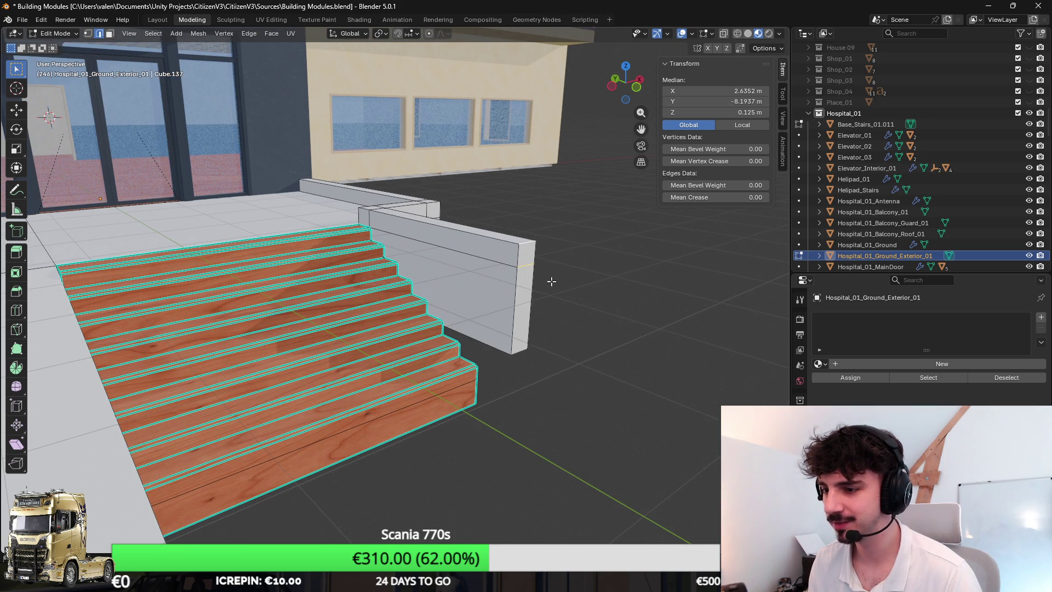
key(g)
key(z)
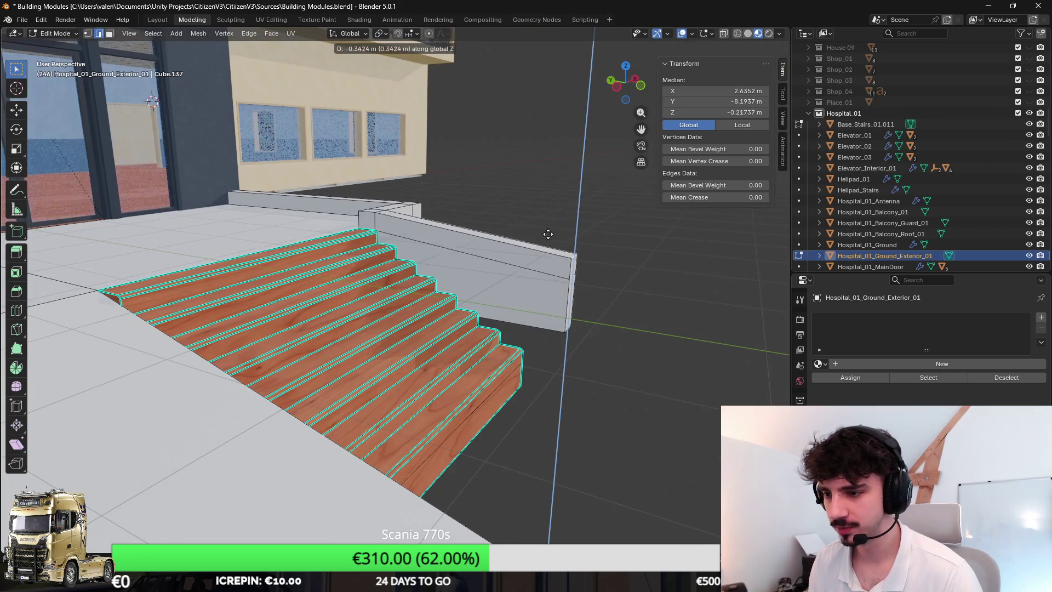
click(545, 282)
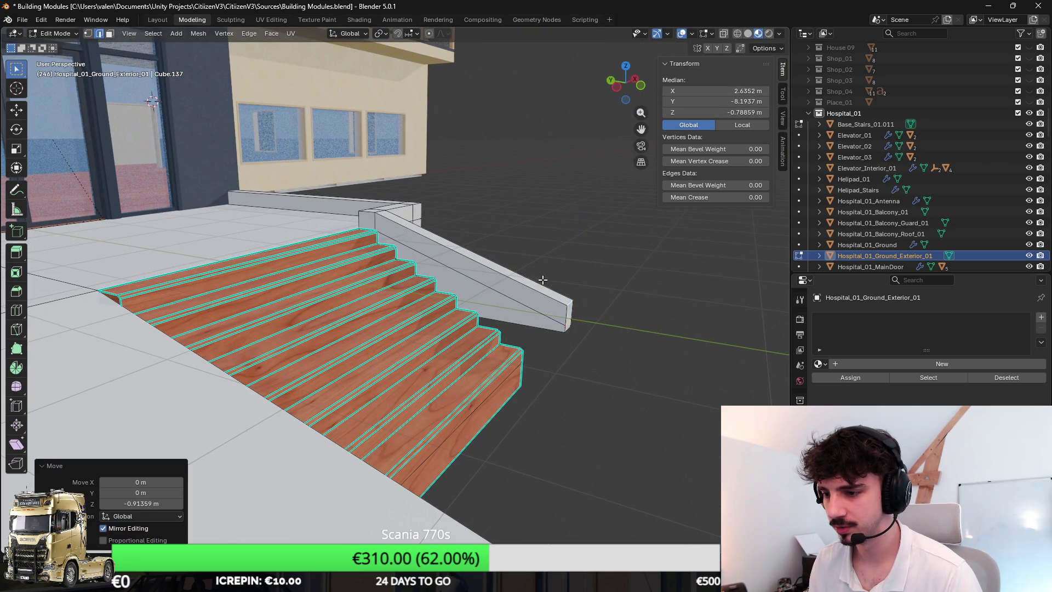
Step: Slide the wall's sloped end along Y to the stairs' foot, then return to Object Mode
key(g)
key(z)
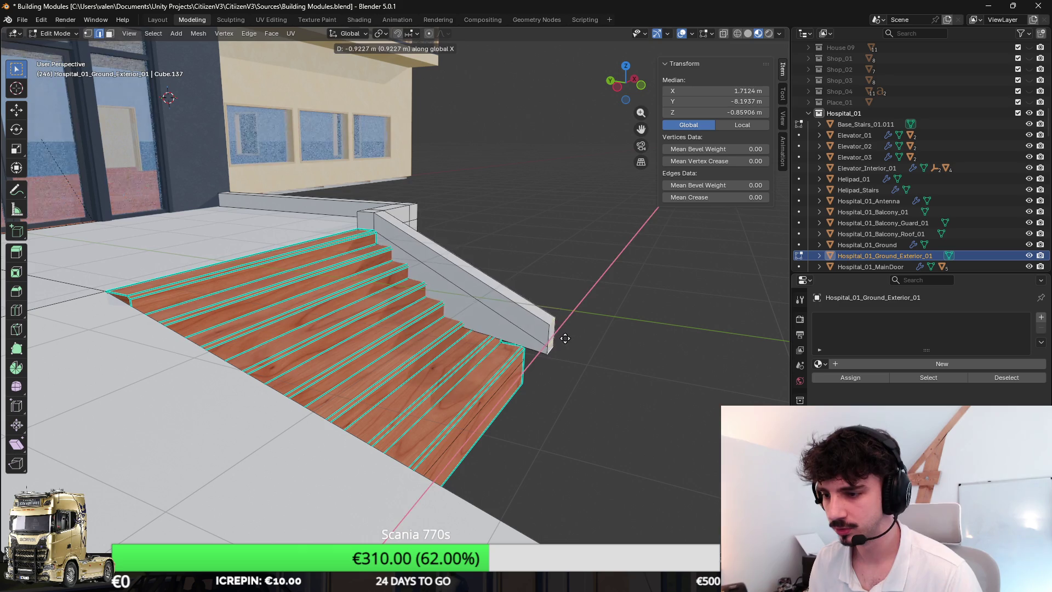
key(g)
key(y)
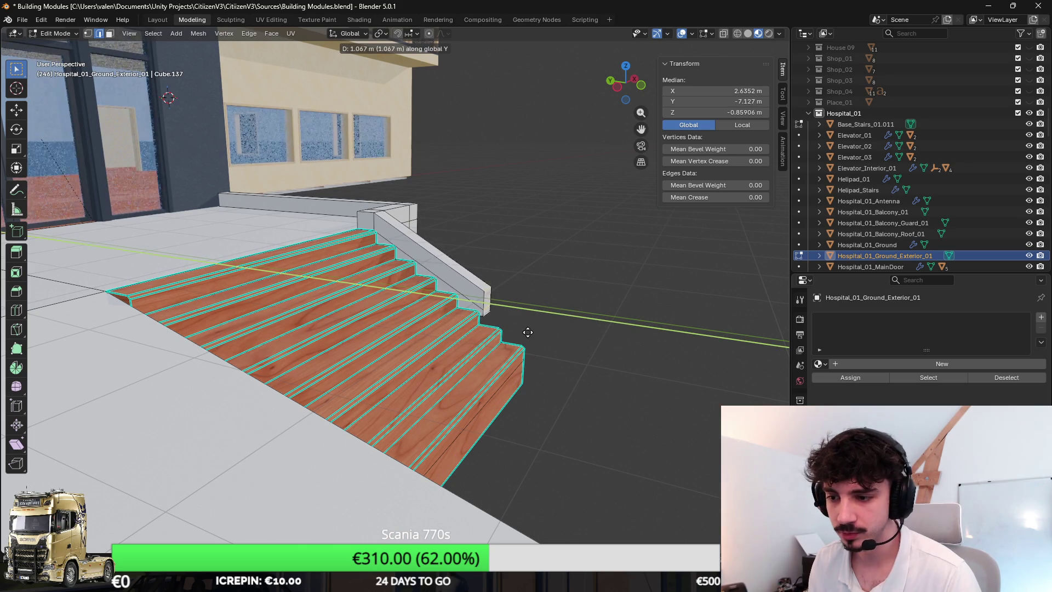
click(563, 333)
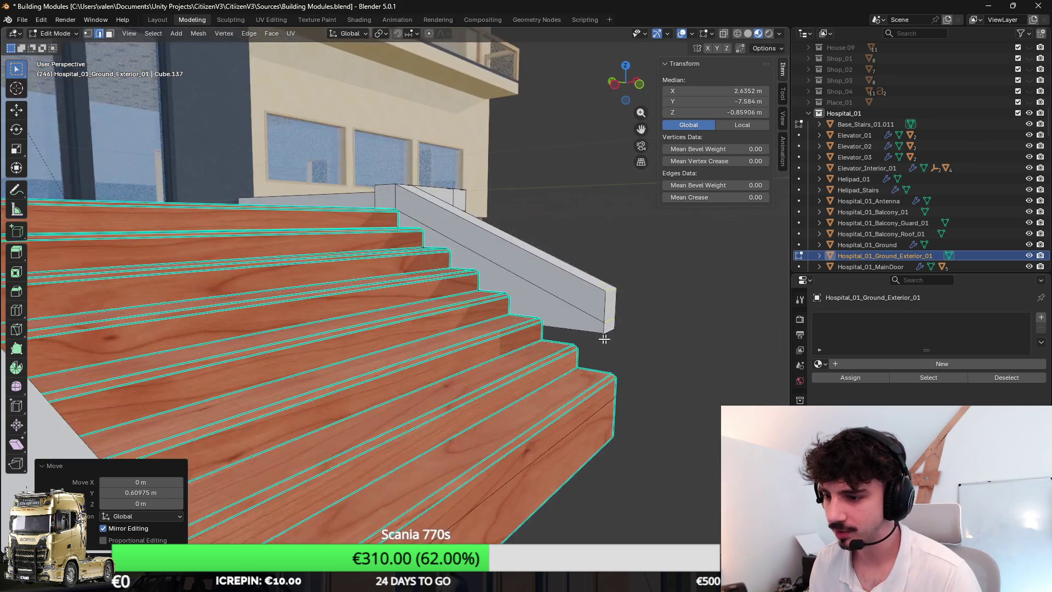
key(g)
key(y)
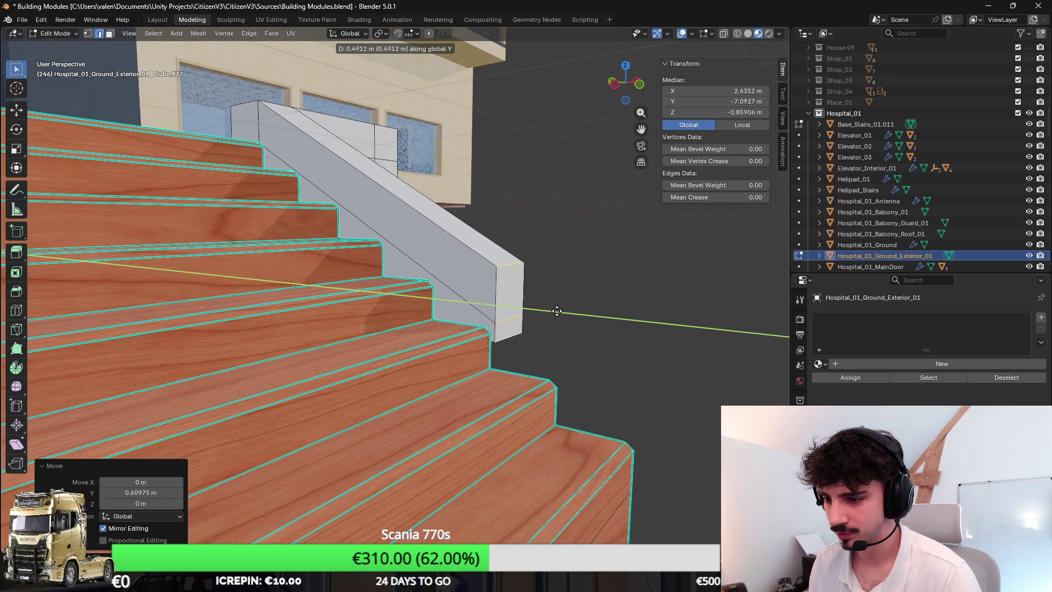
click(554, 312)
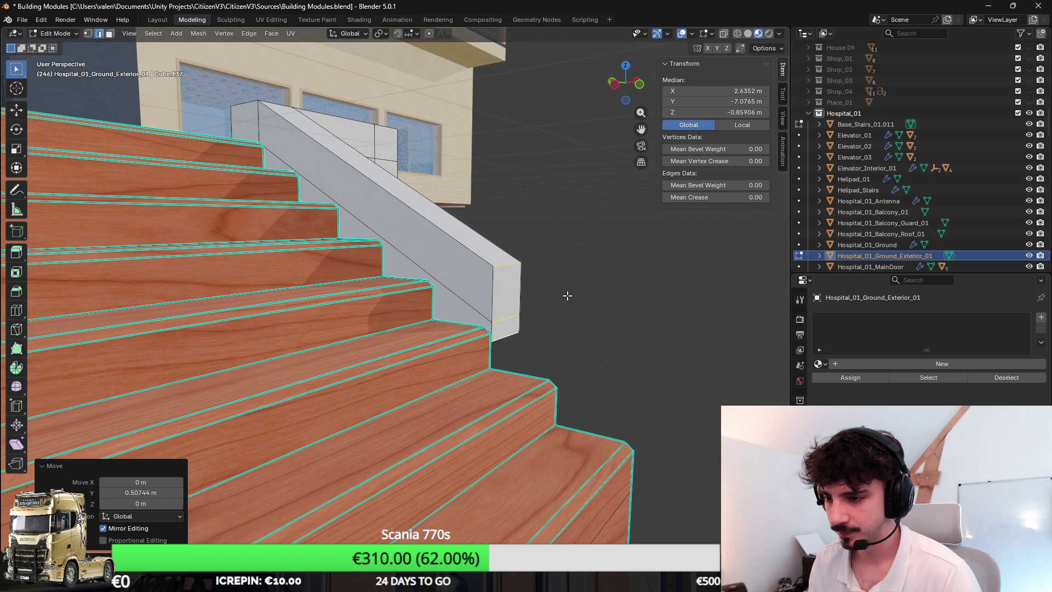
scroll(564, 298, up, 2)
key(g)
key(y)
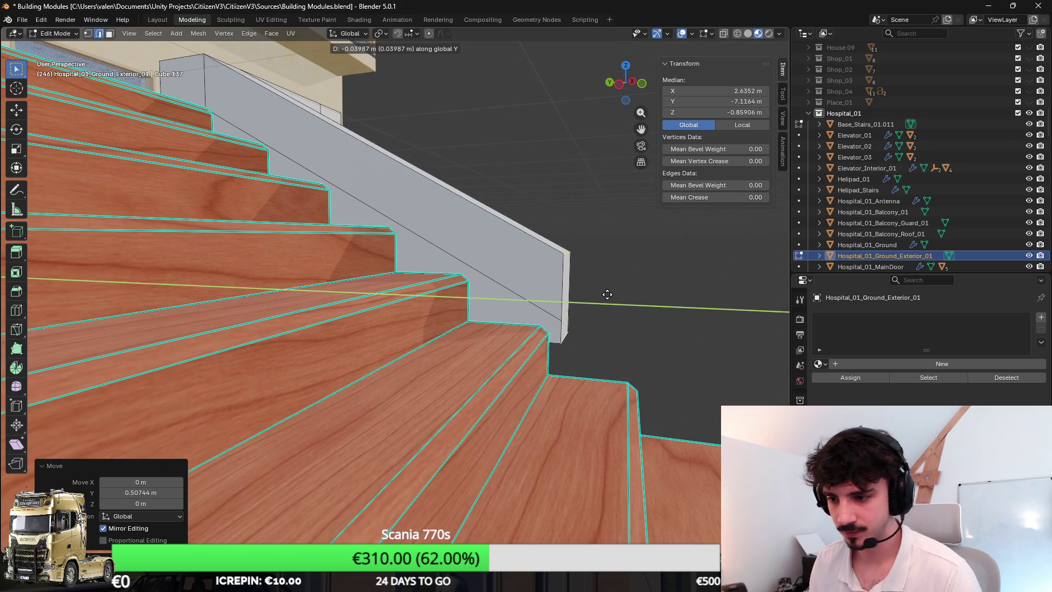
click(603, 294)
key(Tab)
key(KP_Decimal)
scroll(480, 302, down, 3)
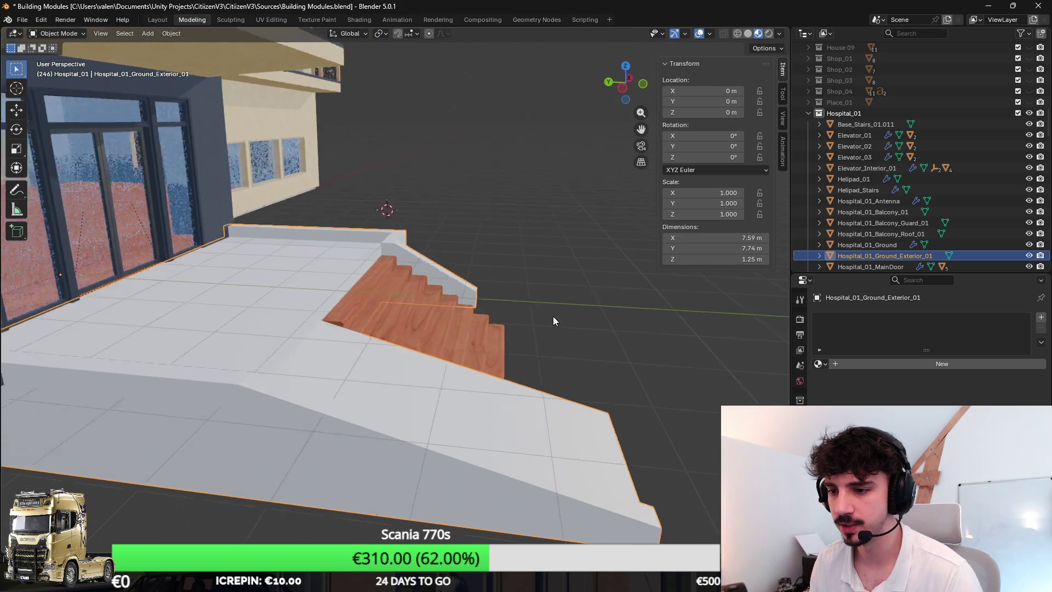
Step: Frame the wooden stairs to inspect them, then save Building Modules.blend
click(483, 326)
key(KP_Decimal)
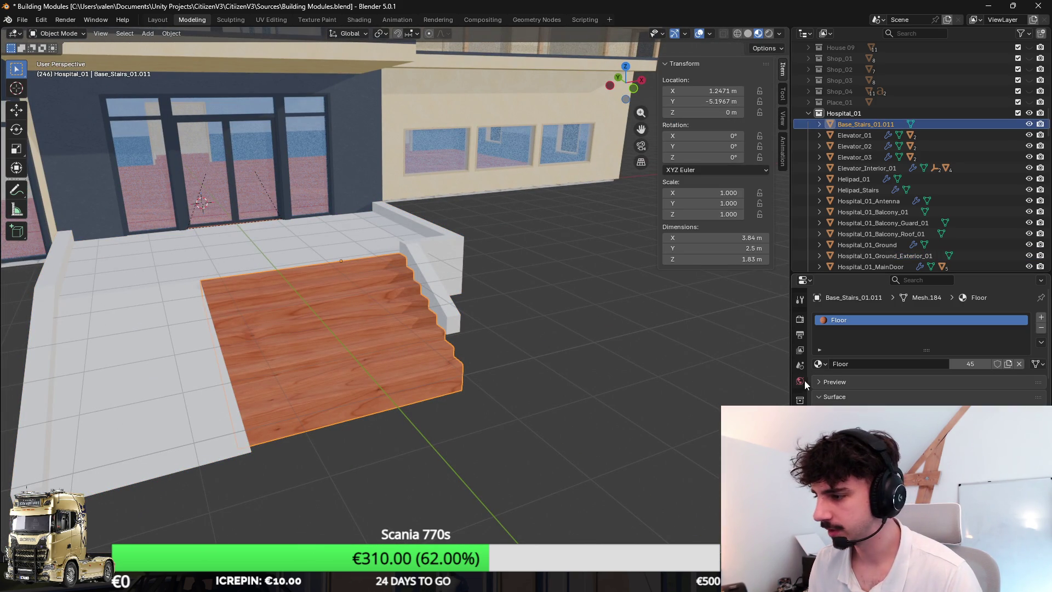
scroll(548, 346, up, 2)
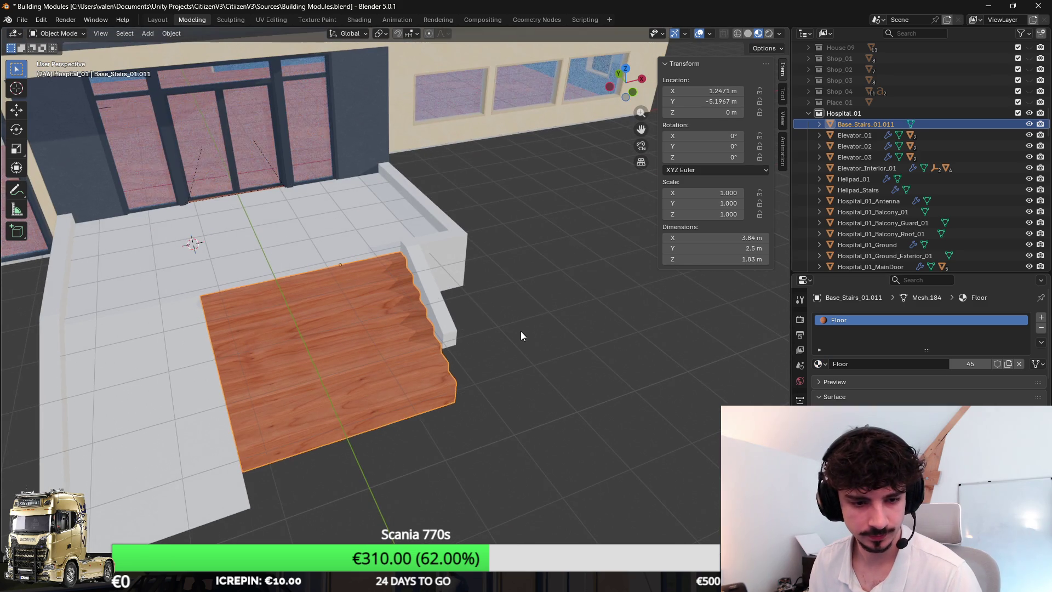
click(520, 330)
scroll(524, 321, up, 1)
scroll(521, 317, up, 3)
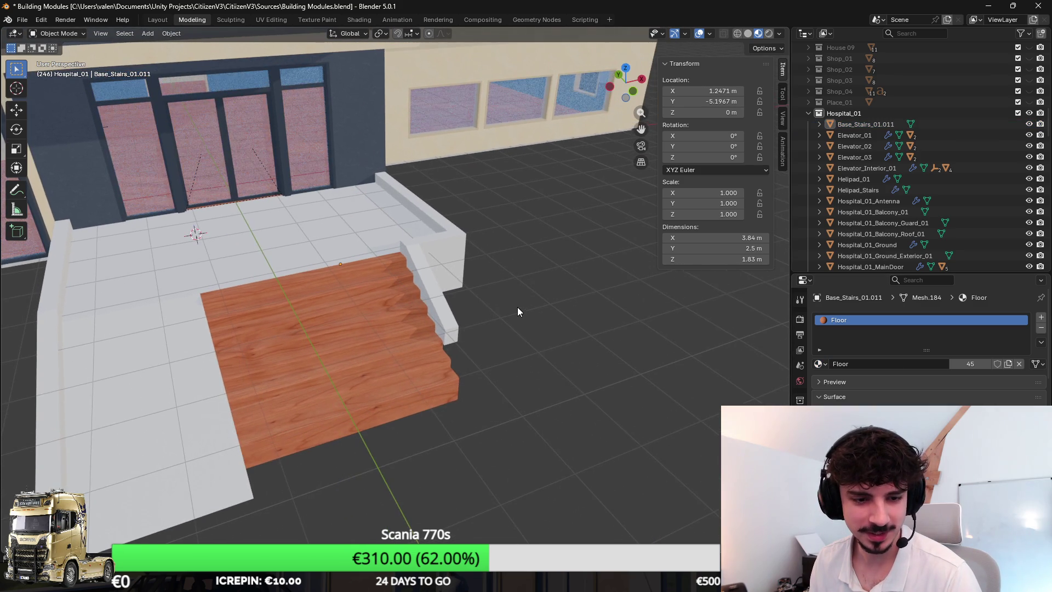
key(ctrl+s)
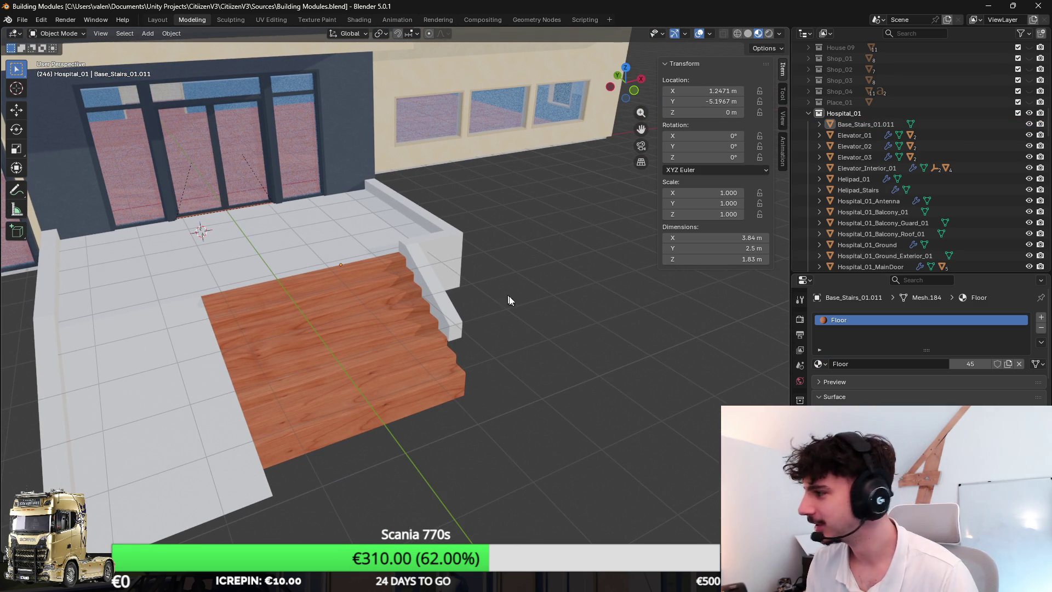
Step: Join the wooden stairs into Hospital_01_Ground_Exterior_01 with Ctrl+J
click(22, 20)
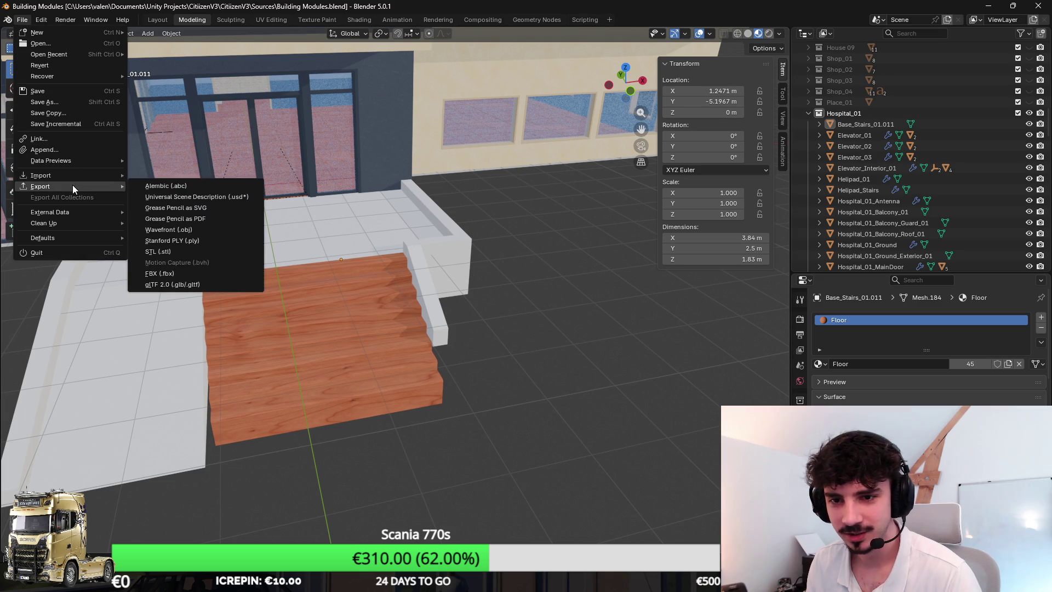
click(379, 318)
click(376, 302)
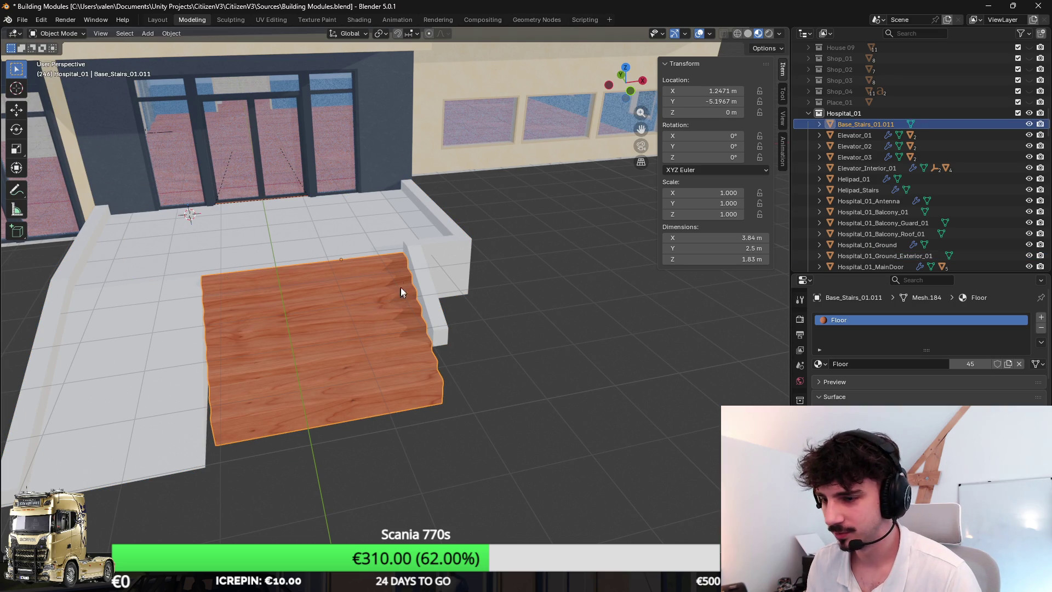
shift+click(455, 272)
key(ctrl+j)
Step: Reselect the joined Hospital_01_Ground_Exterior_01 object after inspecting the view
scroll(494, 273, up, 5)
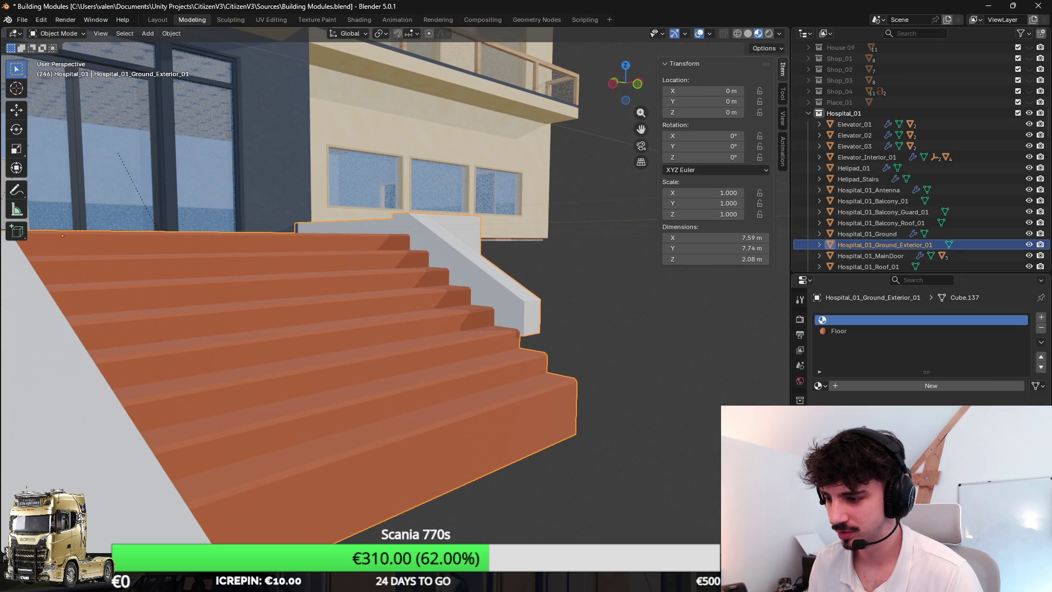
scroll(921, 345, down, 5)
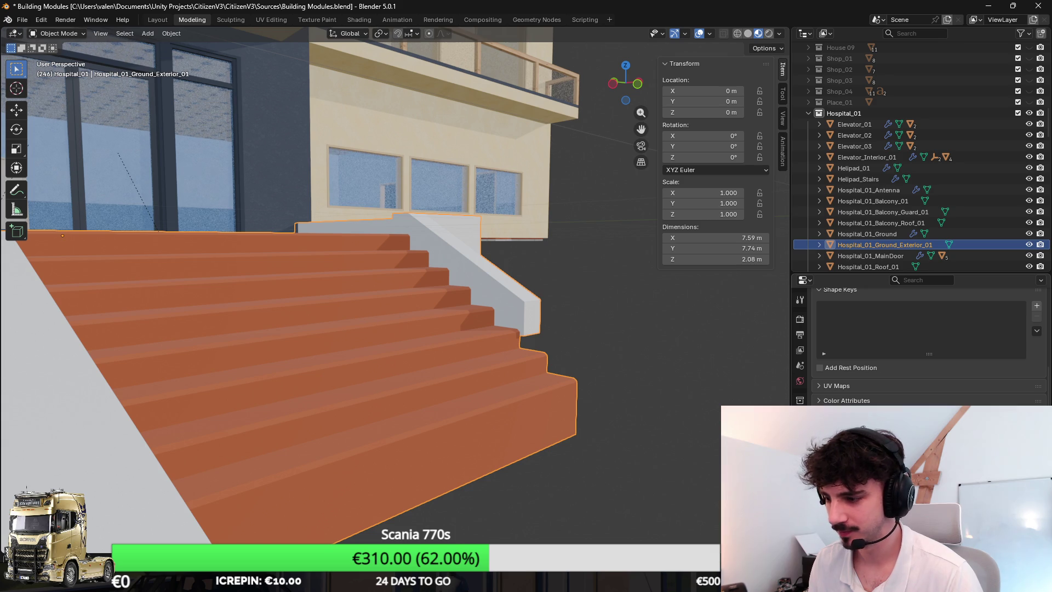
scroll(608, 330, down, 4)
scroll(599, 325, up, 5)
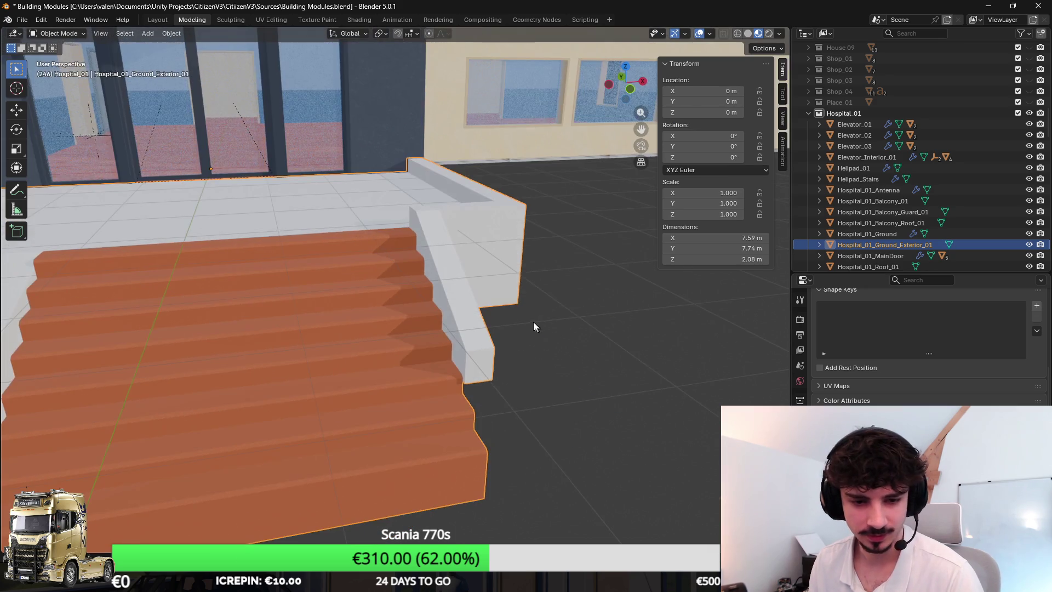
scroll(548, 274, down, 3)
scroll(568, 207, up, 5)
scroll(521, 230, left, 5)
scroll(364, 229, down, 4)
click(504, 370)
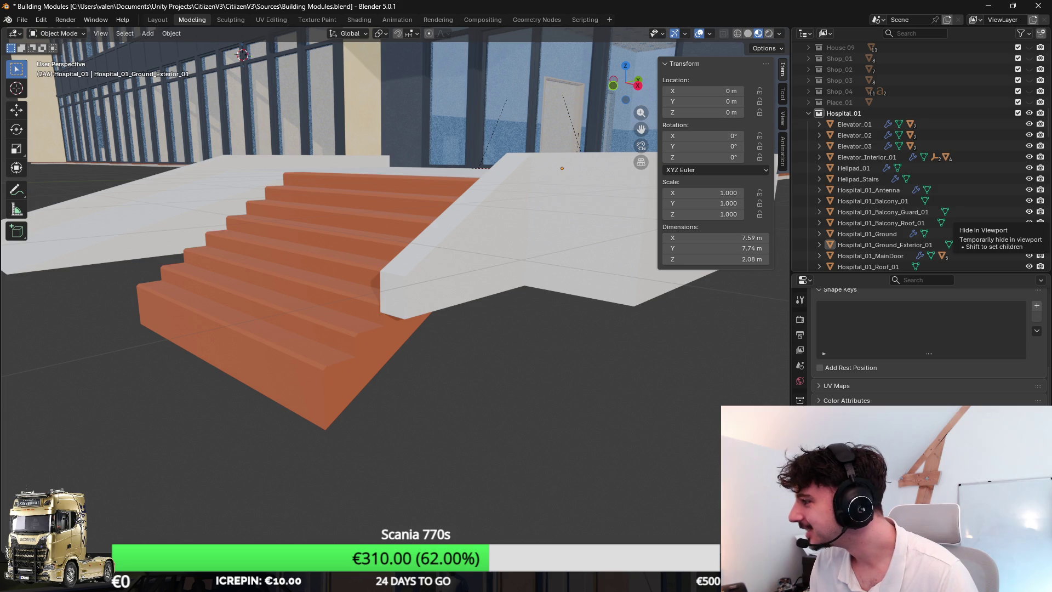
scroll(533, 228, up, 3)
click(534, 228)
Step: Show its material slots and select every face in Edit Mode
scroll(500, 376, up, 3)
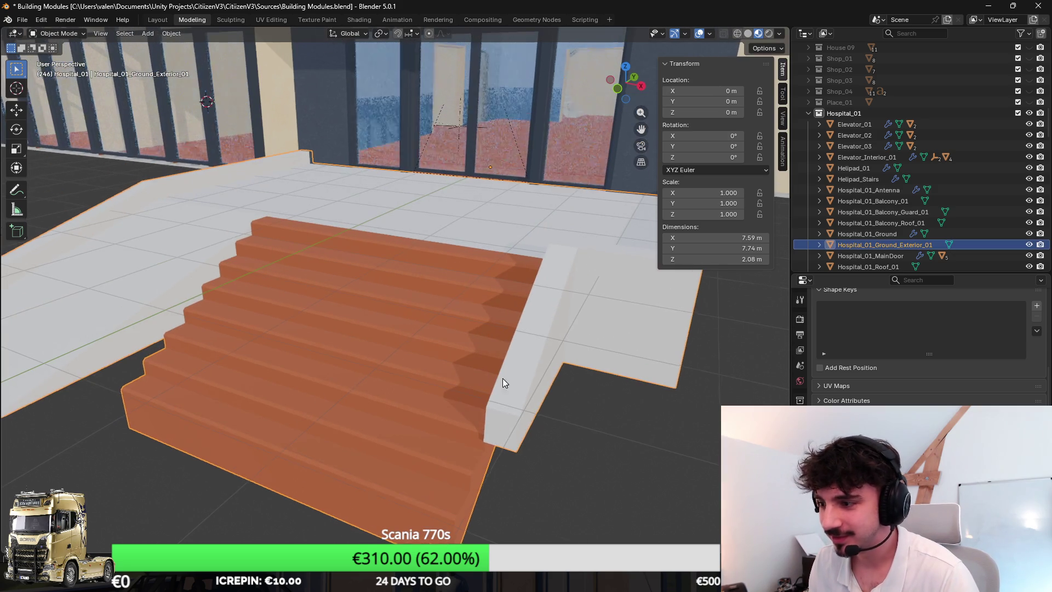
click(800, 380)
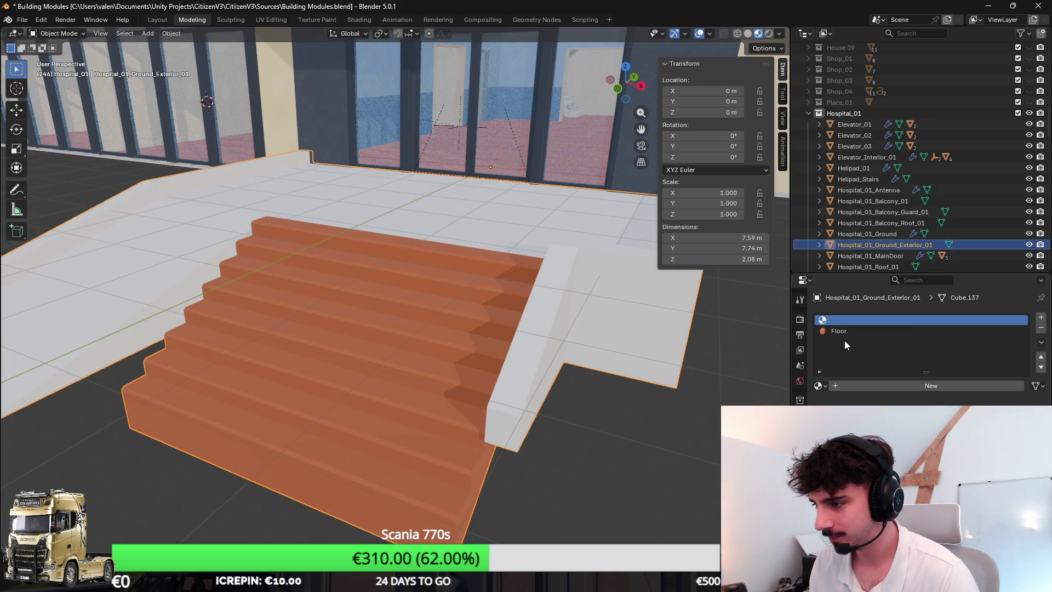
scroll(499, 294, down, 2)
key(Tab)
key(a)
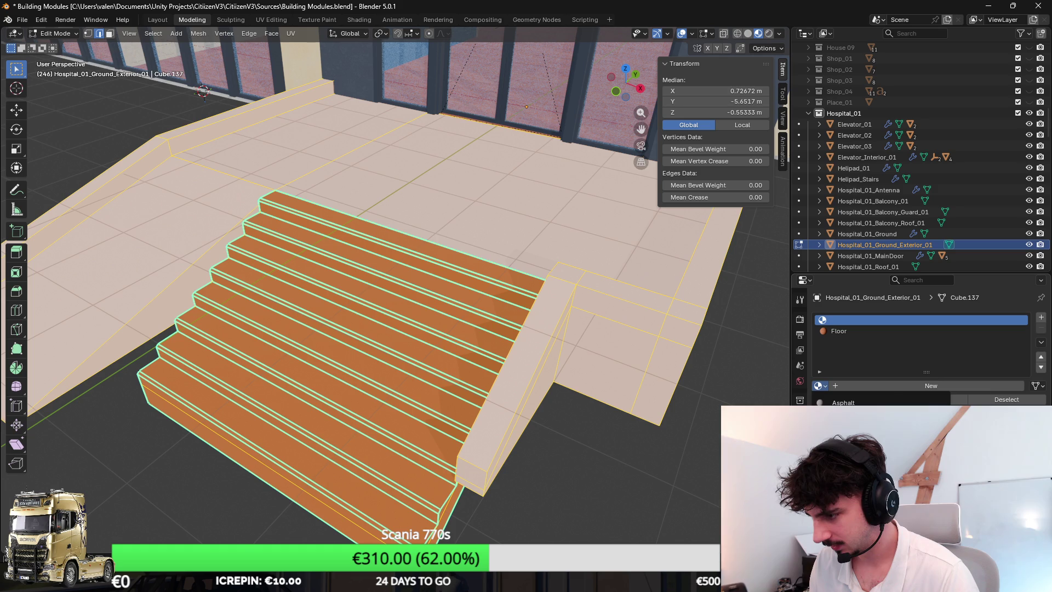
Step: Remove the Floor material slot from the platform
click(976, 331)
key(Tab)
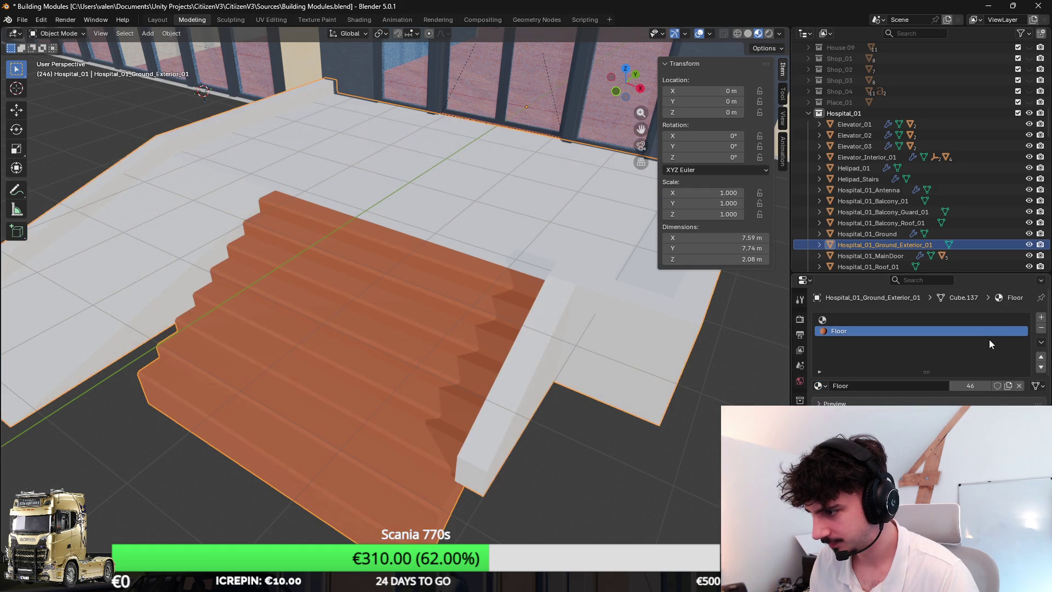
click(1041, 327)
Step: Assign the existing Ground material to the platform, cancelling the texture image browser
click(820, 364)
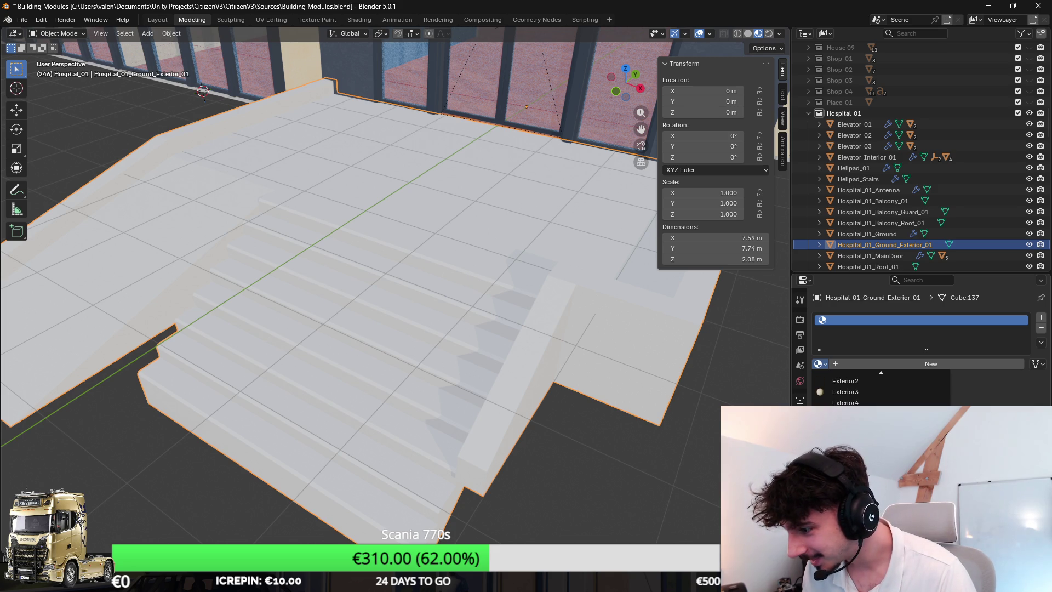
scroll(880, 392, up, 3)
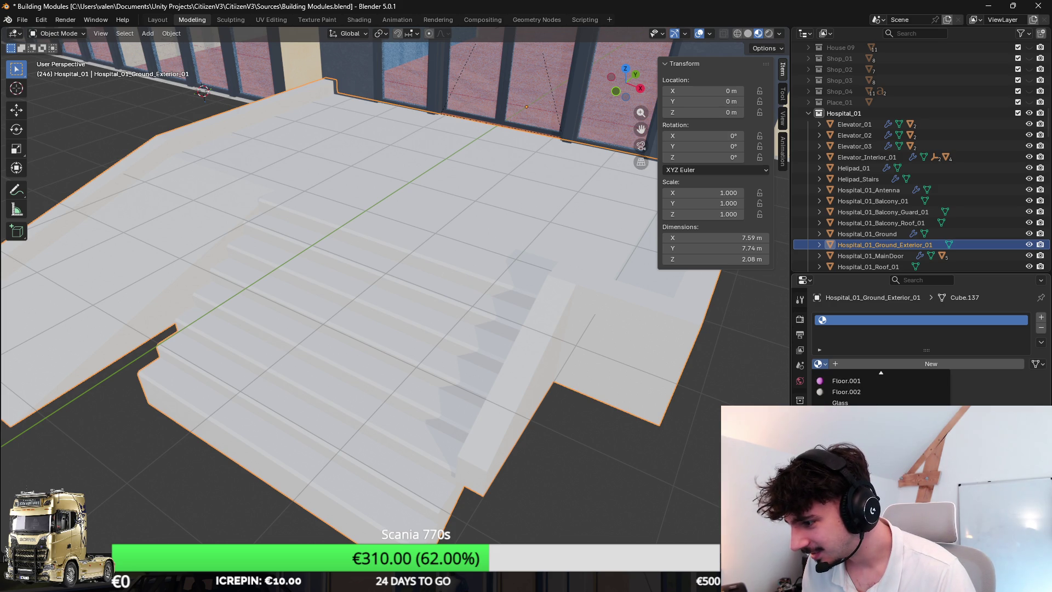
click(846, 425)
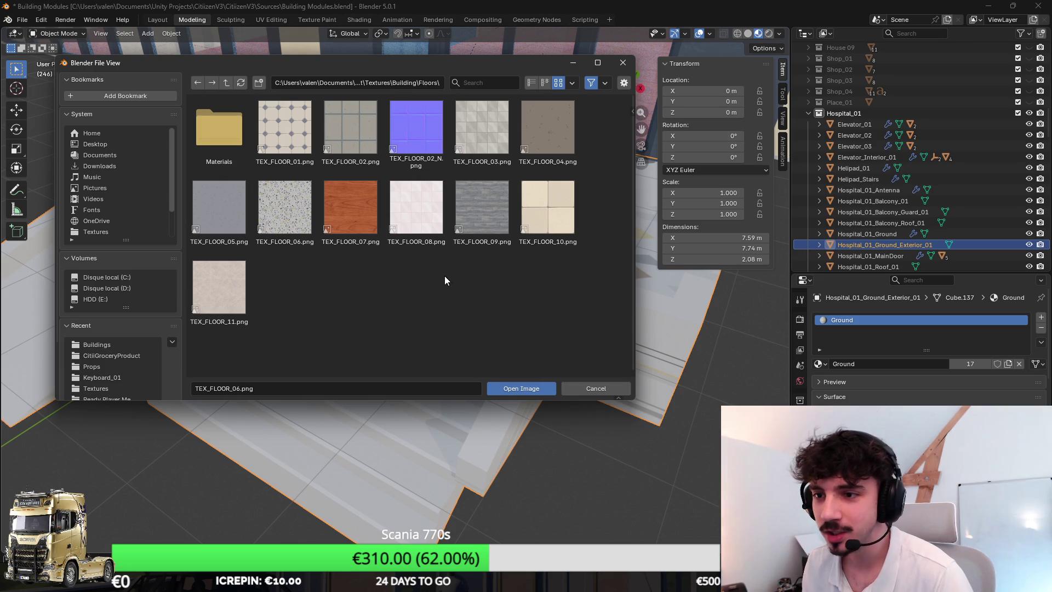
click(226, 84)
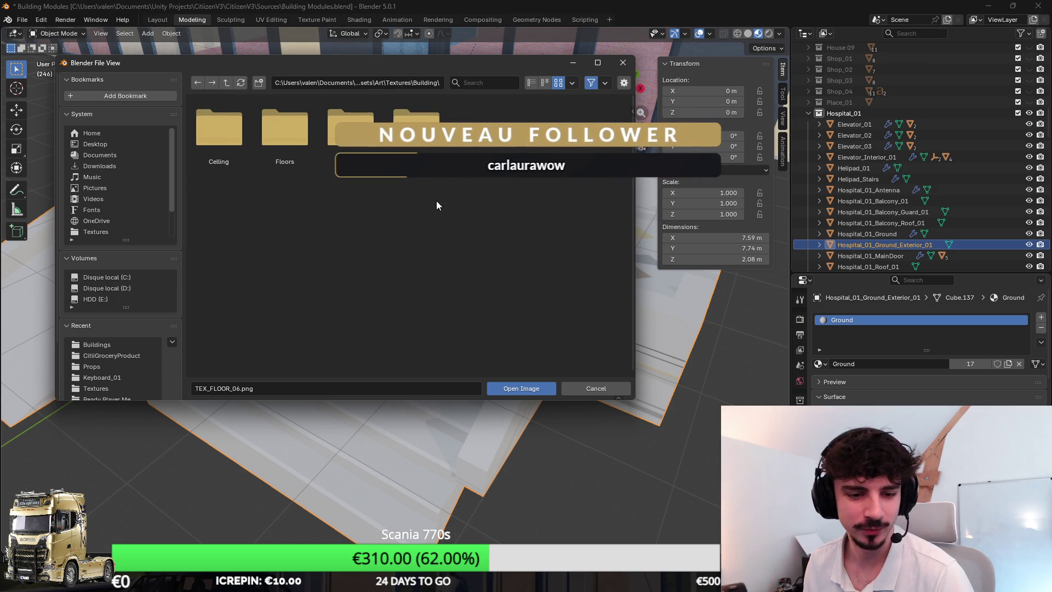
click(596, 388)
click(820, 363)
scroll(876, 387, up, 3)
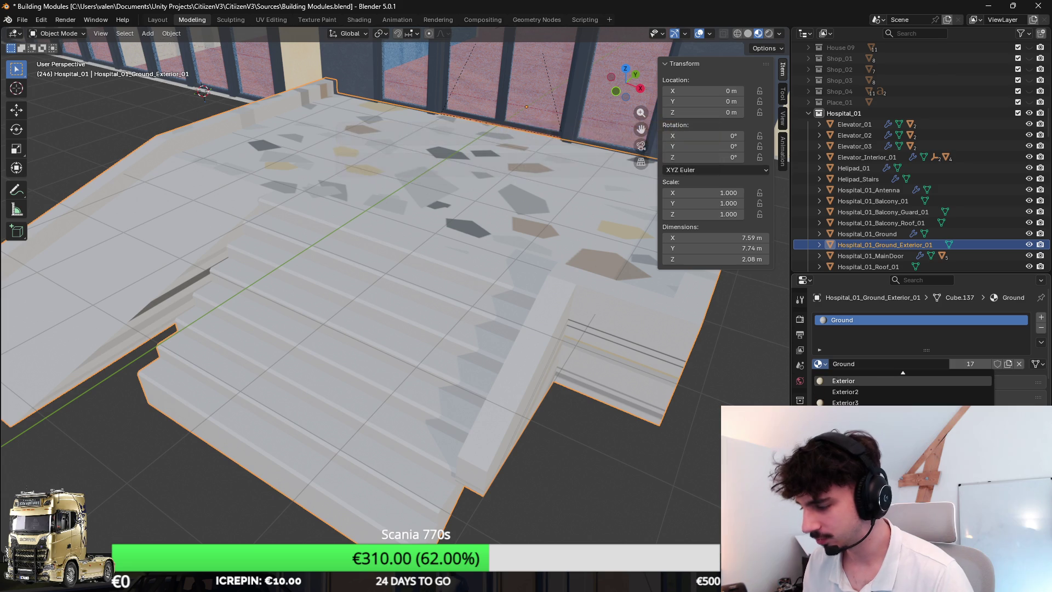
Step: Unlink Ground and give the platform a new material named Ground_Exterior_01
scroll(904, 380, up, 1)
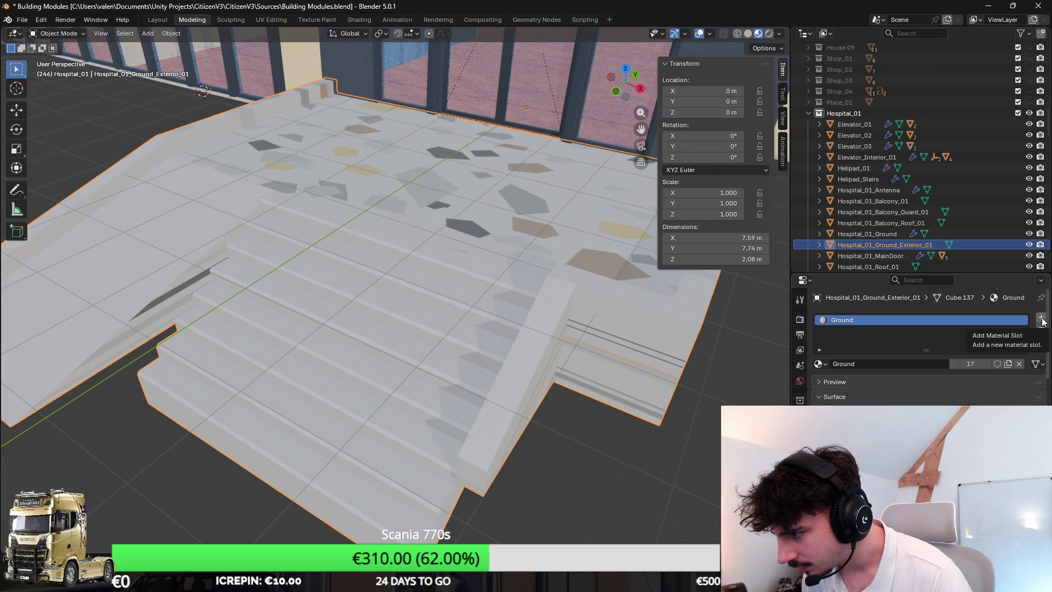
click(821, 364)
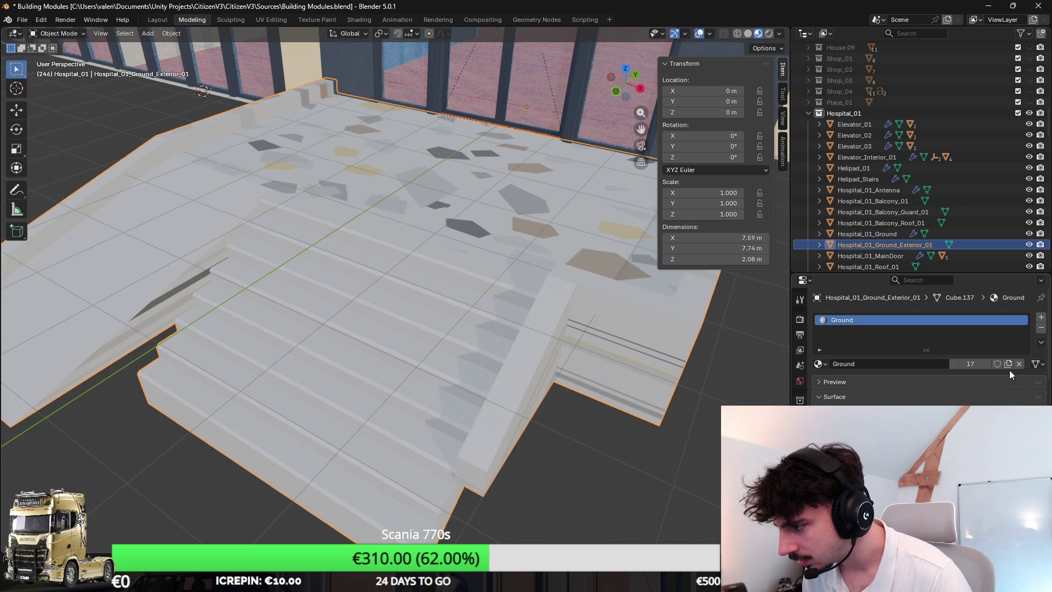
click(1023, 364)
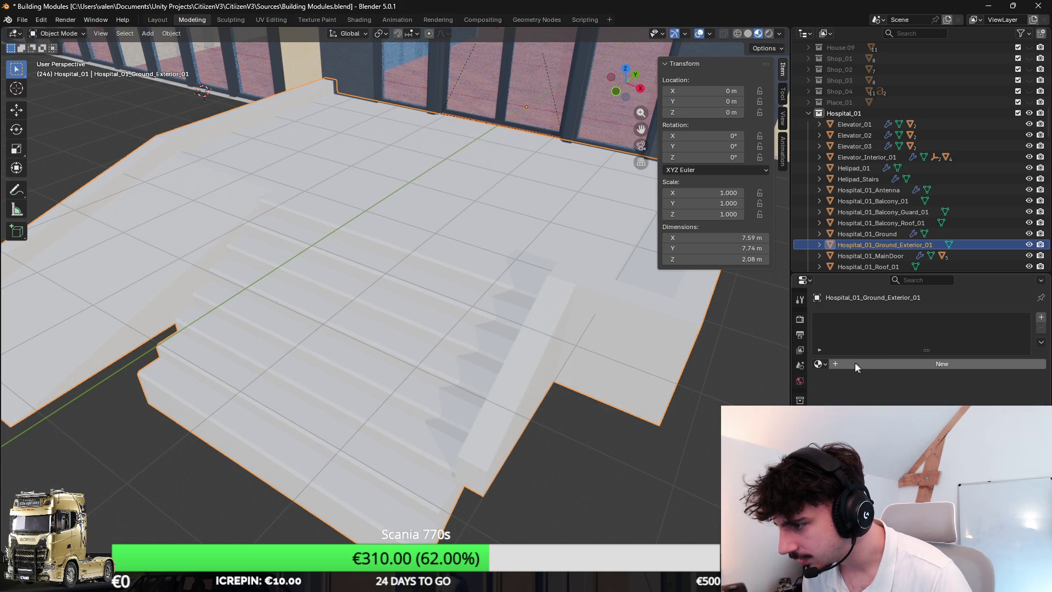
click(841, 365)
double_click(845, 321)
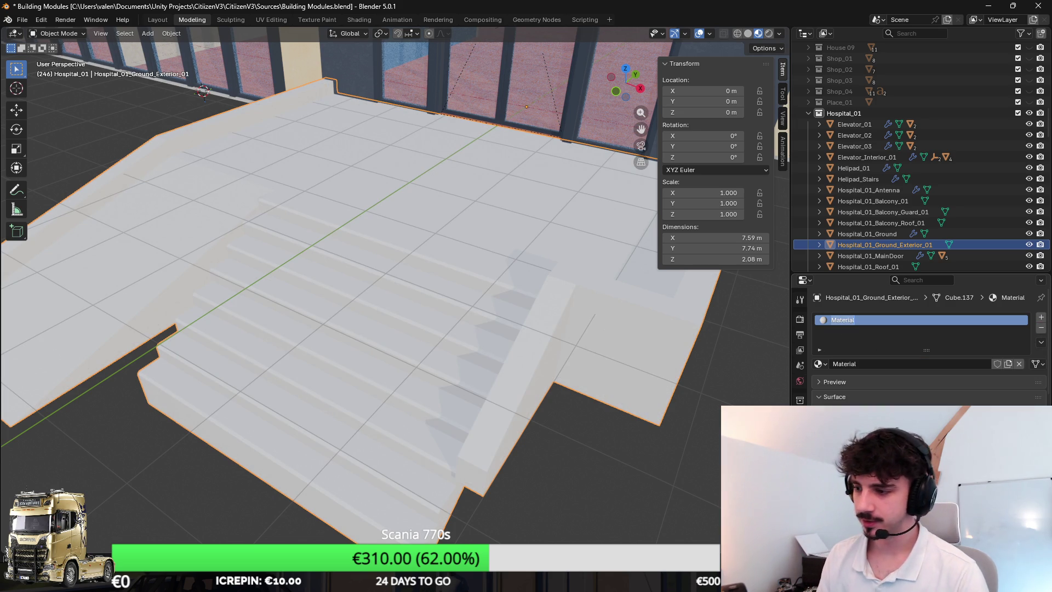
text(Ground_)
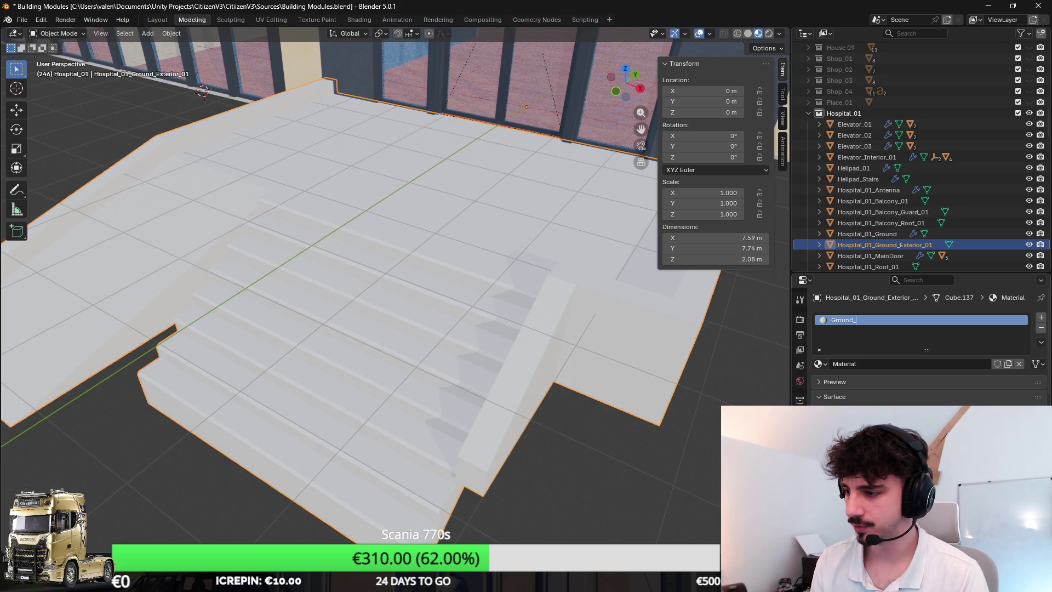
text(Exterior_01)
key(Return)
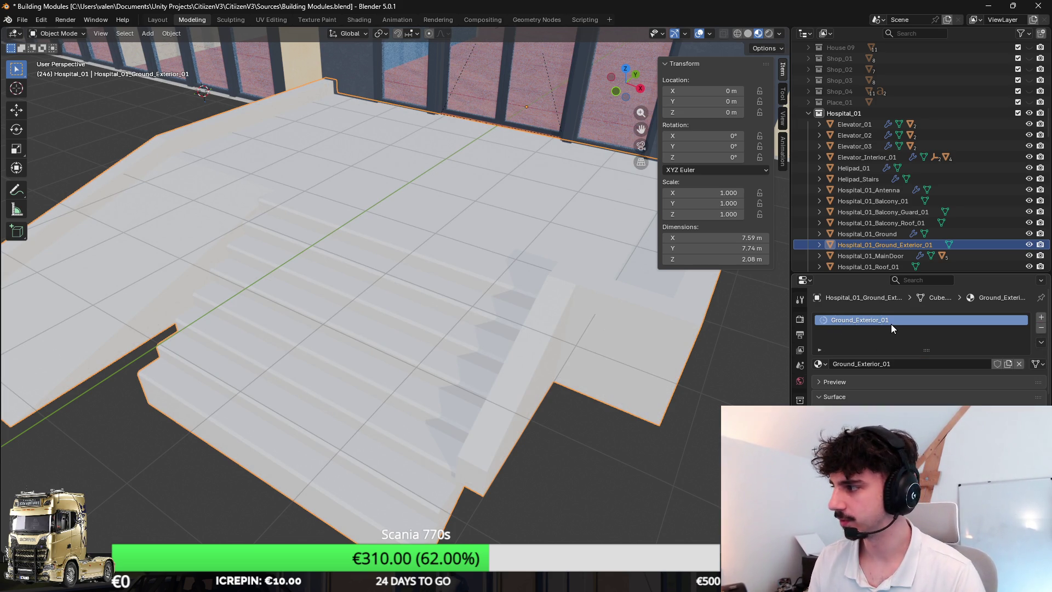
scroll(554, 318, down, 3)
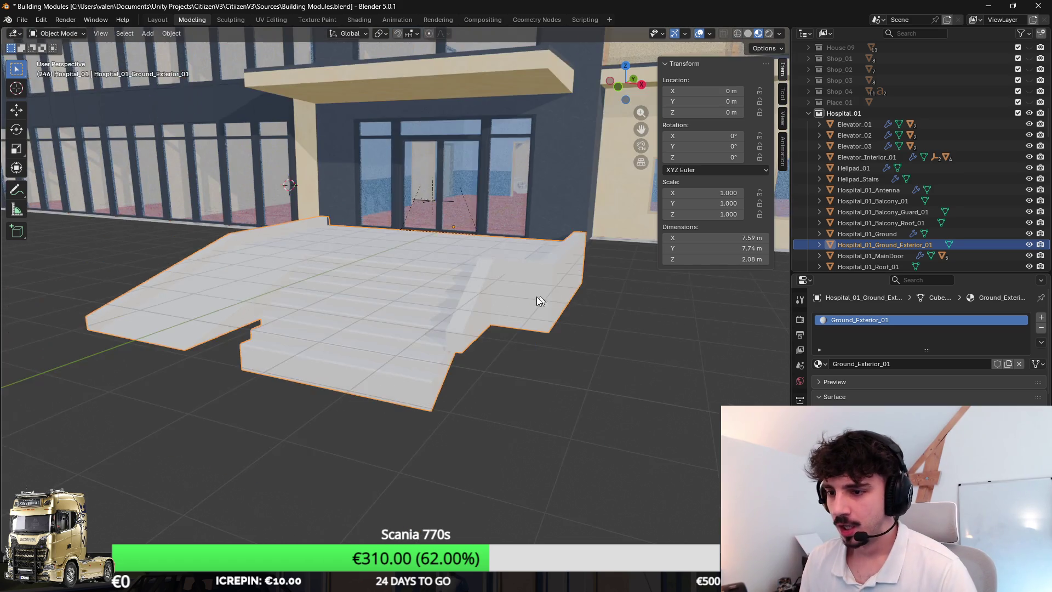
Step: Save the blend file, look over the finished platform, and return to Unity
key(ctrl+s)
scroll(439, 307, down, 3)
scroll(383, 256, up, 5)
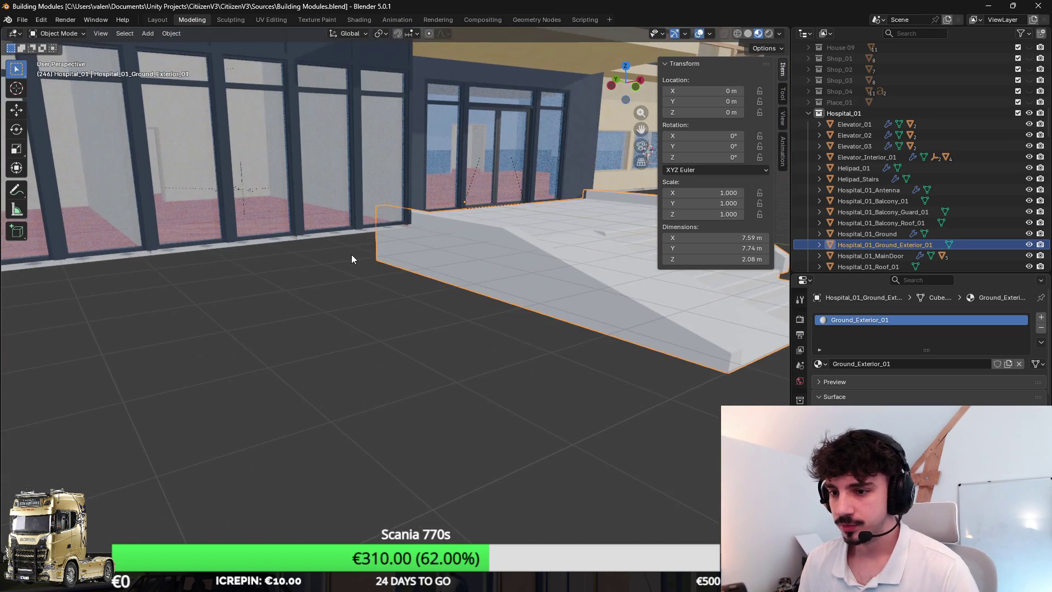
scroll(423, 238, down, 5)
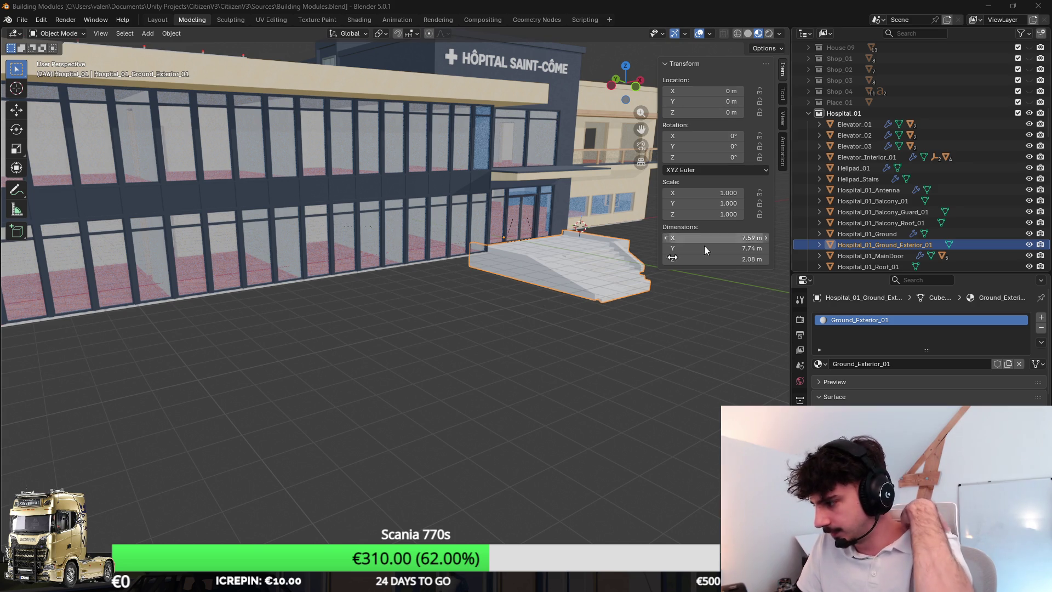
scroll(468, 282, up, 3)
scroll(606, 357, up, 4)
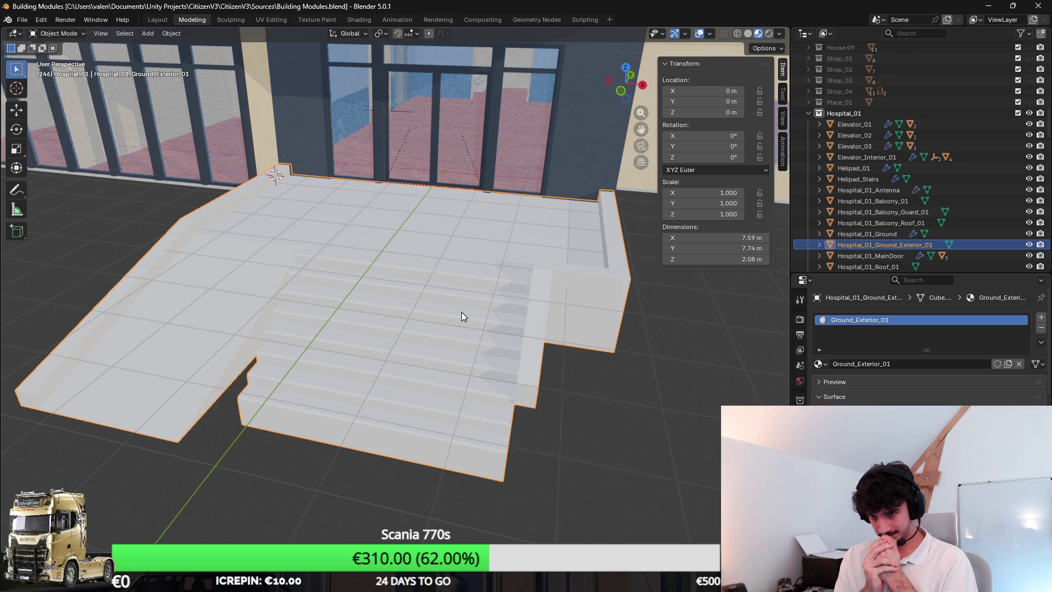
key(alt+Tab)
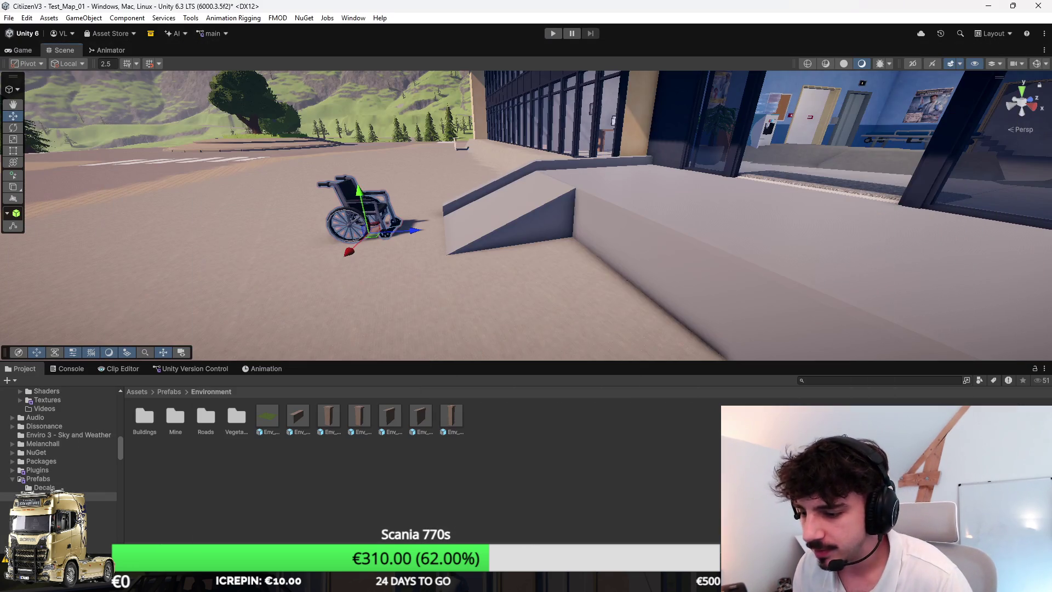
Step: View the entrance ramp and browse the Environment/Terrain textures in the Project window
mouse_move(563, 263)
mouse_down()
mouse_move(584, 289)
mouse_move(681, 294)
mouse_move(651, 214)
mouse_up()
click(517, 474)
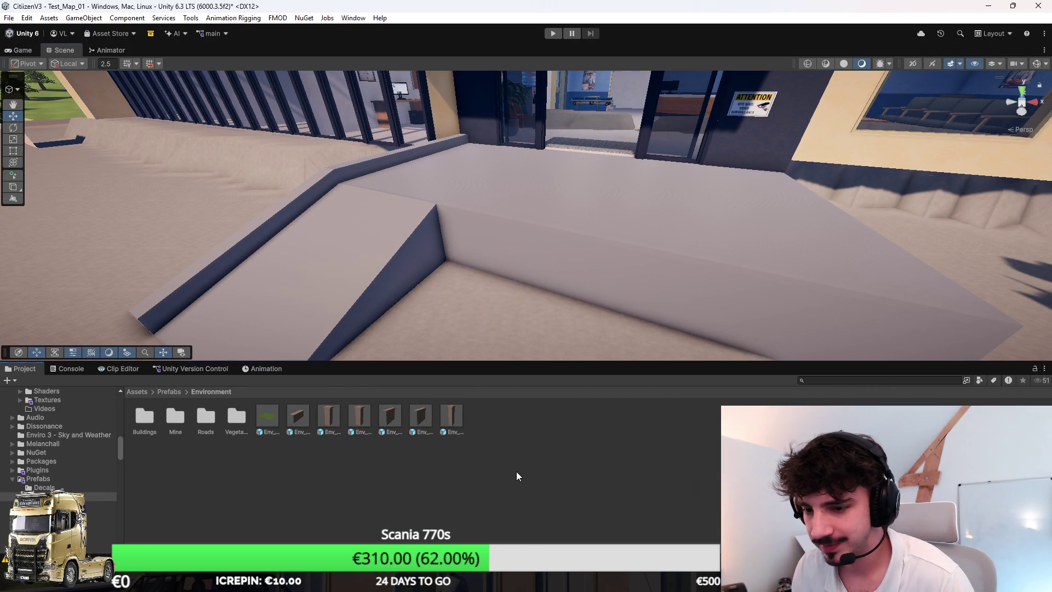
click(137, 391)
double_click(174, 420)
double_click(390, 418)
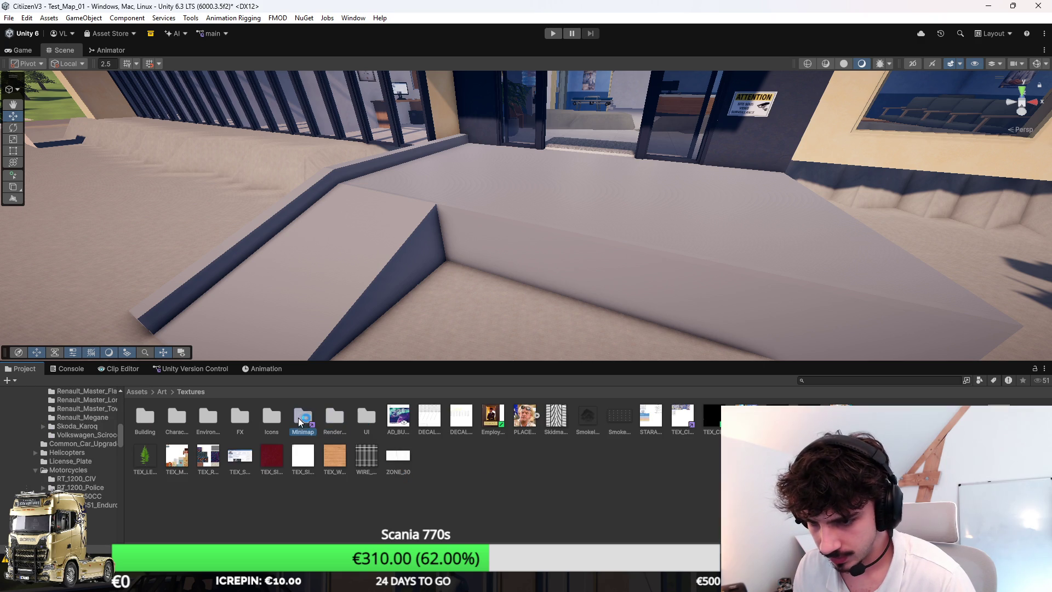
double_click(208, 420)
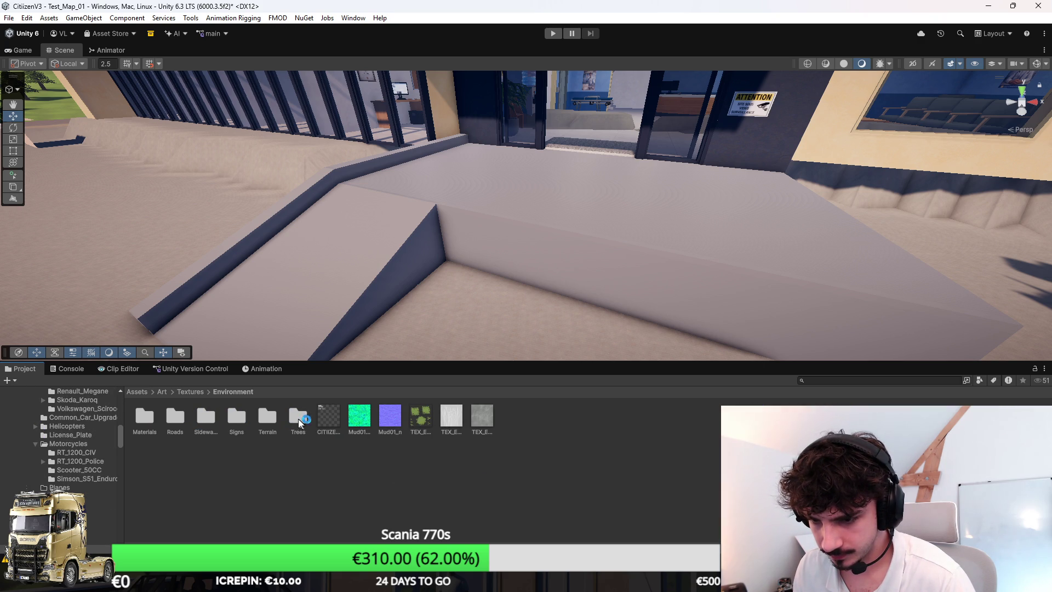
double_click(266, 421)
click(304, 427)
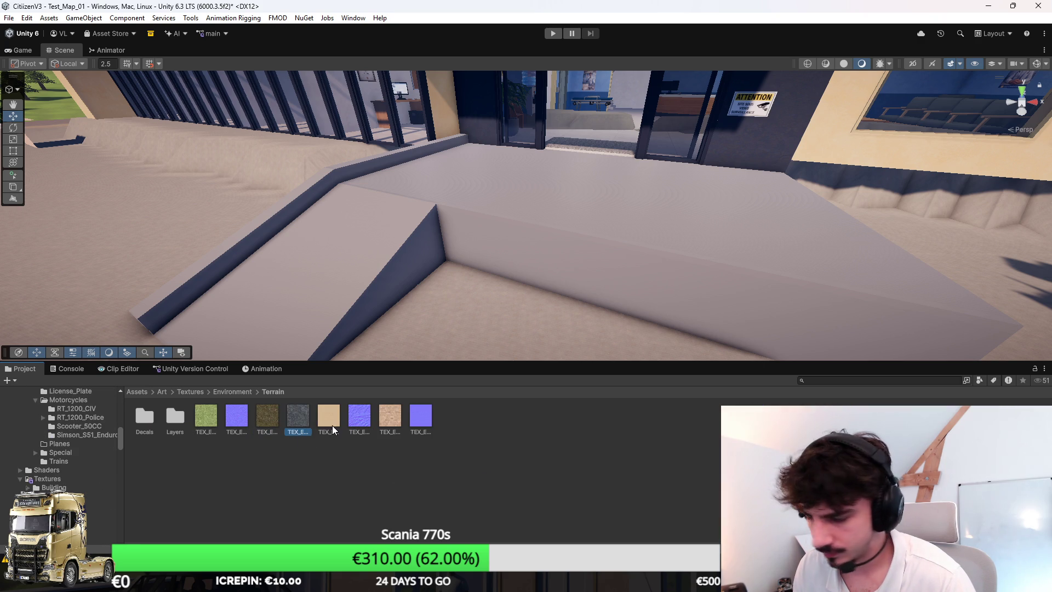
click(593, 435)
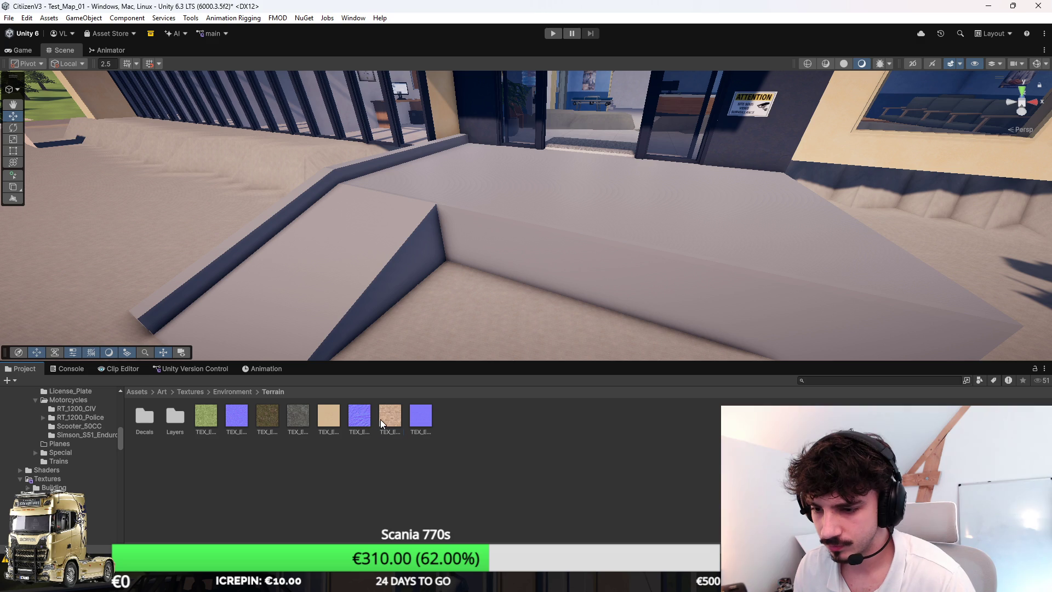
key(BackSpace)
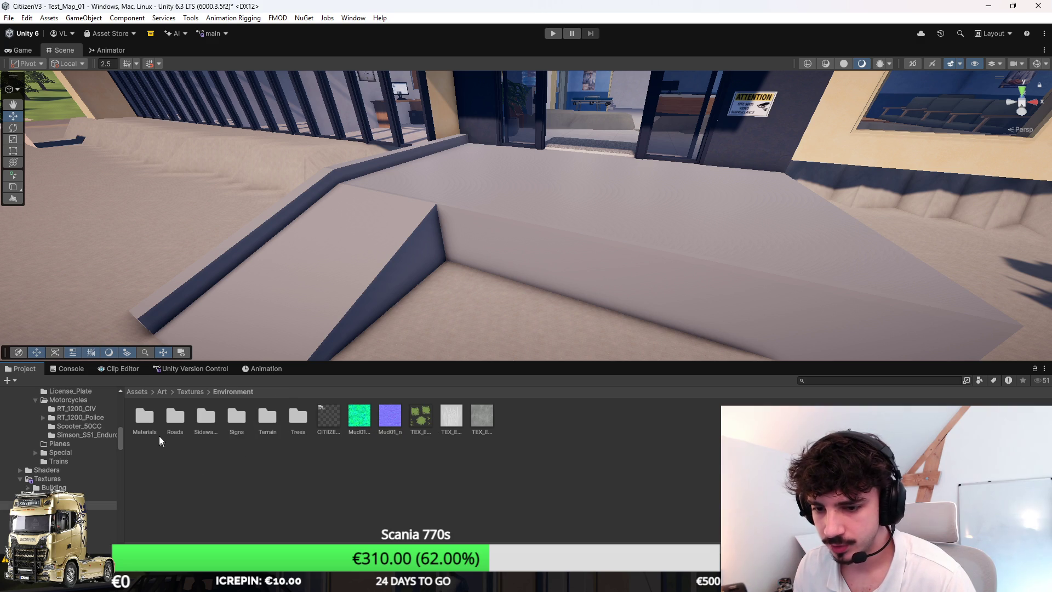
Step: Check the Environment/Roads textures, then return to the Textures folder
double_click(173, 414)
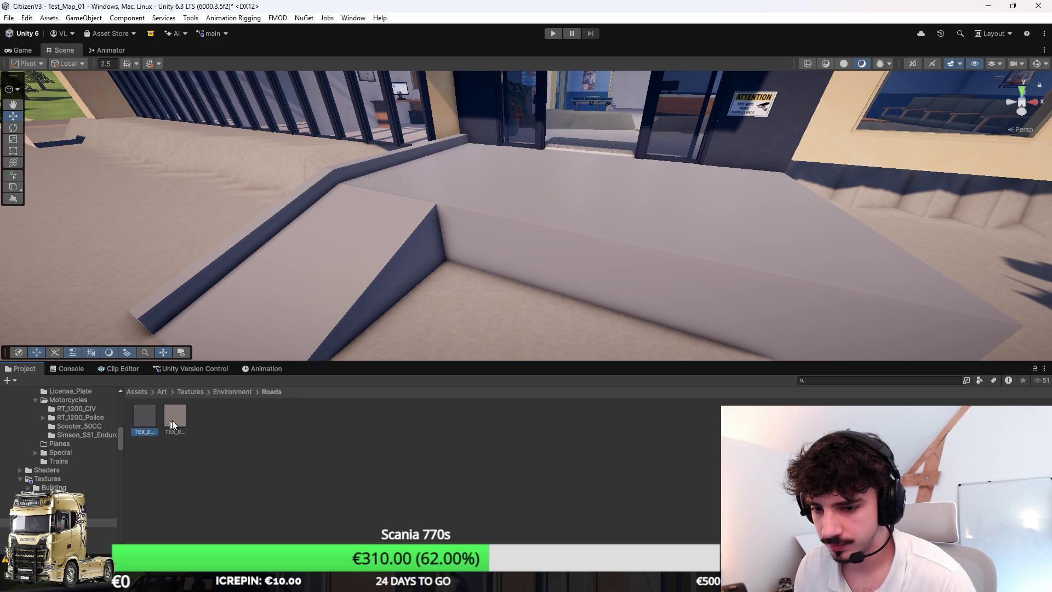
click(137, 425)
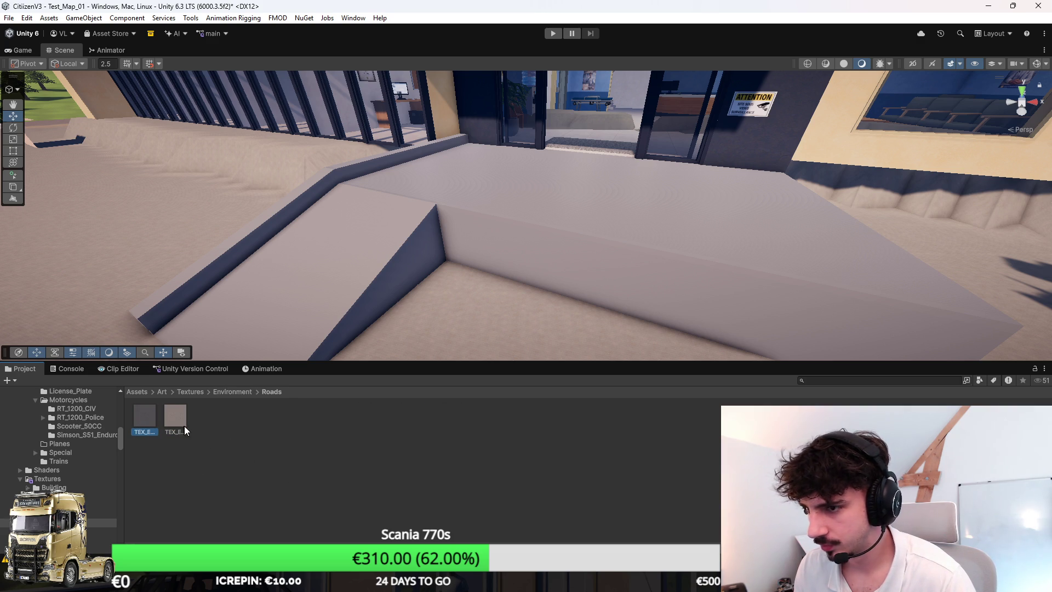
click(236, 393)
click(192, 392)
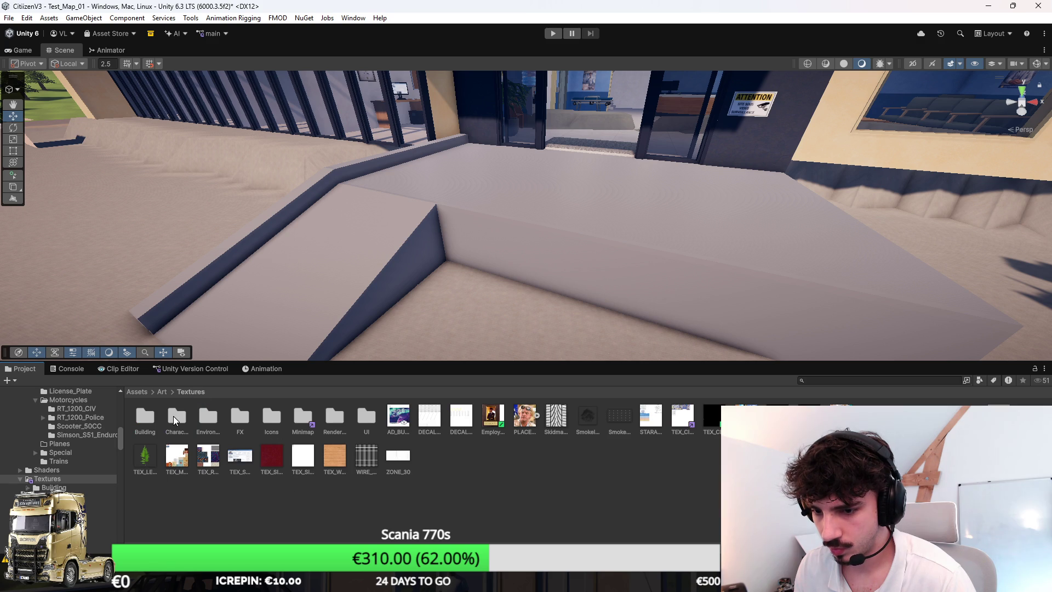
double_click(207, 416)
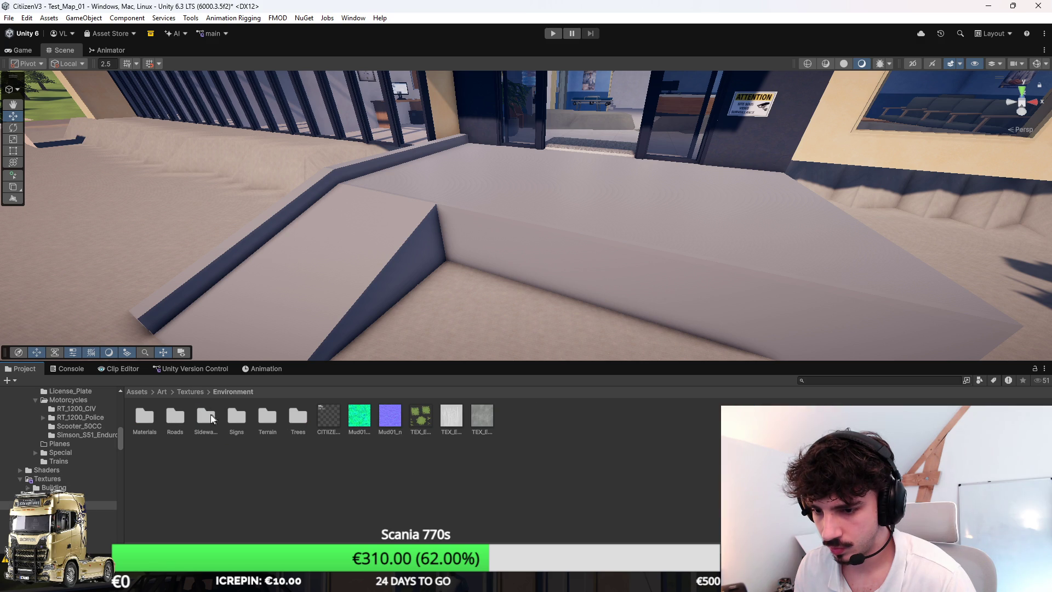
click(196, 391)
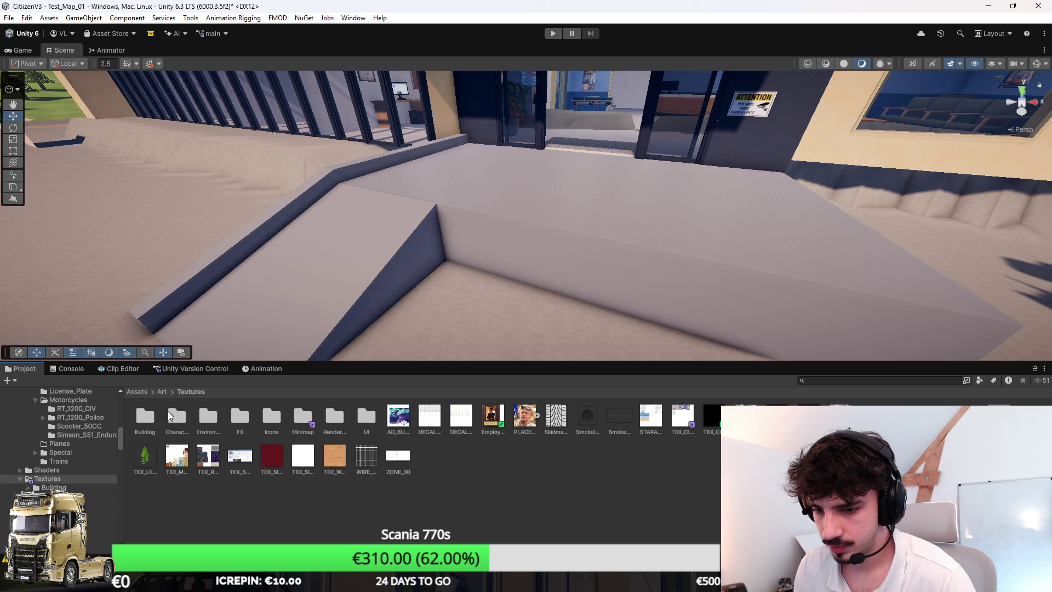
Step: Compare the textures in Building/Floors, then go back to Blender
double_click(144, 416)
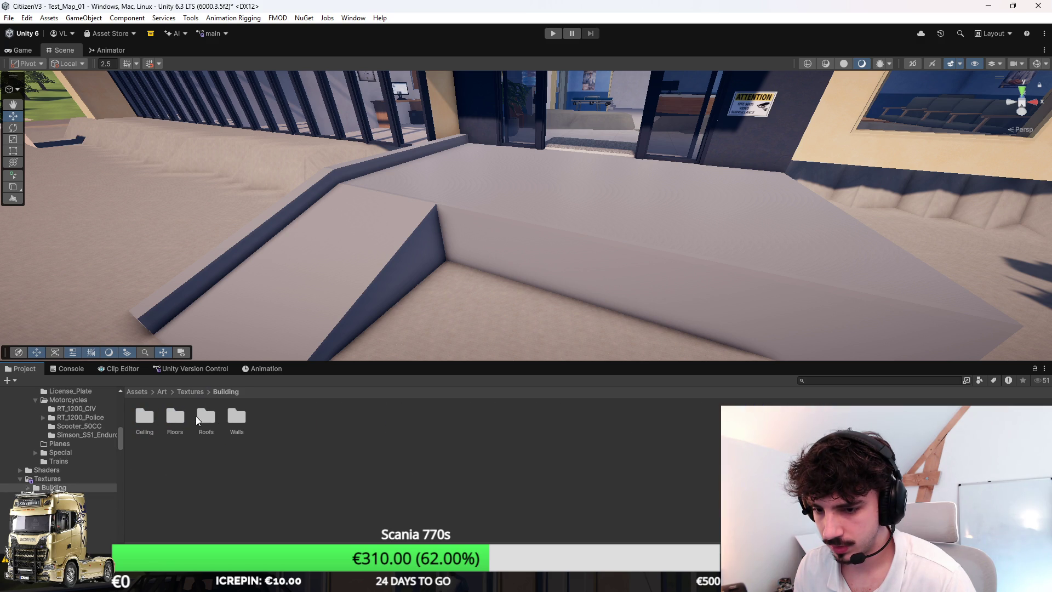
double_click(184, 420)
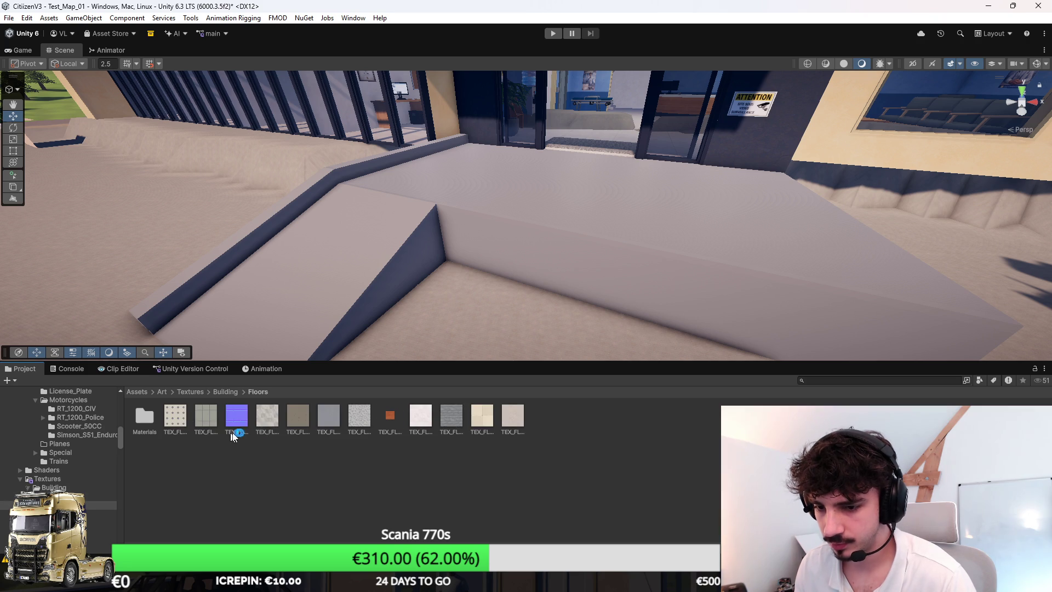
click(455, 413)
key(Left)
key(Left)
key(Left)
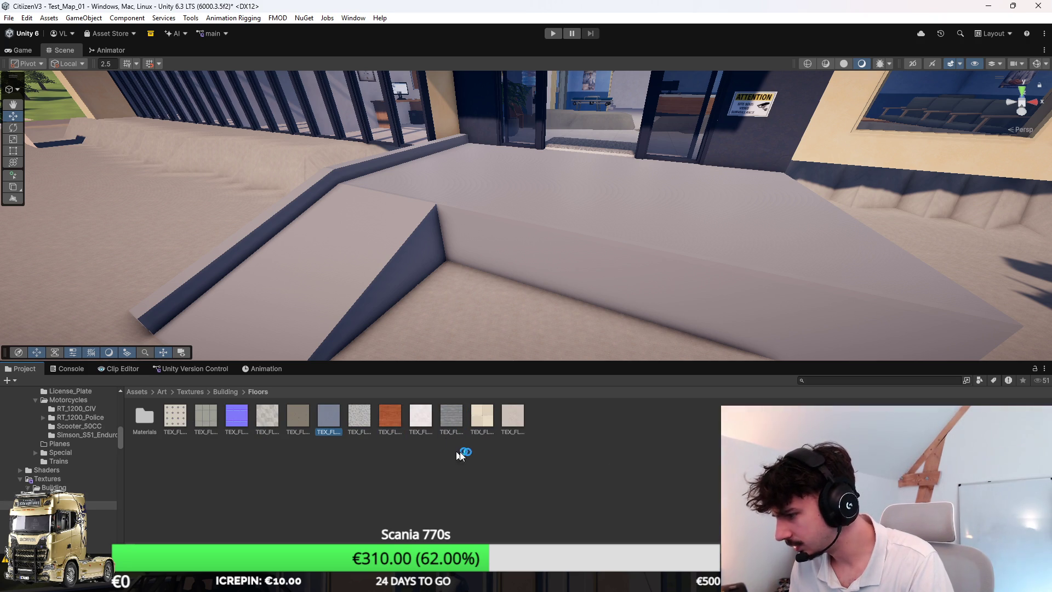
key(Left)
key(Left)
key(Left)
click(512, 427)
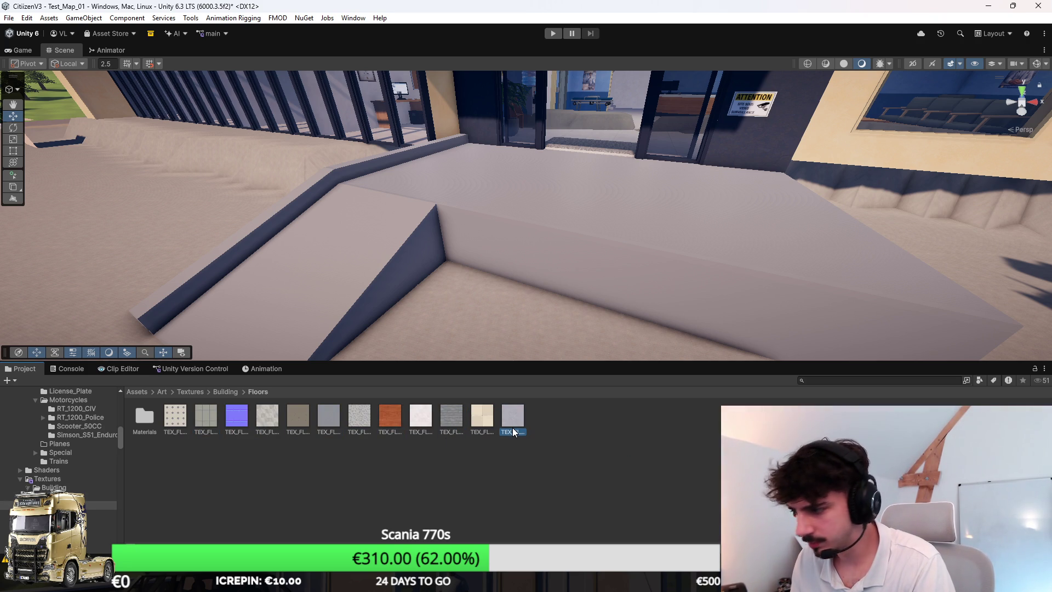
key(Left)
key(Left)
key(Left)
key(Left)
key(Left)
key(Left)
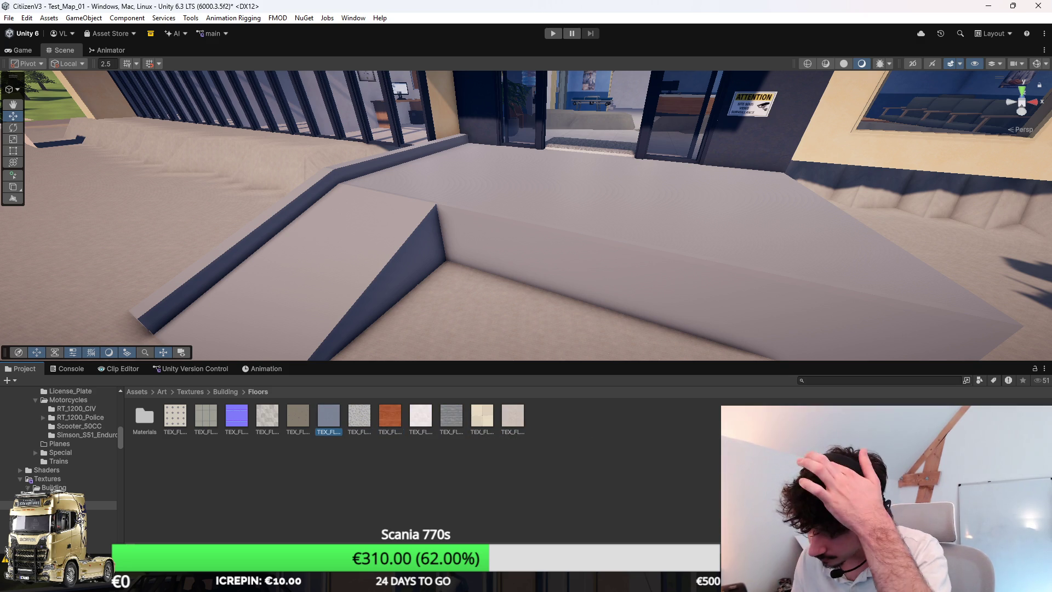
key(alt+Tab)
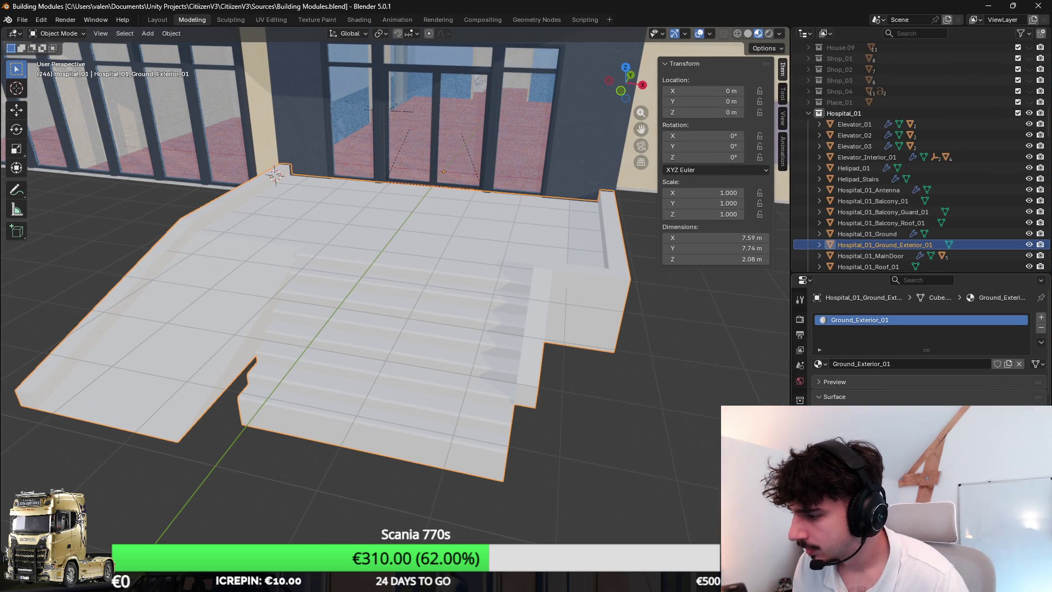
Step: Add an Image Texture node loading TEX_ENV_WALL_INTERIOR_02.png from Building/Walls
click(877, 436)
click(686, 350)
click(975, 455)
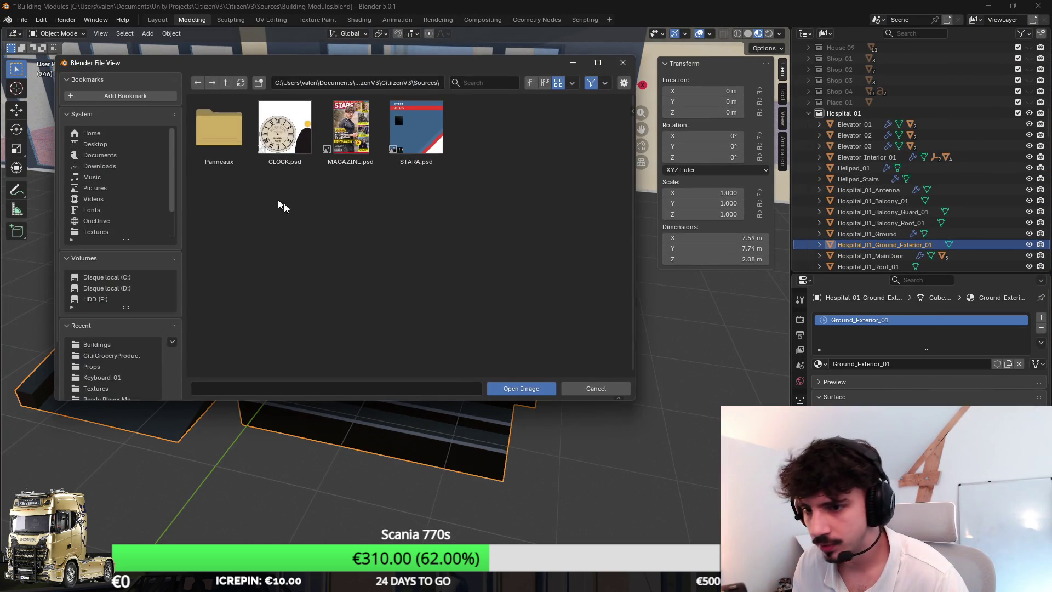
click(112, 366)
click(226, 81)
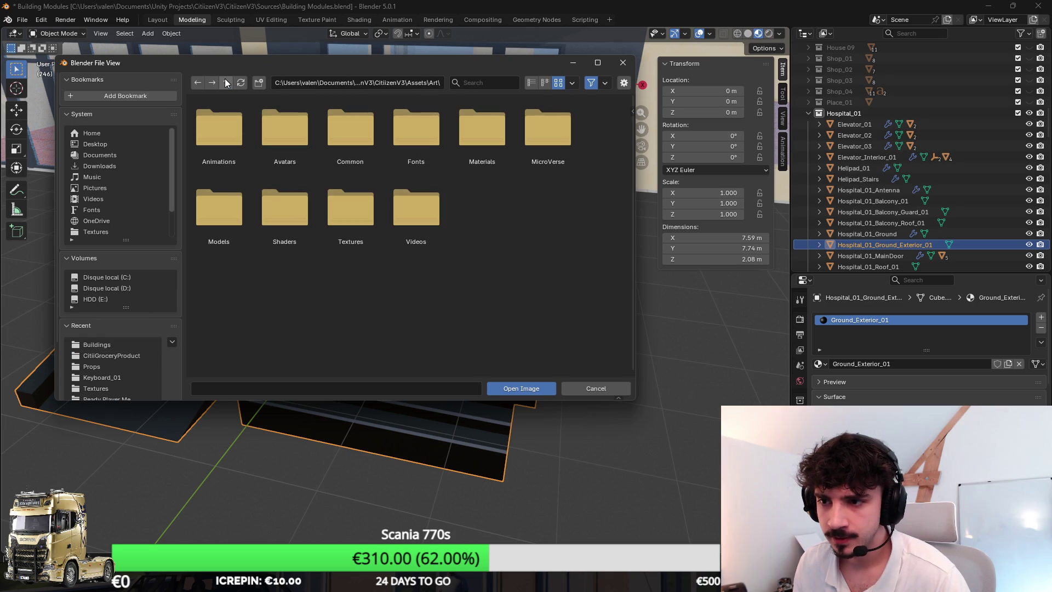
double_click(351, 209)
double_click(217, 137)
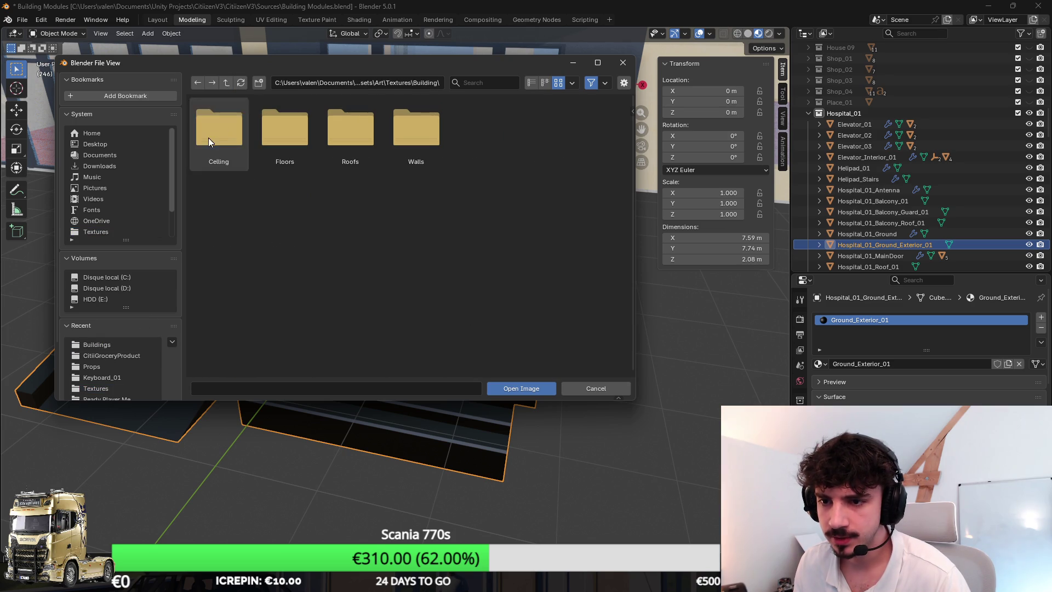
double_click(423, 134)
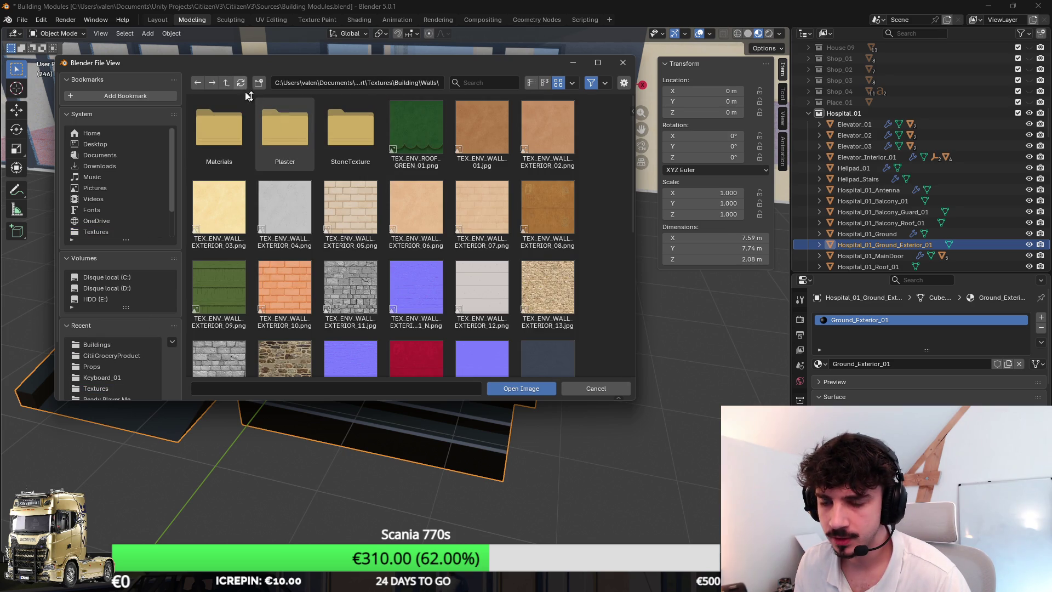
scroll(403, 217, down, 8)
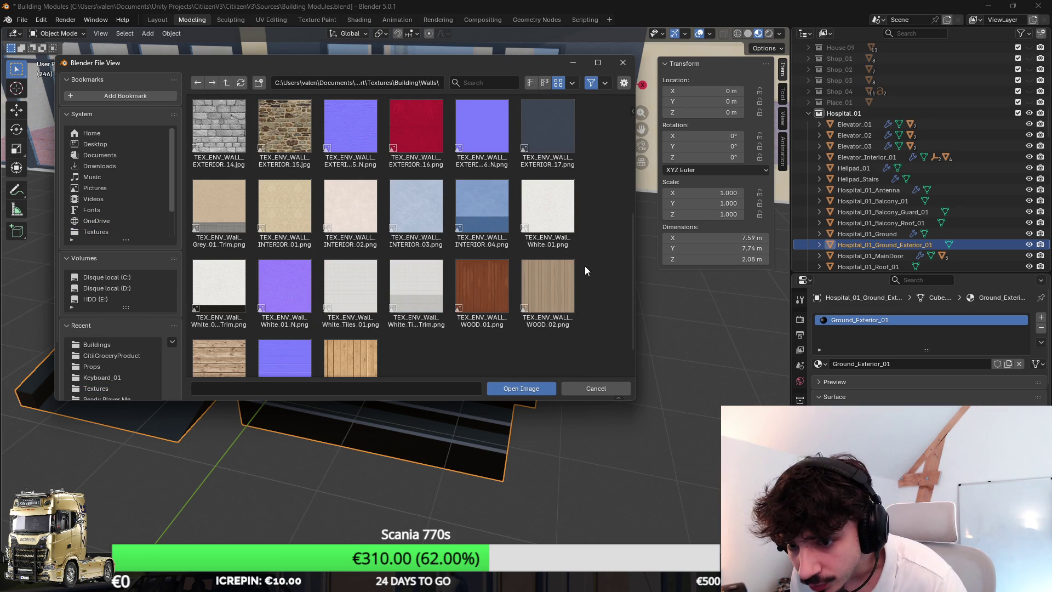
scroll(586, 270, down, 2)
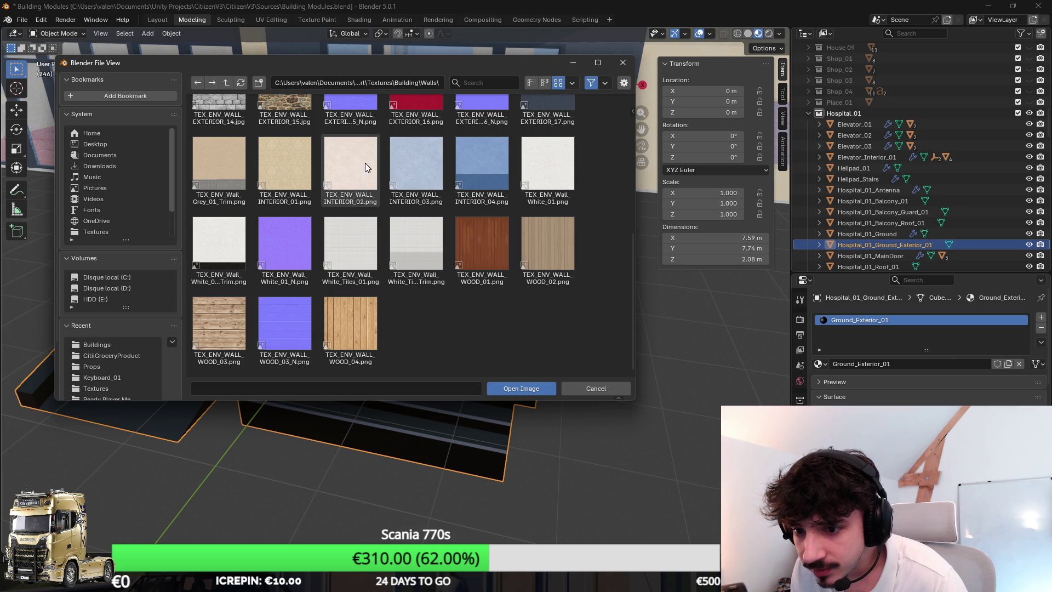
double_click(377, 186)
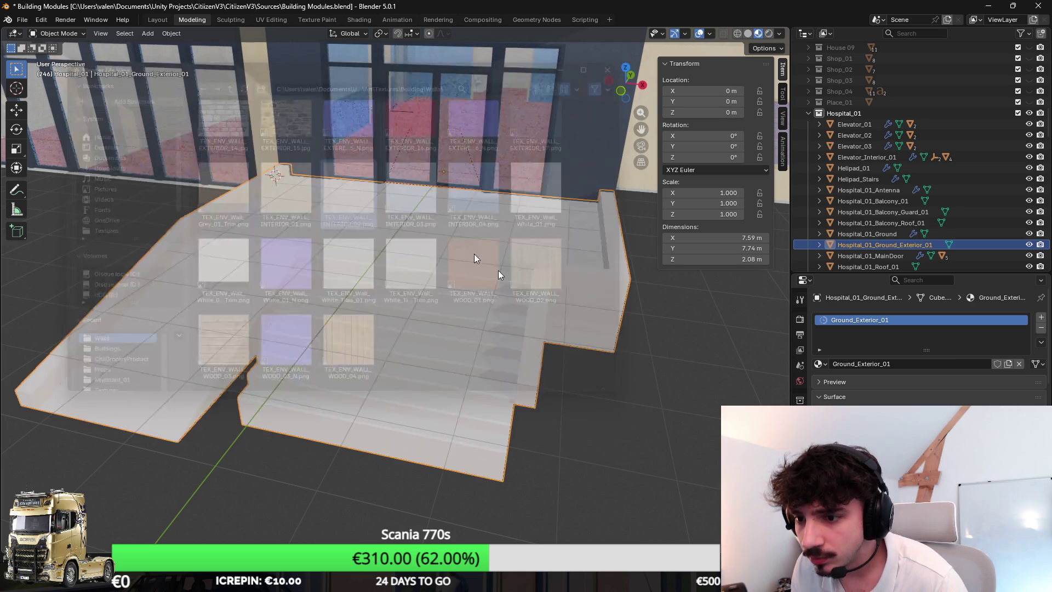
Step: Cube-project the ground mesh's UVs in Edit Mode
key(Tab)
key(u)
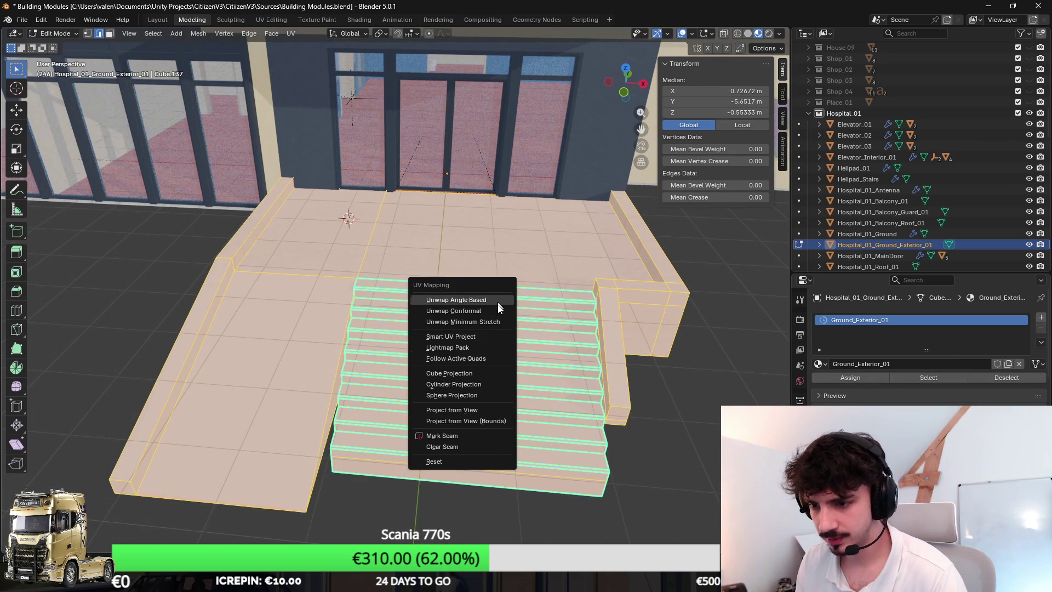
click(489, 373)
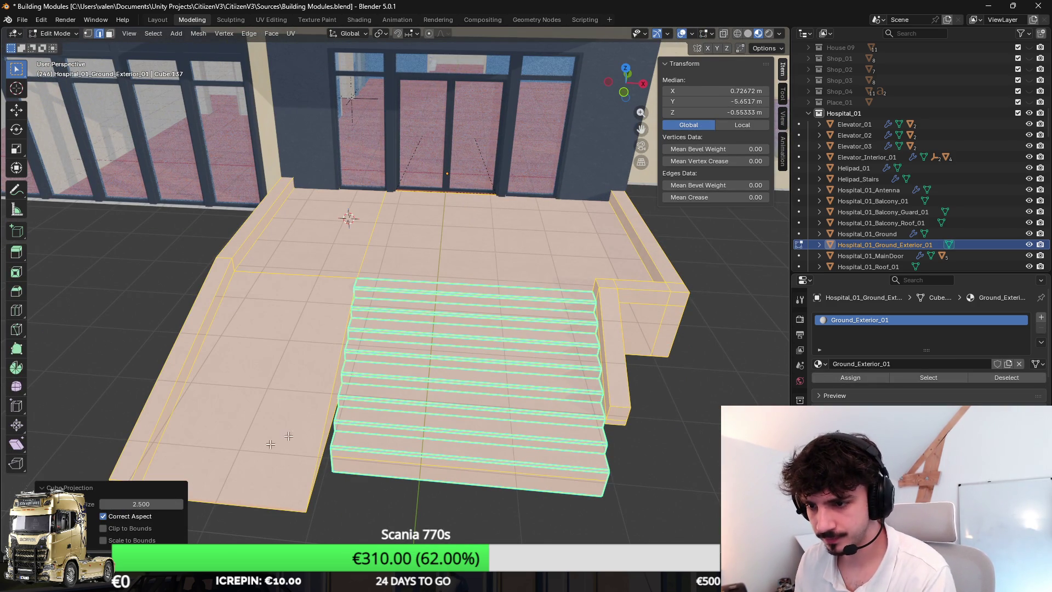
key(Tab)
Step: Save the file and export the model as Hospital_01.fbx for Unity
key(ctrl+s)
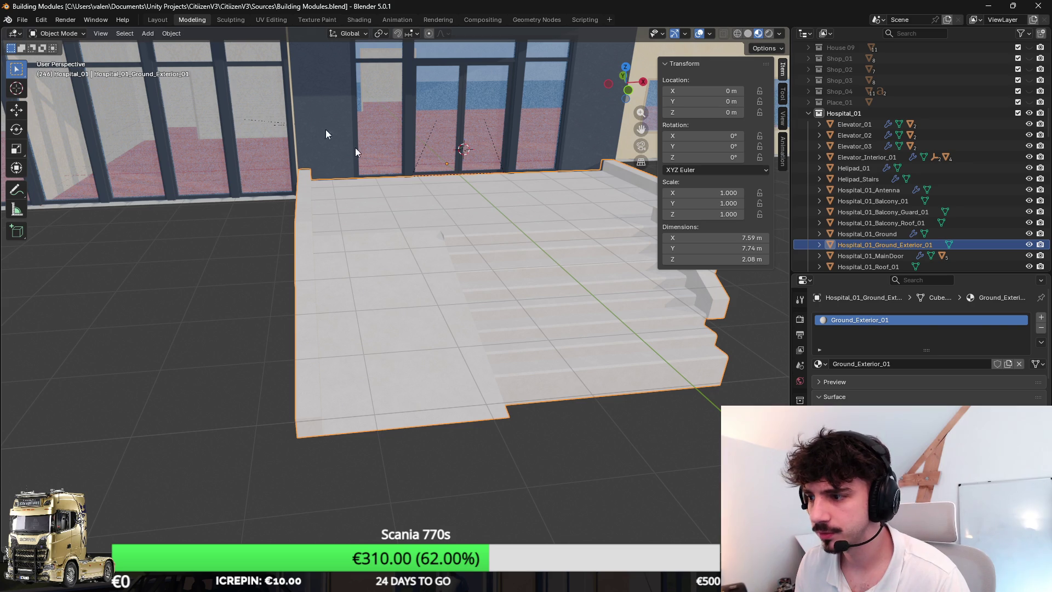
click(22, 19)
mouse_move(33, 187)
click(164, 254)
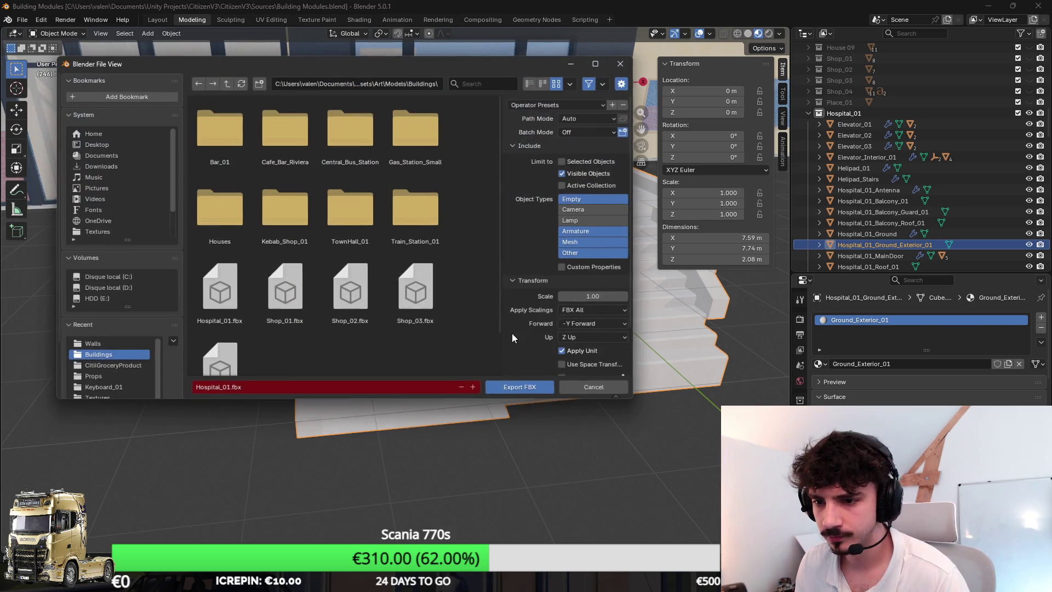
click(517, 385)
key(alt+Tab)
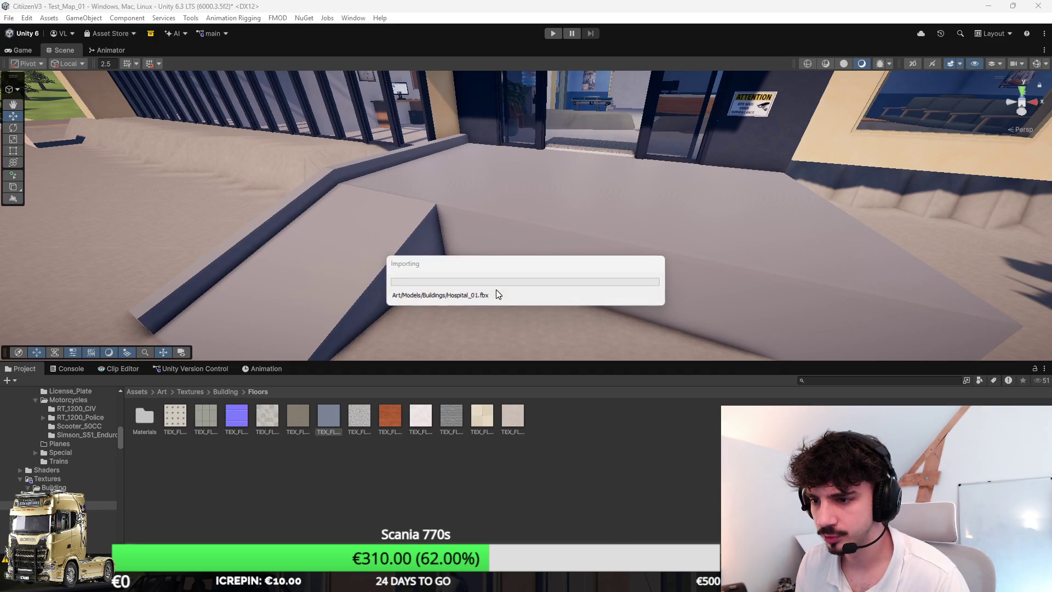
Step: Inspect the newly textured stairs, move the wheelchair to open ground, and select Hospital_01
mouse_move(458, 247)
mouse_down()
mouse_move(411, 272)
mouse_move(416, 289)
mouse_move(430, 289)
mouse_move(444, 238)
mouse_move(481, 239)
mouse_move(629, 186)
mouse_move(685, 195)
mouse_up()
click(620, 245)
drag(607, 246, 783, 268)
click(785, 268)
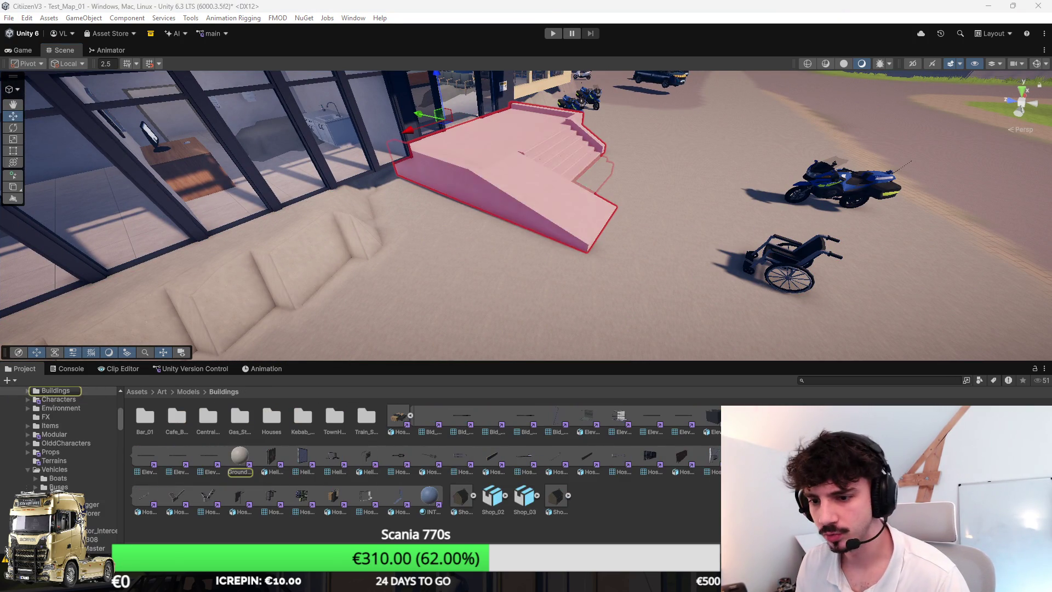
click(402, 415)
click(402, 415)
click(390, 417)
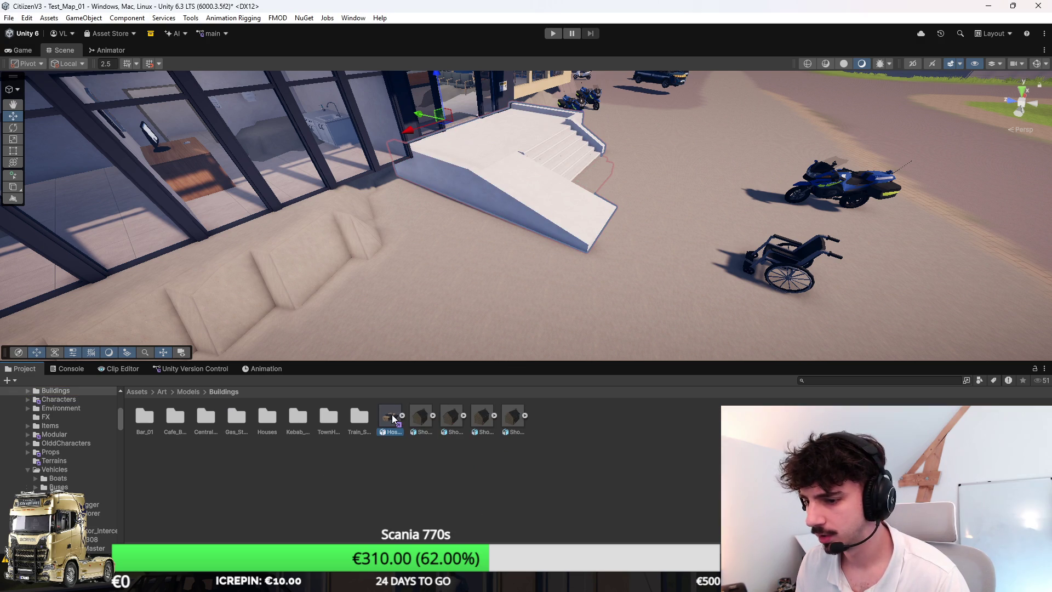
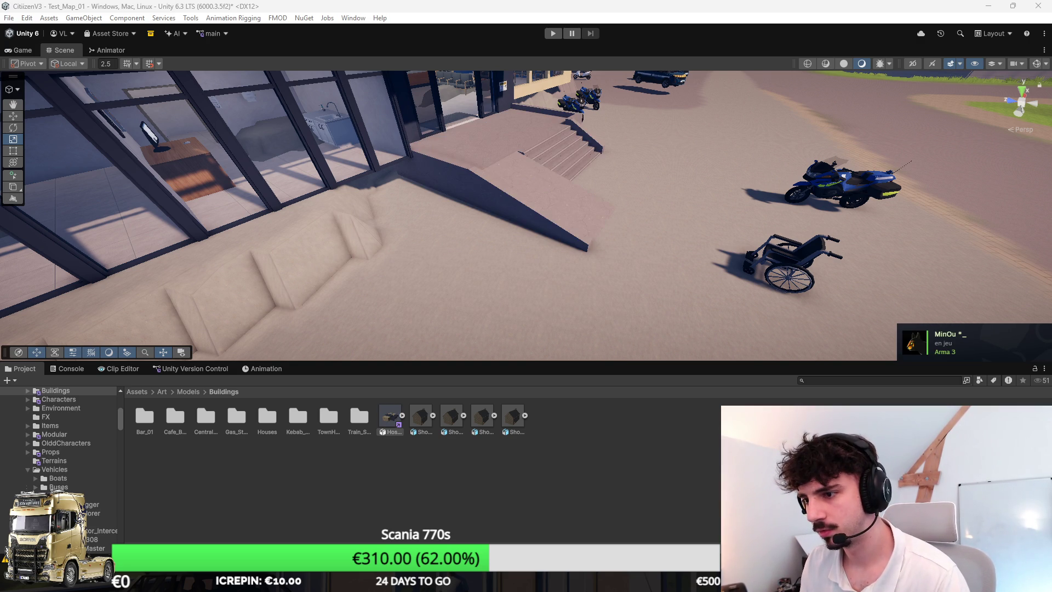
Step: Inspect the Unity ground around the hospital's entrance stairs and ramp, then return to Building Modules.blend
mouse_move(646, 165)
mouse_down()
mouse_move(678, 161)
mouse_move(653, 193)
mouse_up()
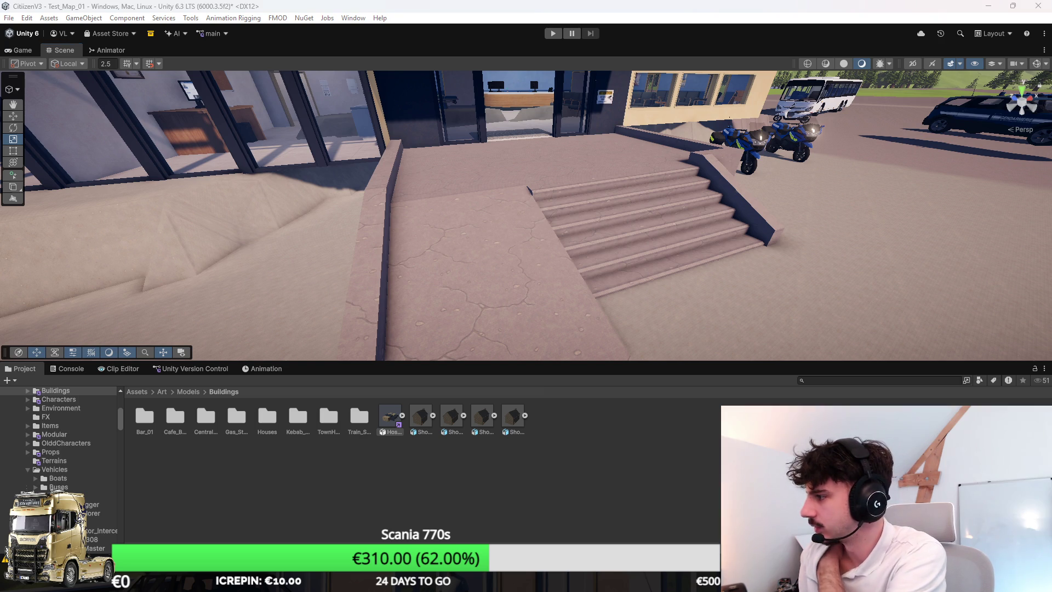
mouse_move(548, 218)
mouse_down()
mouse_move(645, 197)
mouse_move(676, 219)
mouse_up()
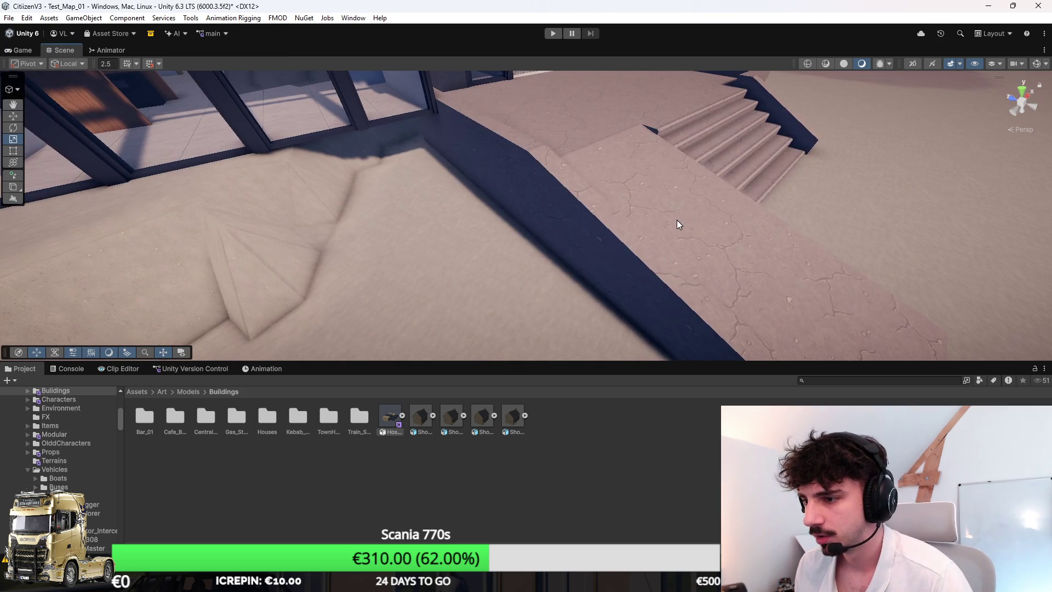
mouse_move(661, 581)
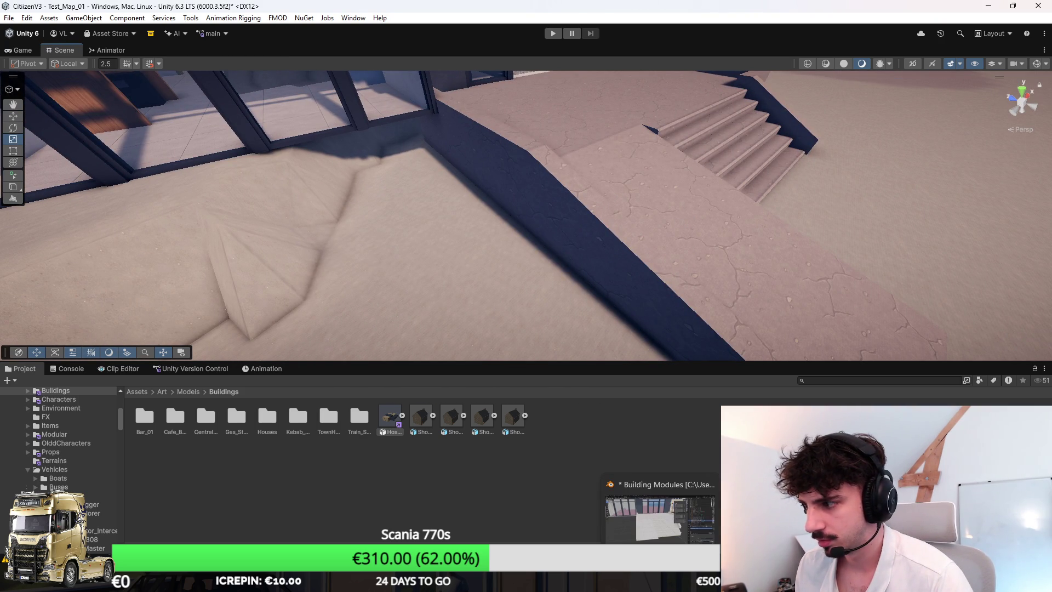
click(661, 518)
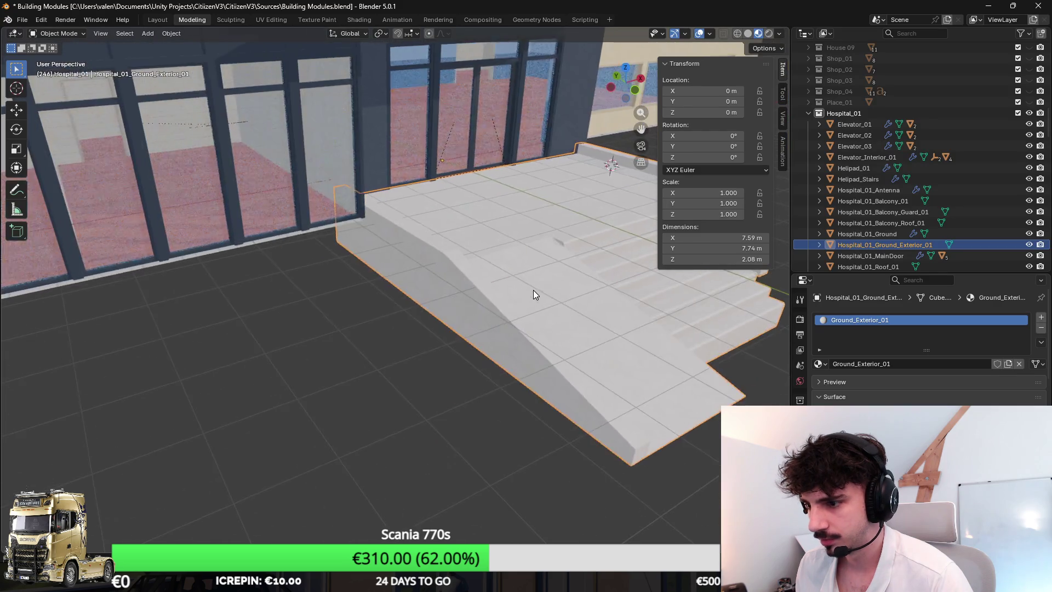
Step: In a top-down wireframe view, circle-select the ground faces around the entrance stairs
key(alt+Tab)
drag(524, 236, 518, 149)
key(alt+Tab)
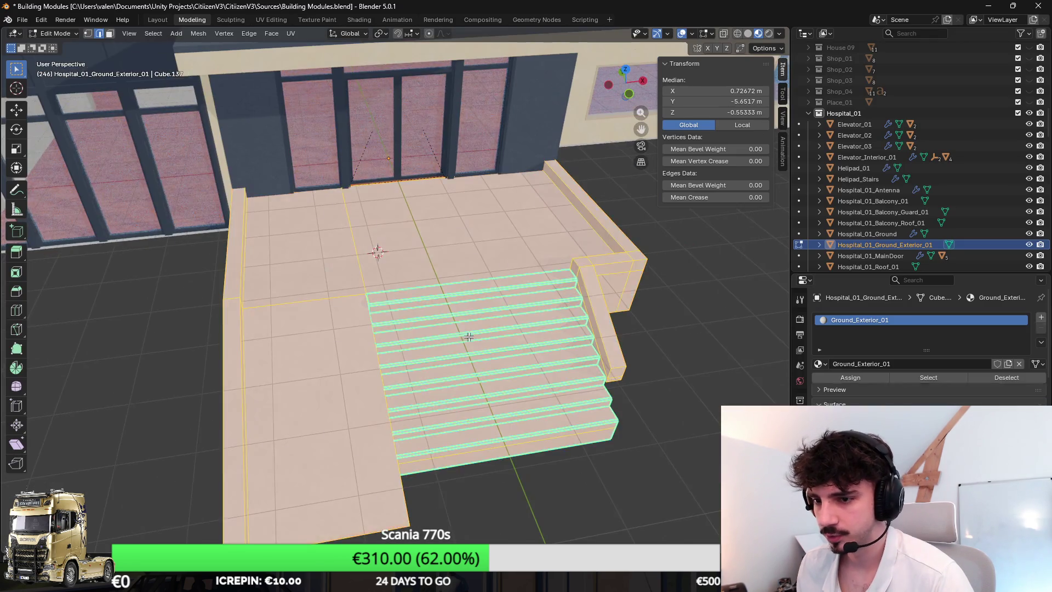
key(KP_7)
key(z)
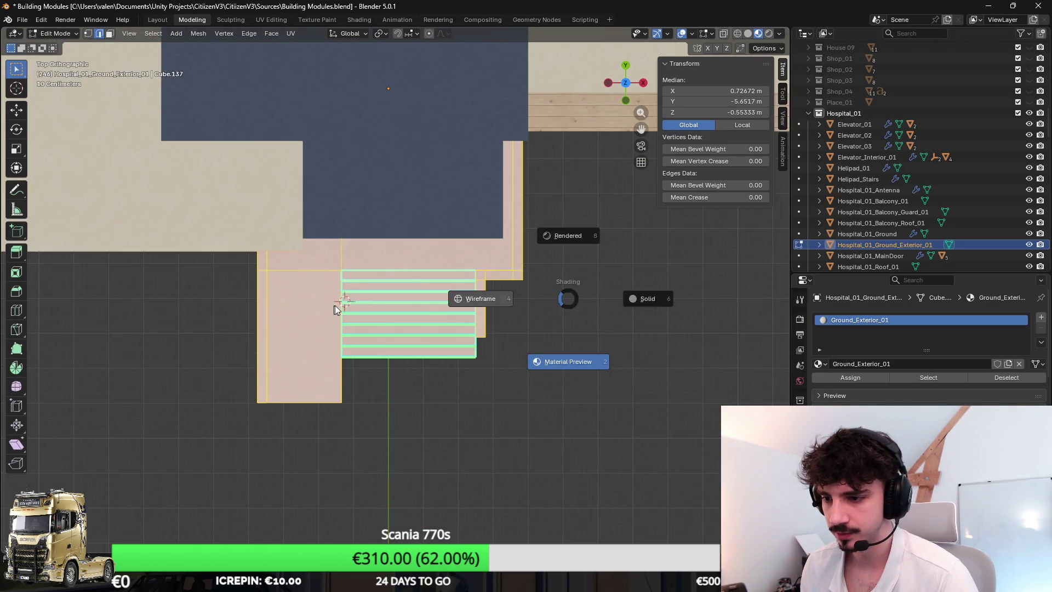
click(312, 306)
key(alt+a)
key(c)
mouse_move(254, 444)
mouse_down()
mouse_move(528, 277)
mouse_move(380, 433)
mouse_up()
key(Escape)
Step: Move the selected ground faces along Y and return to material shading
key(g)
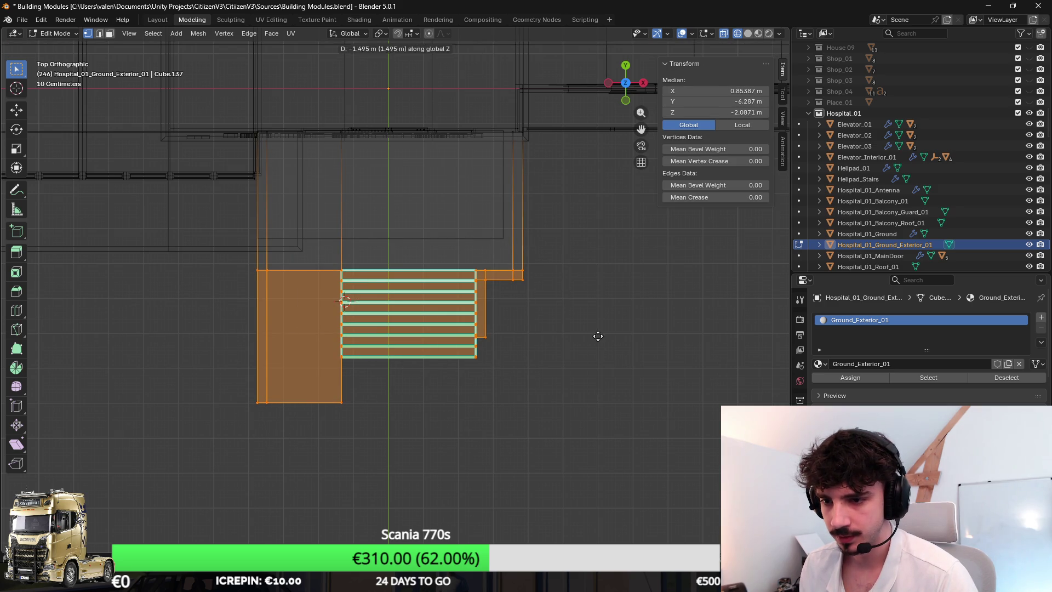
key(y)
click(599, 283)
key(z)
click(595, 351)
mouse_move(595, 351)
mouse_down()
mouse_move(629, 301)
mouse_move(585, 277)
mouse_move(666, 220)
mouse_up()
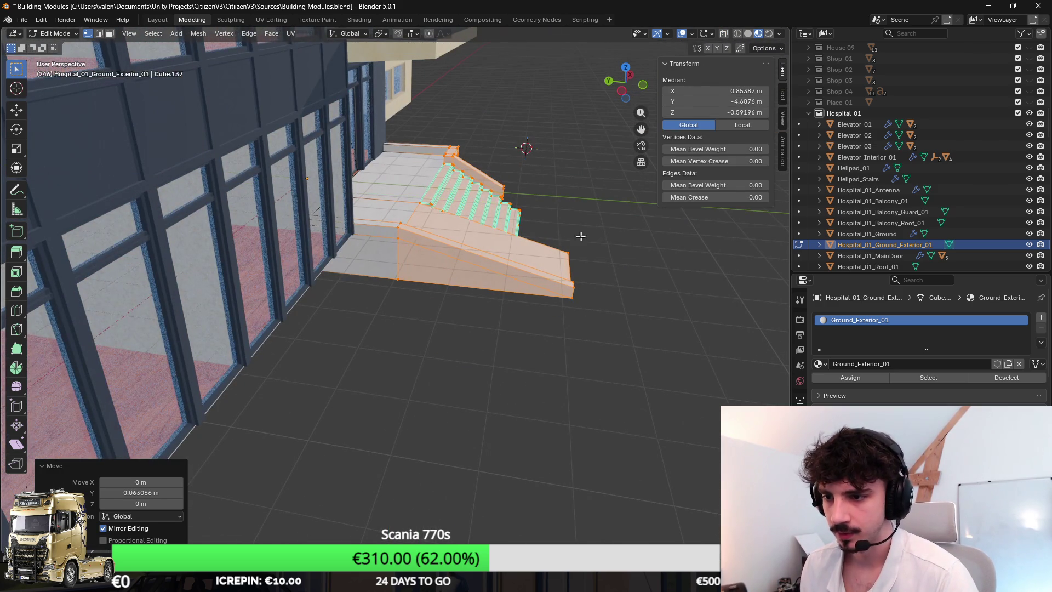
Step: Begin an FBX export from Object Mode, then cancel it
key(Tab)
click(22, 20)
mouse_move(95, 186)
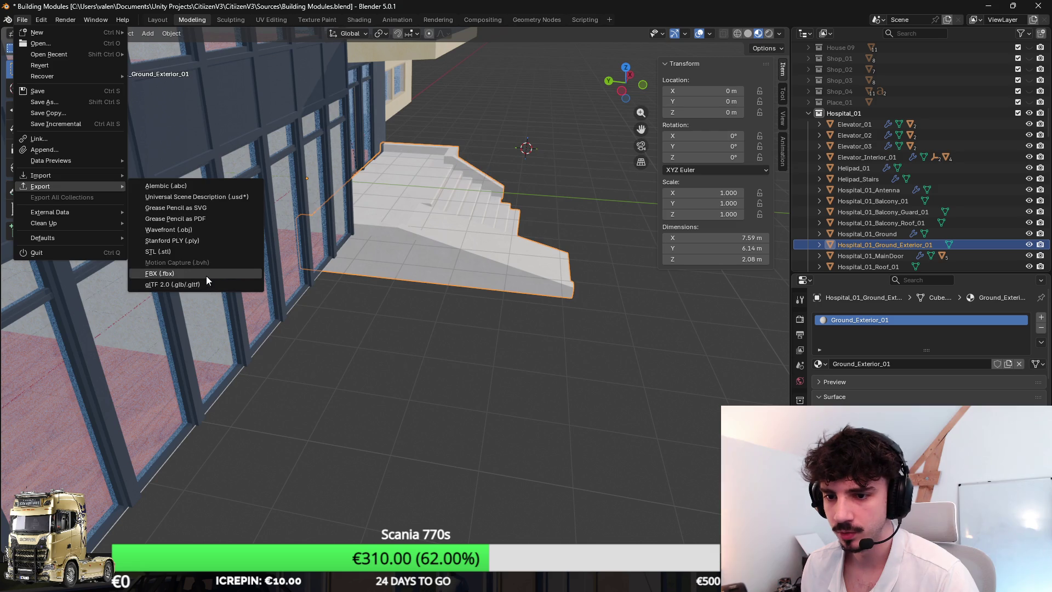
click(206, 275)
click(517, 387)
Step: Unwrap the selected ground faces with Cube Projection UVs and check the result
key(Tab)
key(u)
click(510, 238)
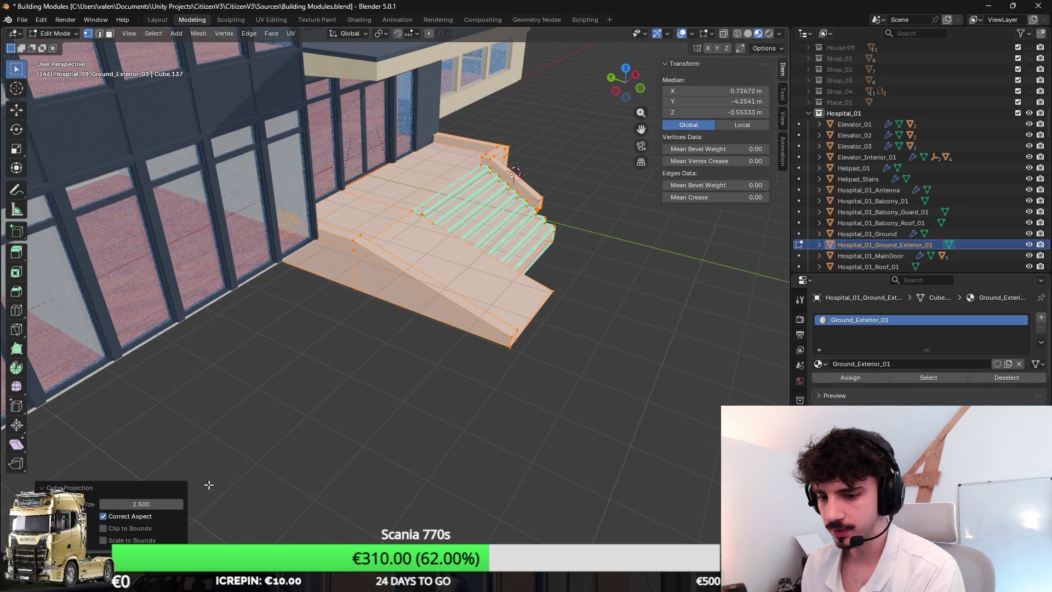
drag(280, 435, 423, 338)
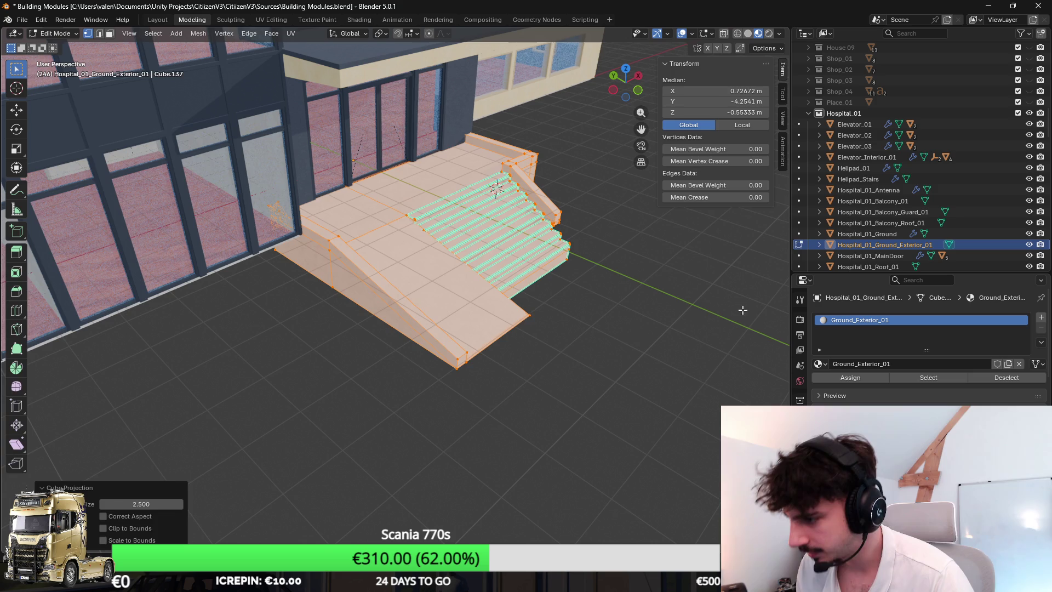
key(Tab)
scroll(587, 308, up, 5)
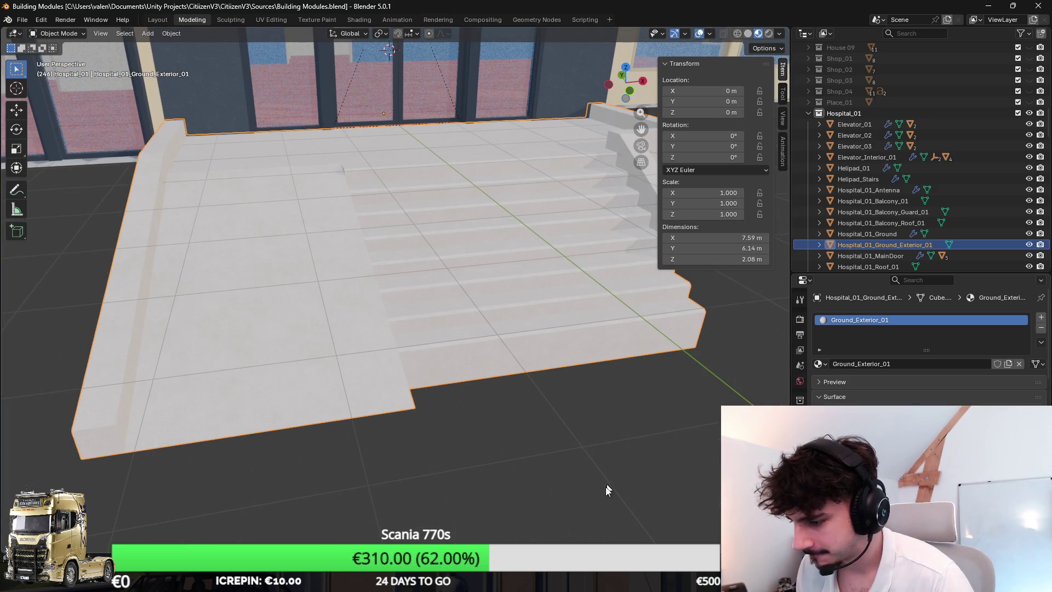
key(alt+Tab)
key(alt+Tab)
Step: Export the hospital as Hospital_01.fbx and switch to Unity for the reimport
click(23, 20)
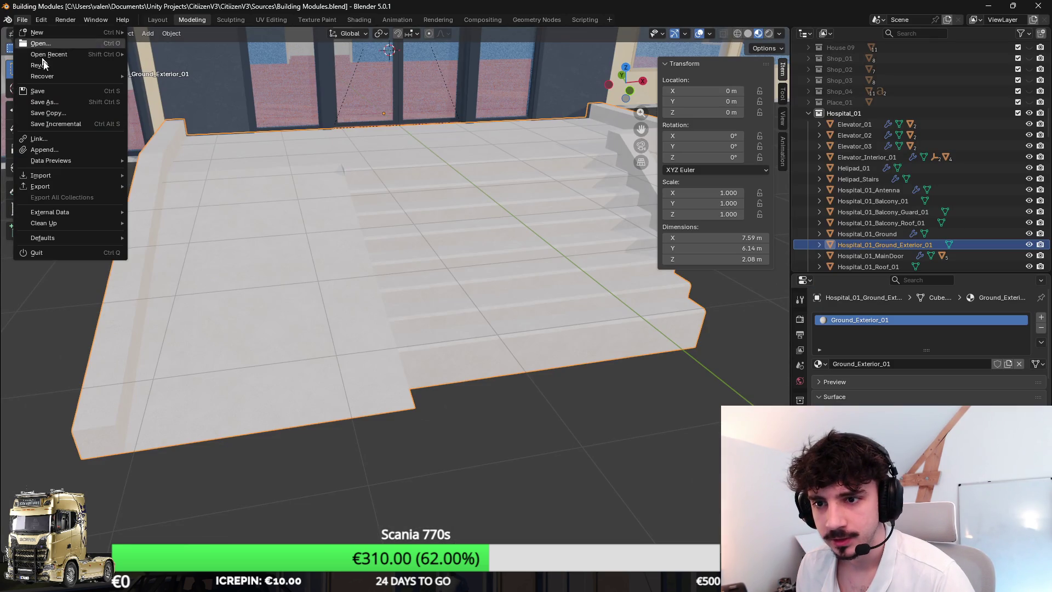
click(18, 22)
mouse_move(63, 179)
click(248, 276)
click(524, 388)
key(alt+Tab)
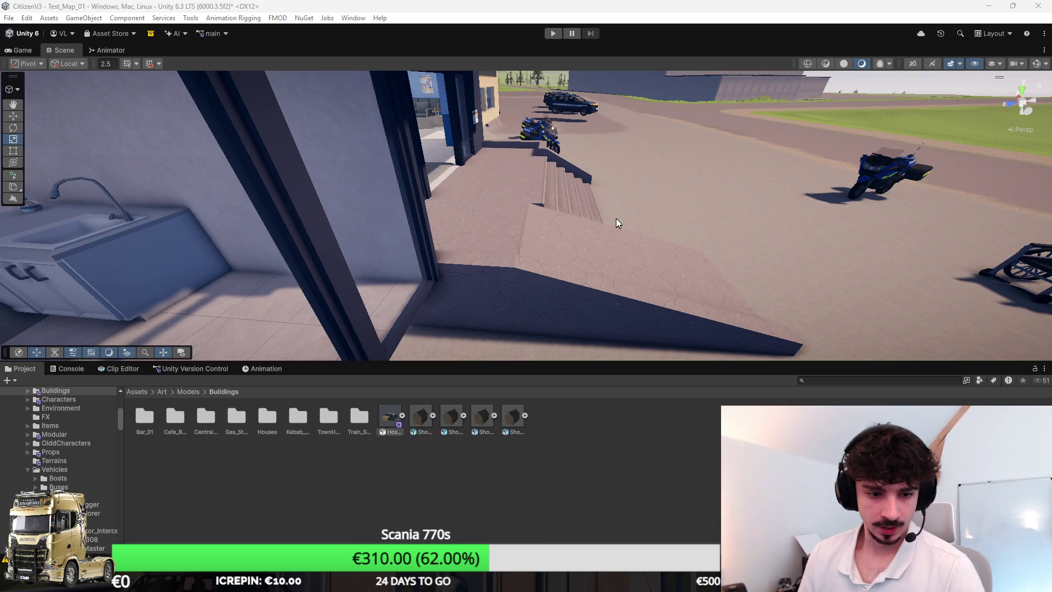
Step: Orbit around the reimported stairs in Unity, then view the stairs from the front in Blender
mouse_move(620, 229)
mouse_down()
mouse_move(601, 246)
mouse_move(631, 274)
mouse_move(630, 258)
mouse_move(613, 252)
mouse_move(685, 264)
mouse_move(564, 359)
mouse_move(564, 350)
mouse_up()
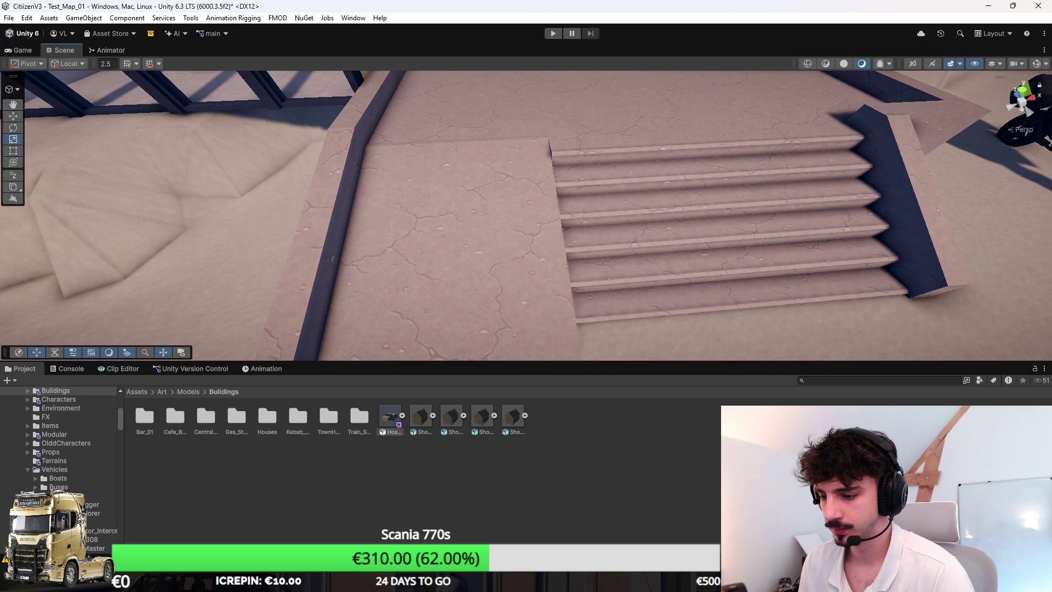
key(alt+Tab)
scroll(512, 296, up, 2)
mouse_move(512, 296)
mouse_down()
mouse_move(540, 306)
mouse_move(496, 298)
mouse_move(565, 295)
mouse_up()
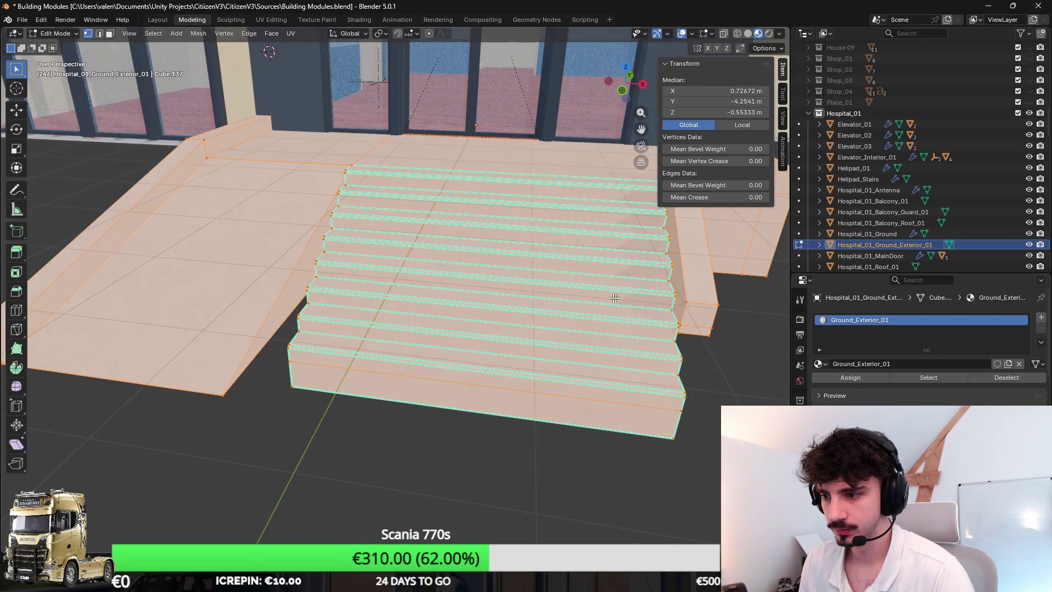
Step: Frame the platform left of the stairs in a top-down wireframe view
drag(454, 301, 346, 286)
key(alt+a)
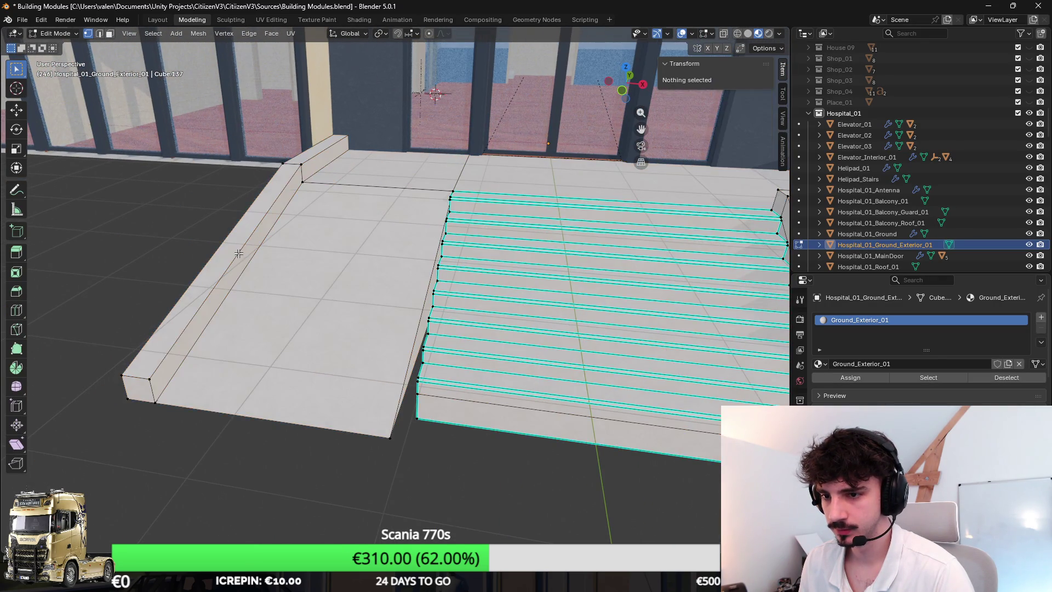
drag(258, 262, 309, 225)
key(ctrl+r)
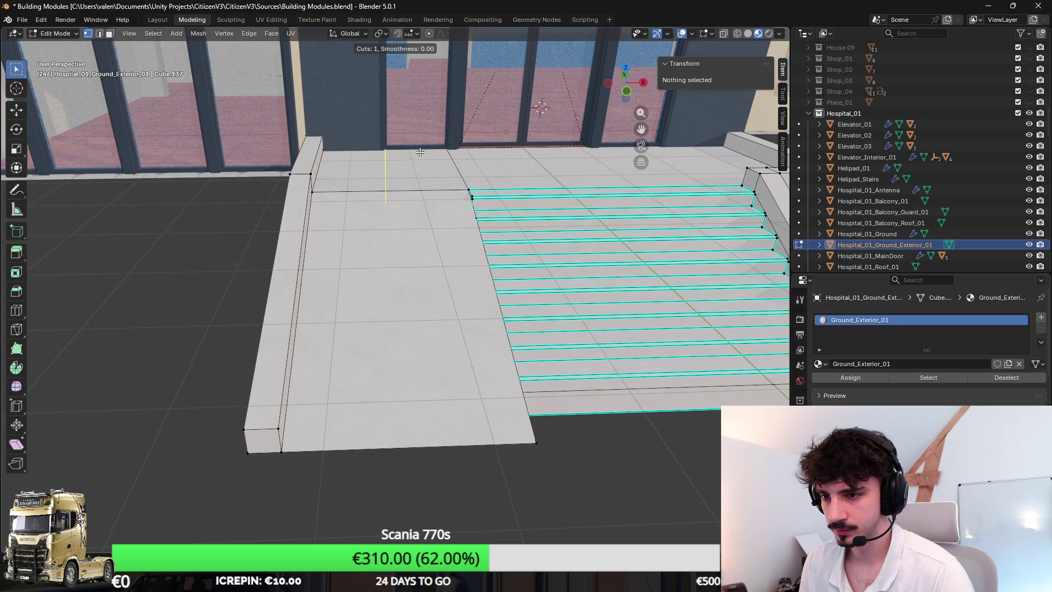
key(Escape)
key(KP_1)
key(KP_7)
key(shift+z)
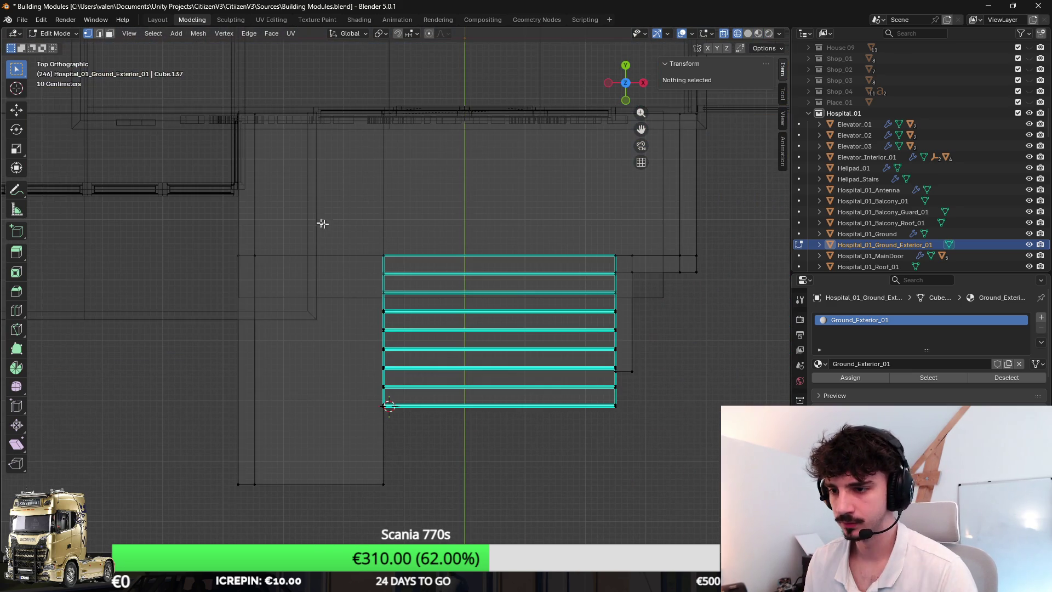
Step: Select the L-shaped ground piece and knife a vertical cut across the platform
click(376, 369)
key(ctrl+l)
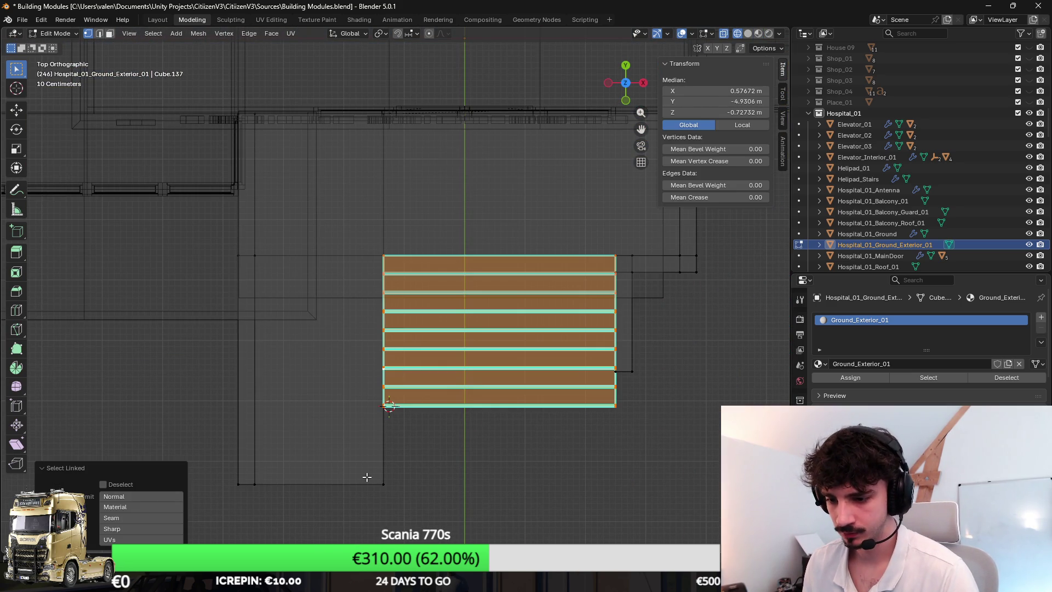
click(366, 477)
key(ctrl+l)
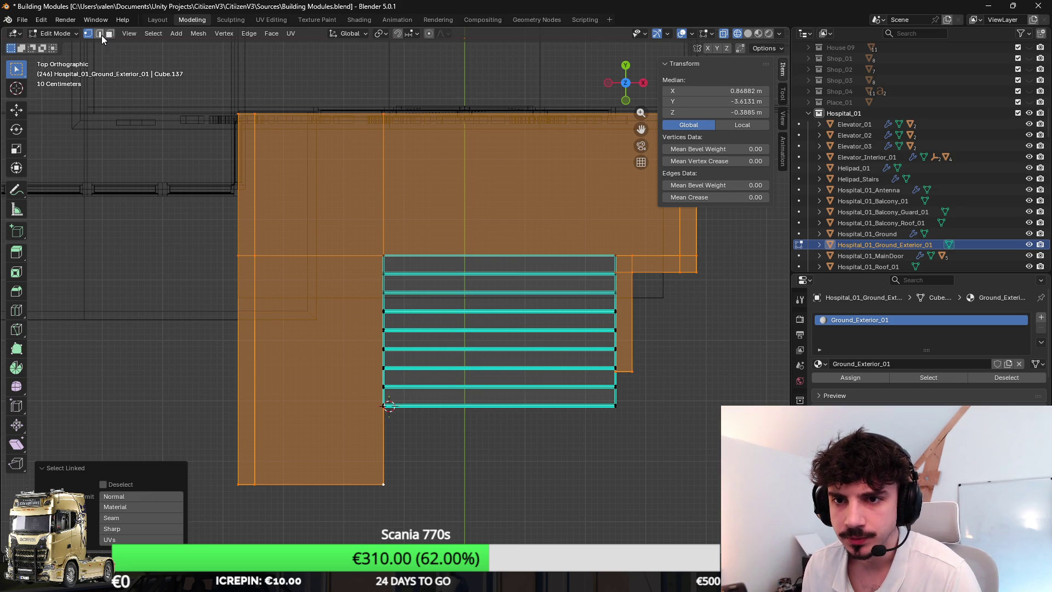
key(y)
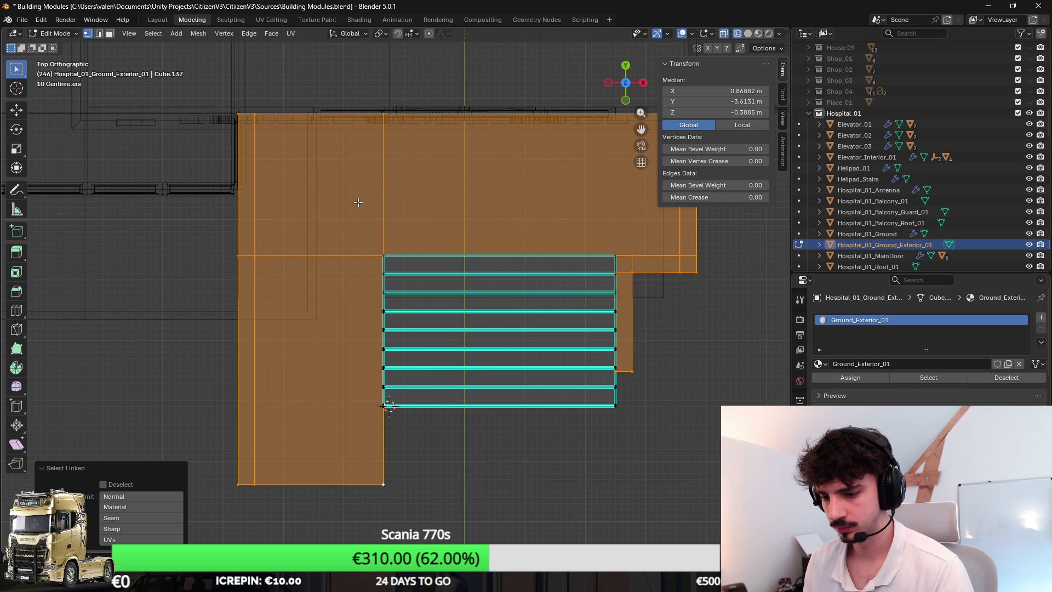
click(364, 113)
key(y)
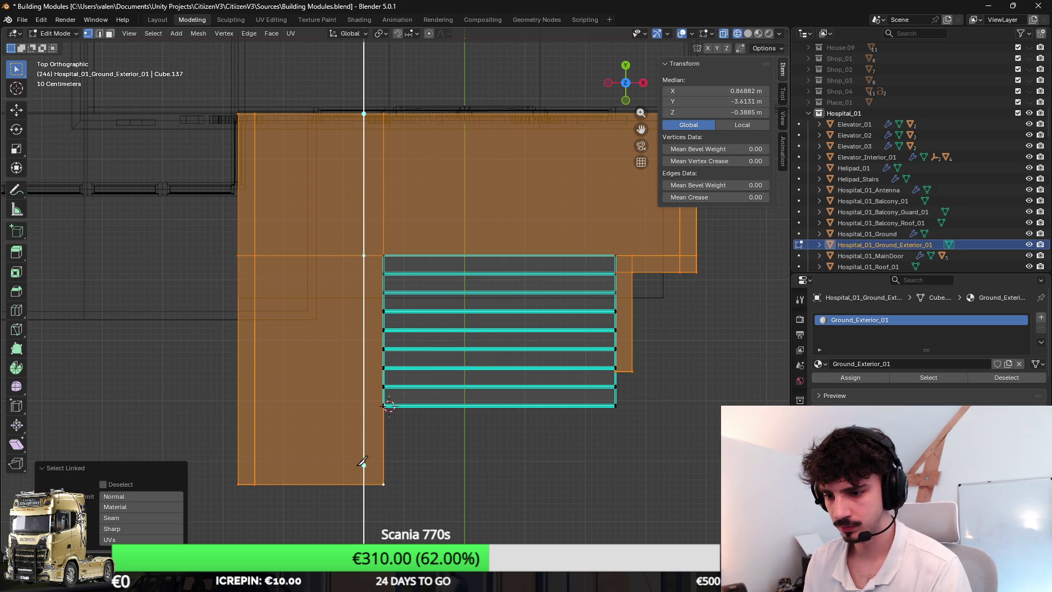
click(364, 484)
key(Return)
Step: Back in material shading, select the new cut edge and an edge under the slab
key(z)
click(468, 394)
scroll(188, 43, up, 5)
click(99, 33)
click(354, 161)
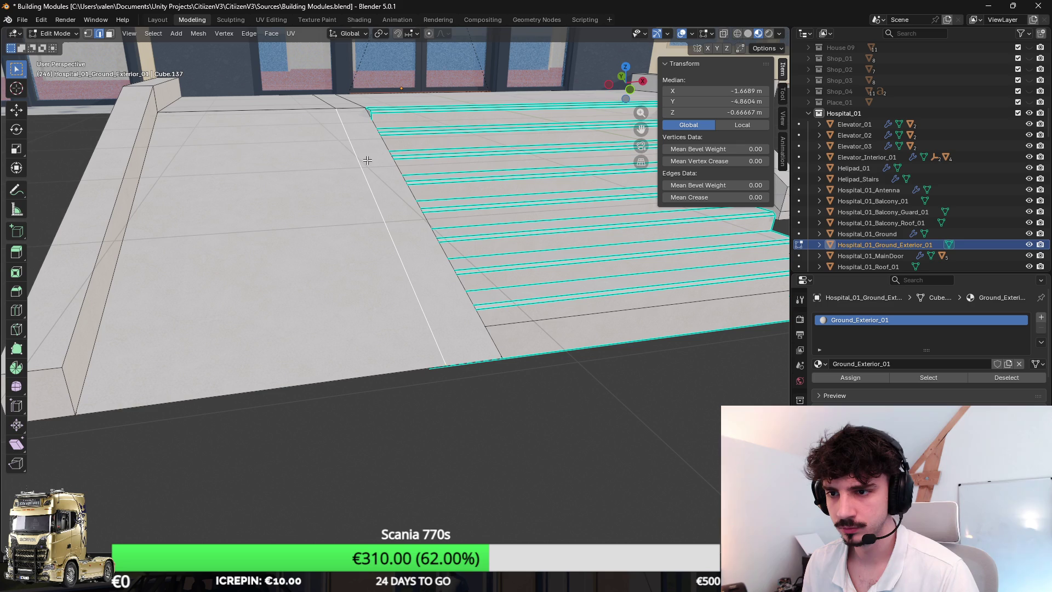
scroll(390, 146, up, 3)
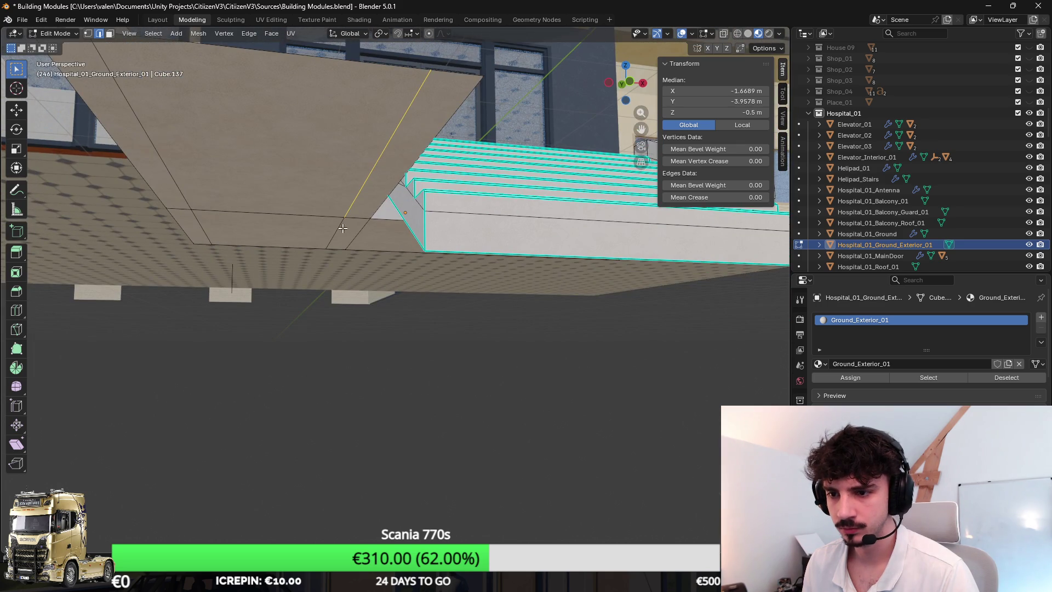
scroll(342, 228, down, 3)
click(364, 219)
scroll(478, 112, up, 3)
Step: Circle-select the slab's side faces and delete them
drag(478, 111, 106, 34)
click(109, 34)
scroll(523, 202, down, 1)
key(c)
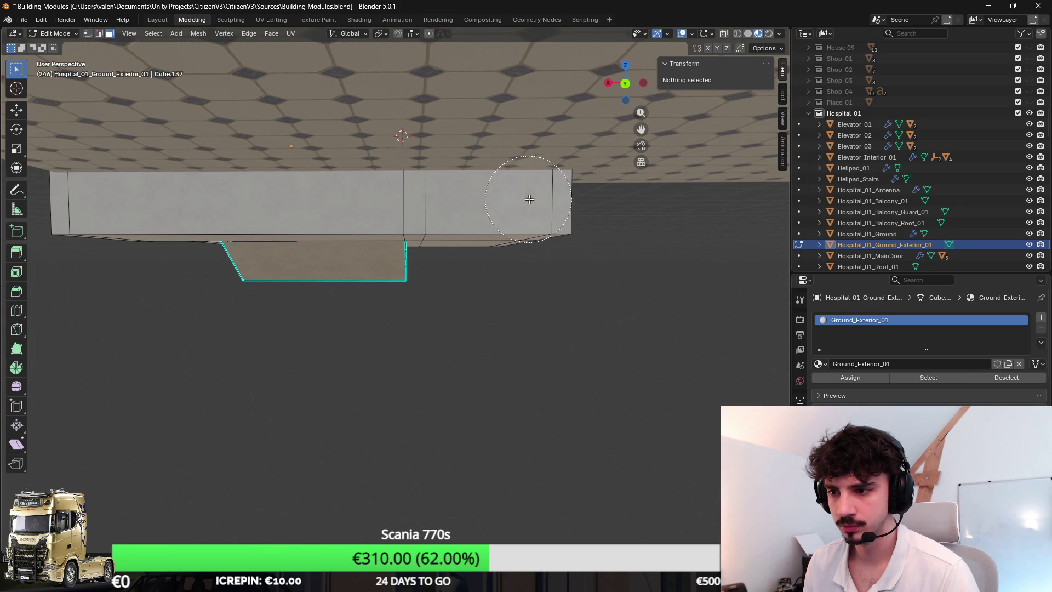
drag(532, 191, 188, 195)
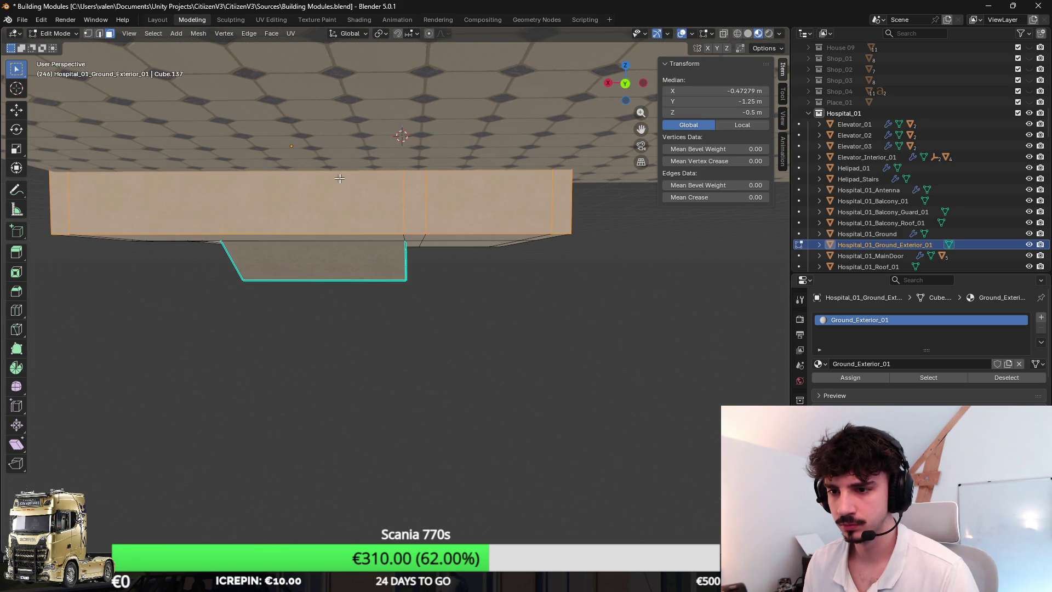
key(x)
click(345, 111)
mouse_move(345, 111)
mouse_down()
mouse_move(557, 193)
mouse_move(274, 109)
mouse_move(113, 43)
mouse_up()
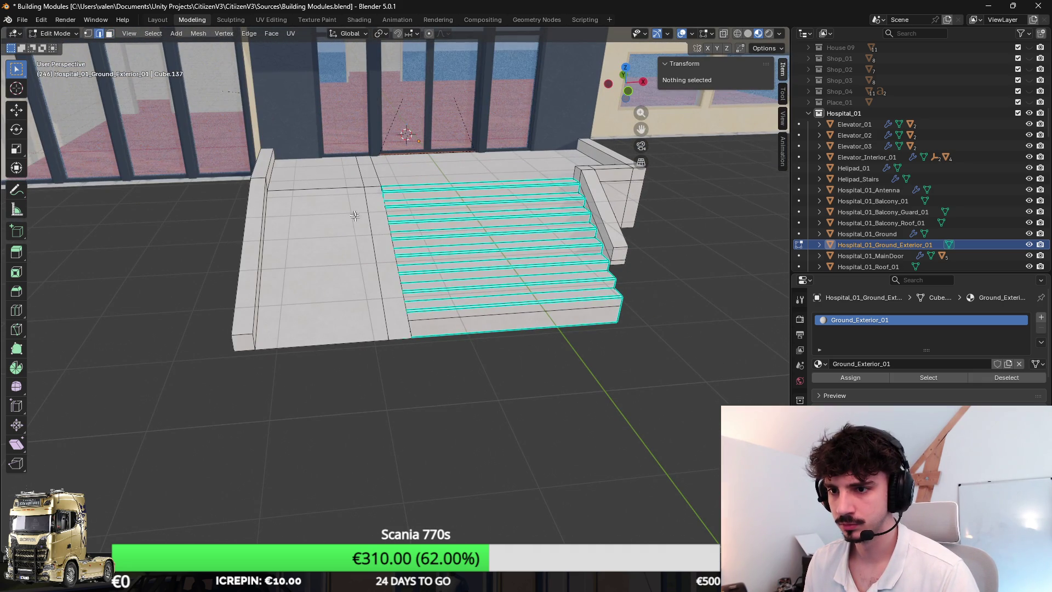
Step: Slide the cut edge to the stair border, then move it -0.23089 m in X
click(366, 233)
click(358, 178)
drag(358, 177, 368, 260)
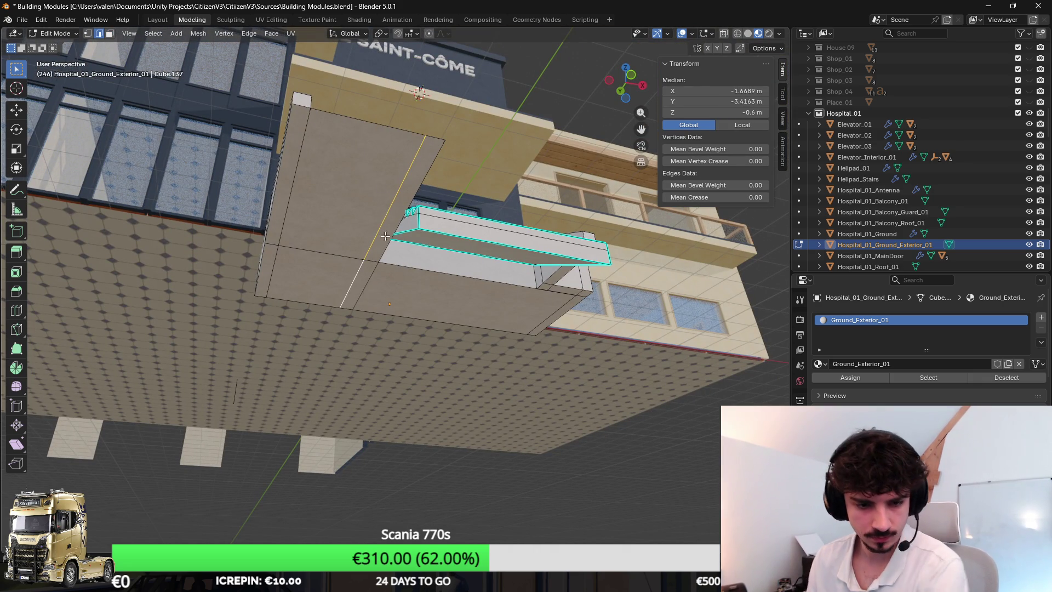
drag(384, 212, 494, 206)
scroll(422, 214, up, 5)
key(g)
key(g)
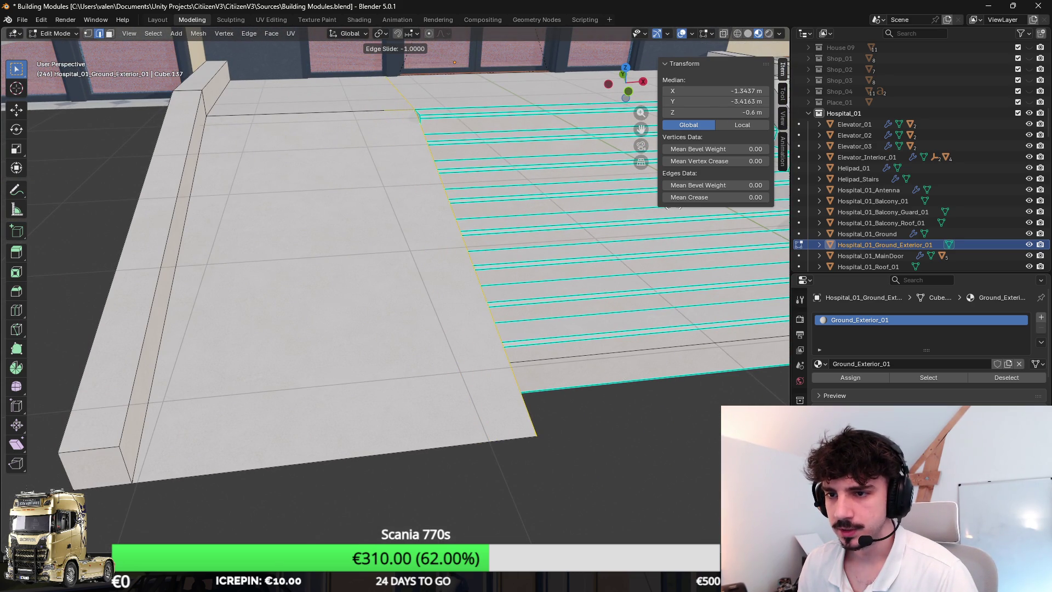
click(674, 210)
key(g)
key(x)
click(512, 181)
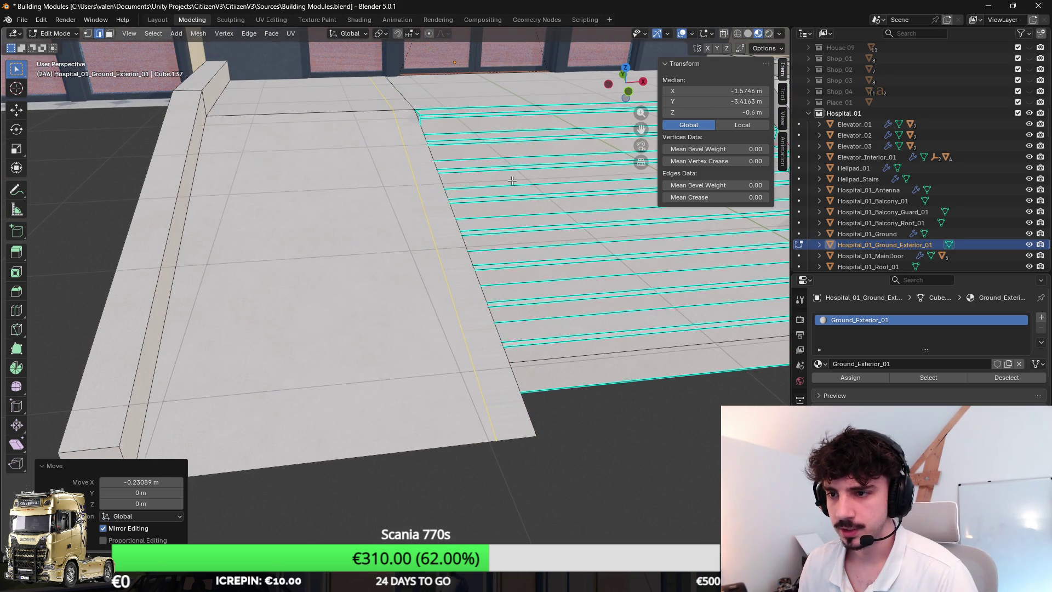
key(alt+Tab)
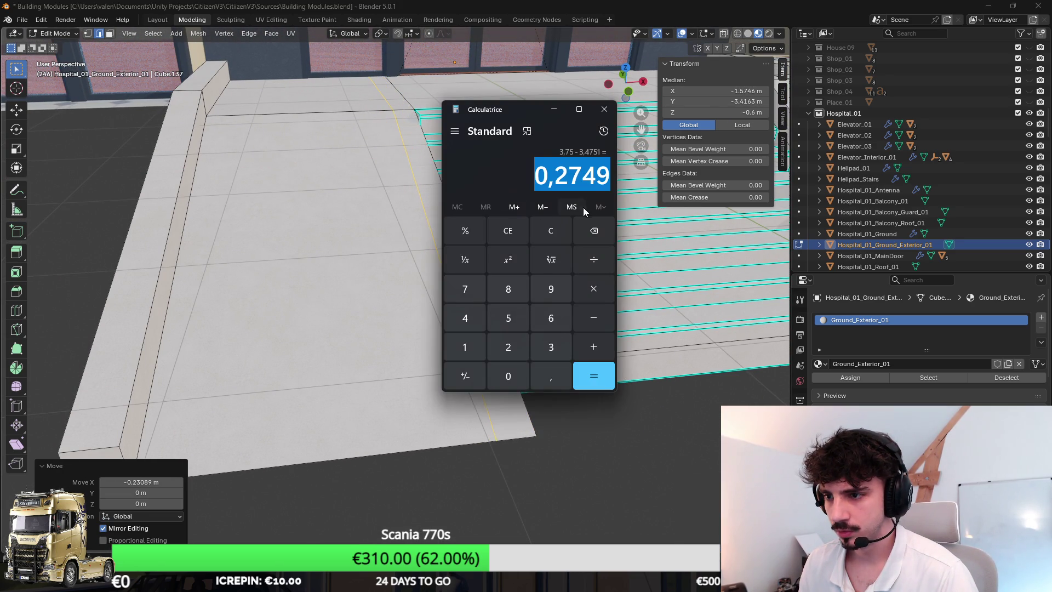
Step: Shift the selected edges -0.2749 m along X
key(alt+Tab)
scroll(499, 474, up, 2)
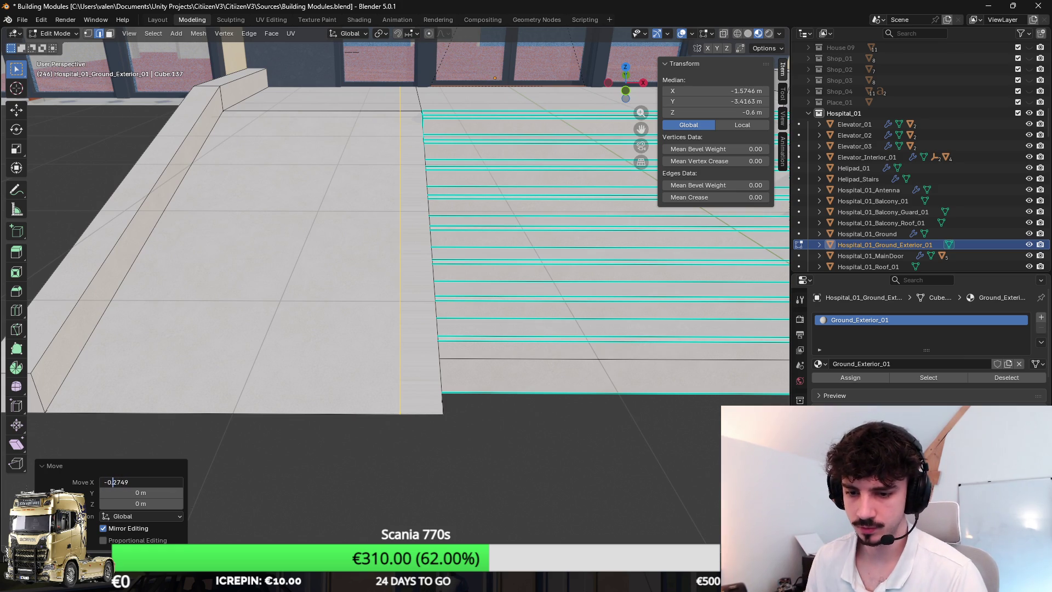
text(.)
key(Return)
Step: Select the strip face beside the stairs and extrude it in place
key(3)
click(406, 167)
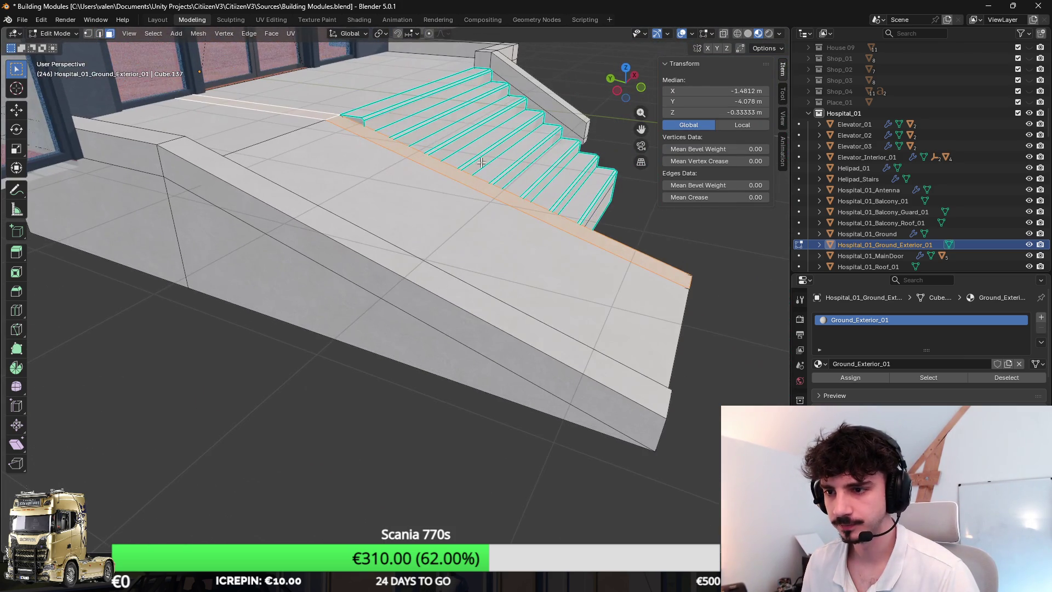
key(e)
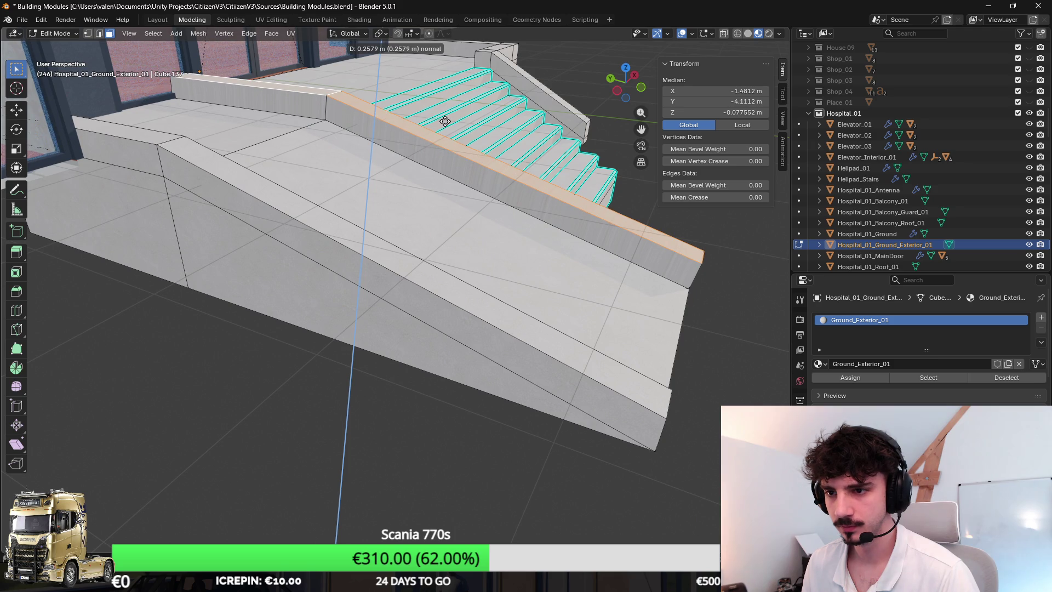
right_click(445, 121)
key(ctrl+z)
key(e)
right_click(470, 155)
Step: Raise the extruded face 0.252 m in Z, then undo the raised ridge
key(g)
key(z)
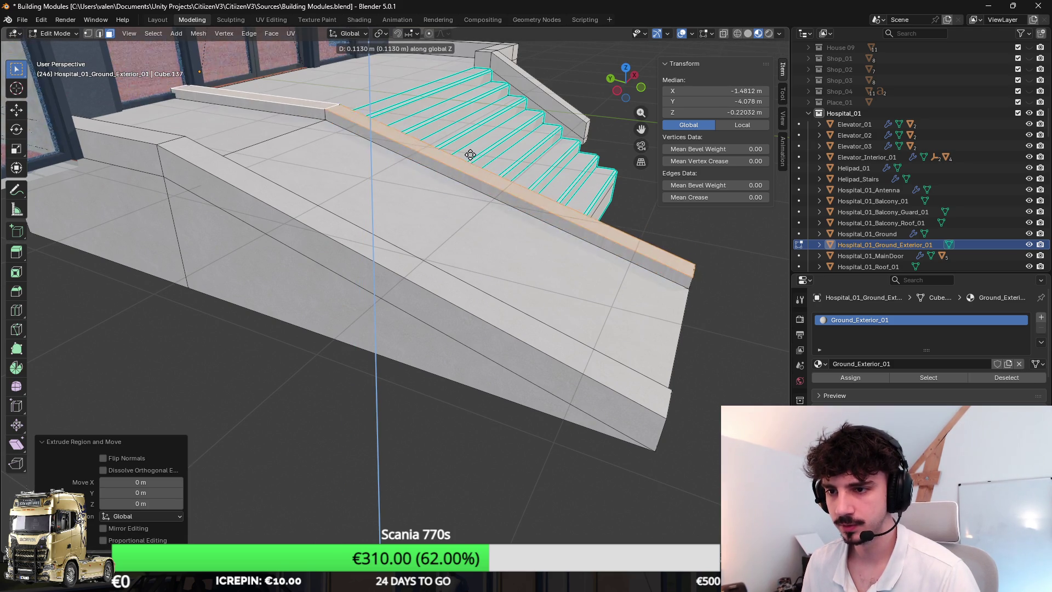
click(419, 96)
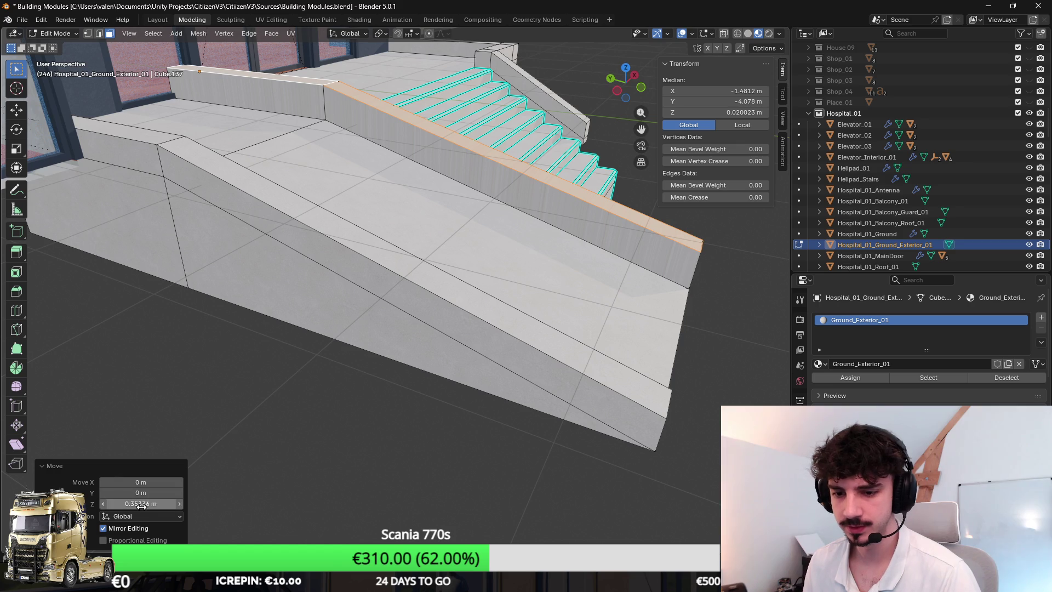
text(0.252)
key(Return)
key(ctrl+z)
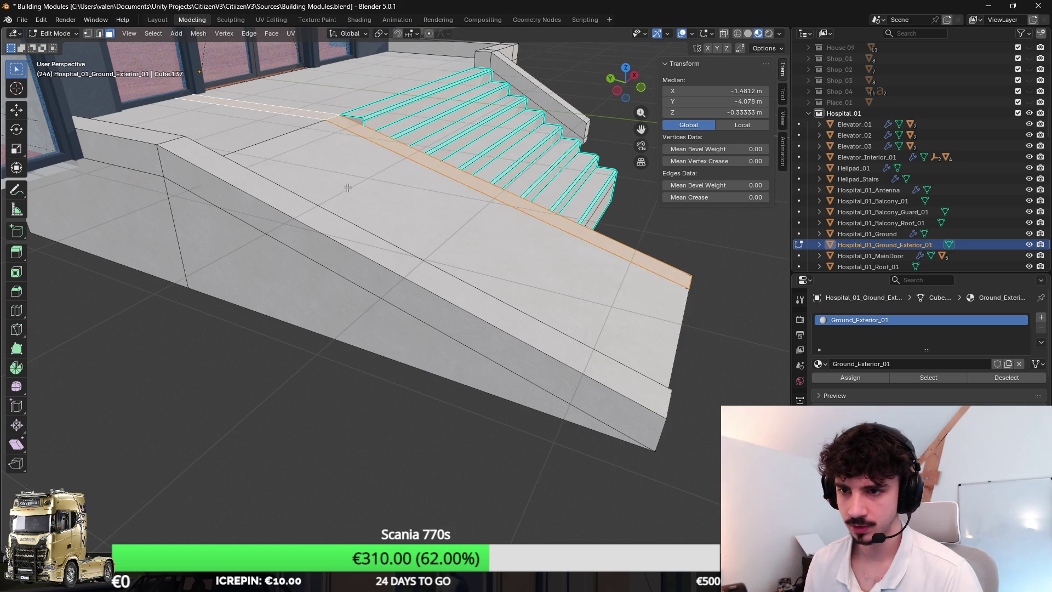
drag(414, 156, 389, 136)
key(ctrl+z)
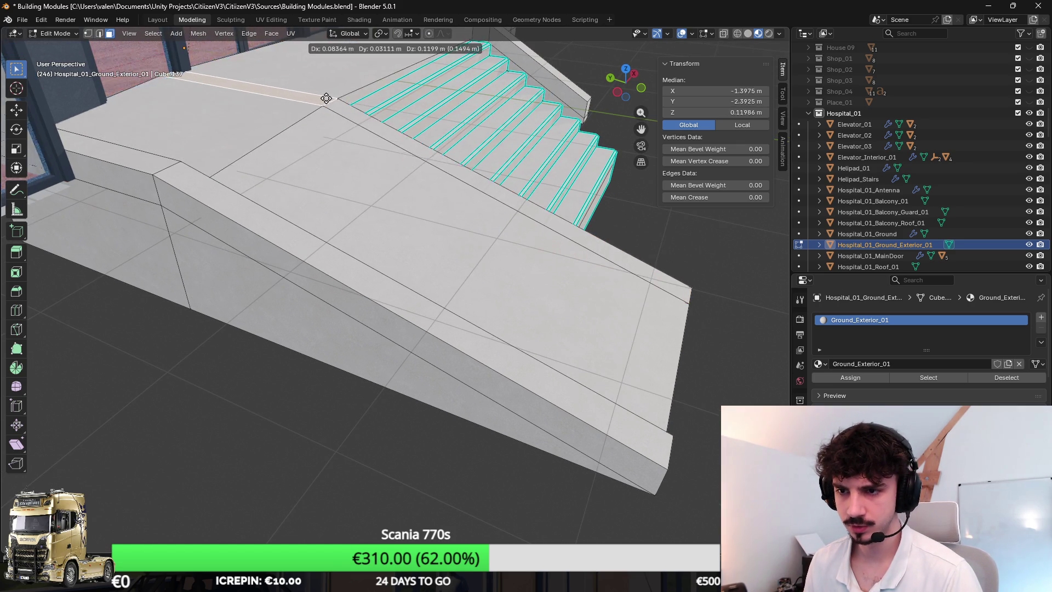
Step: Extrude the edge between ramp and stairs with a 0.25 m vertical offset
click(350, 125)
key(e)
click(142, 503)
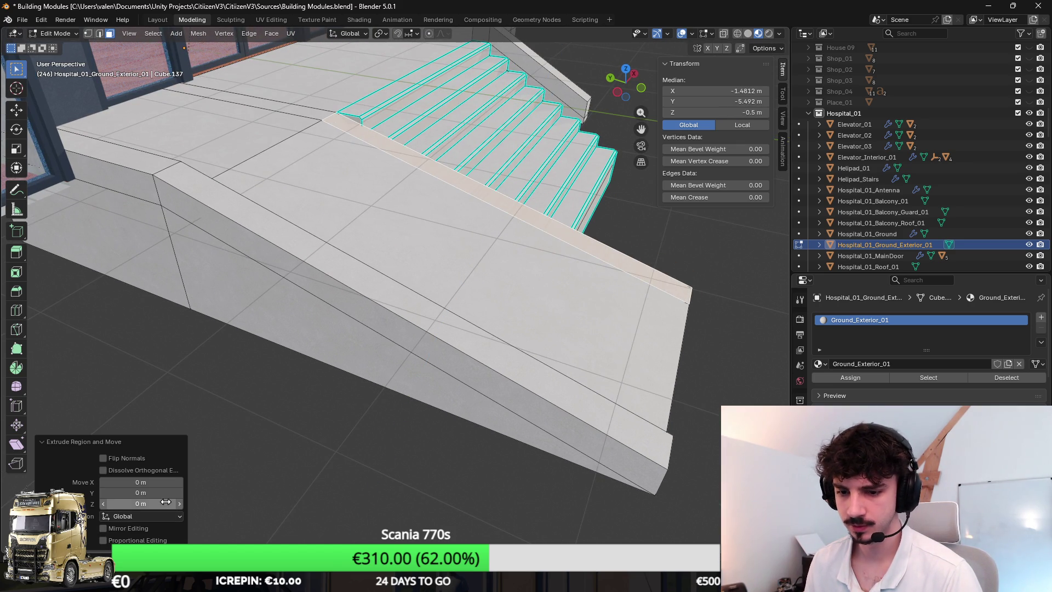
text(5)
key(Return)
mouse_move(482, 285)
mouse_down()
mouse_move(400, 294)
mouse_move(387, 274)
mouse_move(435, 172)
mouse_move(517, 210)
mouse_move(446, 228)
mouse_move(425, 198)
mouse_move(418, 207)
mouse_move(434, 197)
mouse_move(387, 218)
mouse_move(511, 251)
mouse_up()
scroll(387, 218, down, 5)
Step: Check the stairs in Object Mode, then undo the raised curb in Edit Mode
key(Tab)
drag(434, 204, 453, 195)
key(Tab)
scroll(446, 212, up, 4)
key(ctrl+z)
key(ctrl+z)
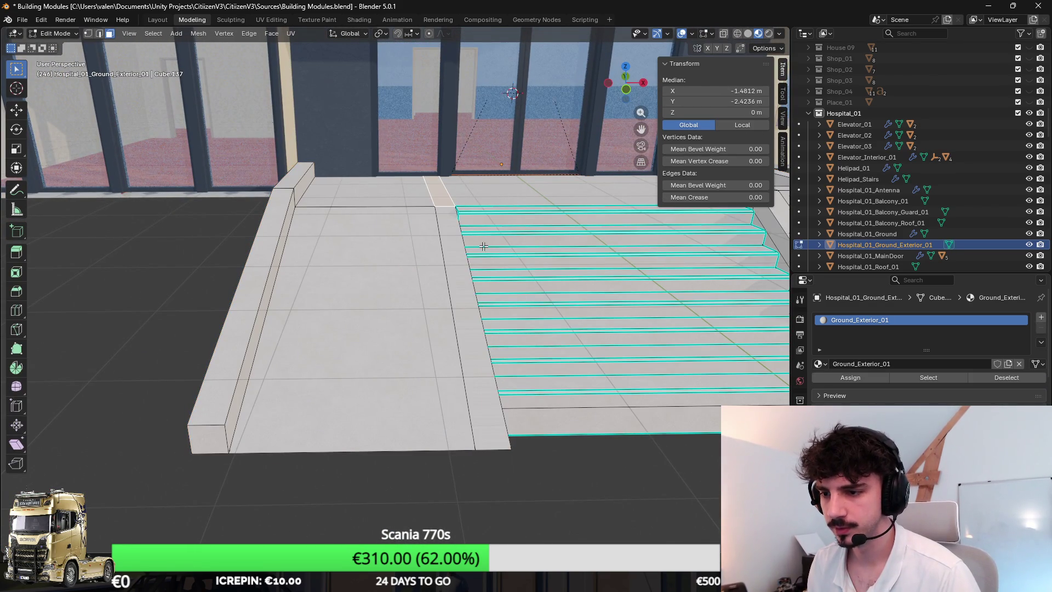
scroll(483, 246, up, 3)
scroll(482, 243, down, 2)
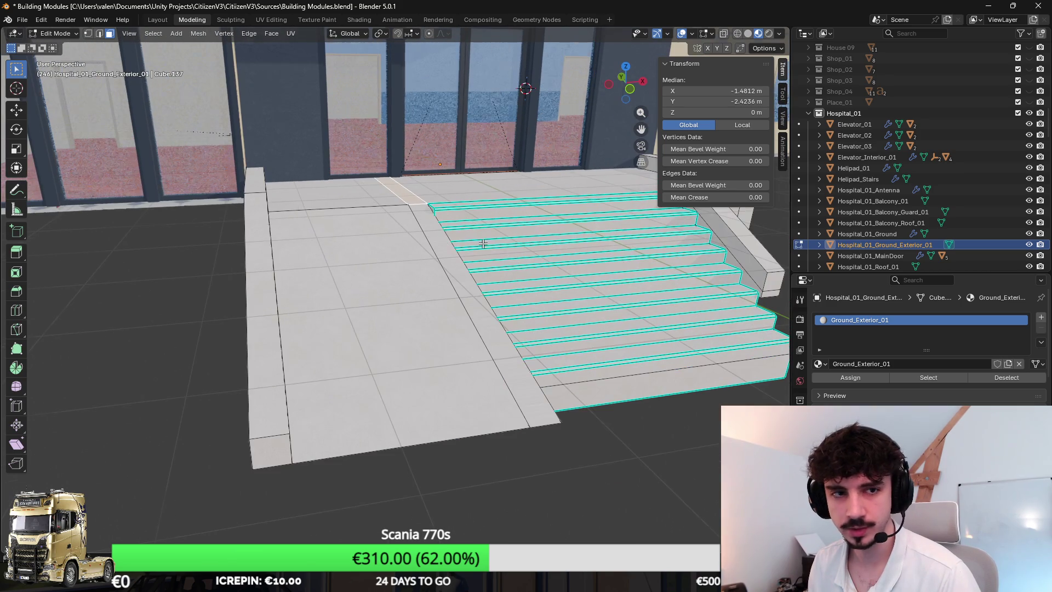
scroll(475, 257, down, 2)
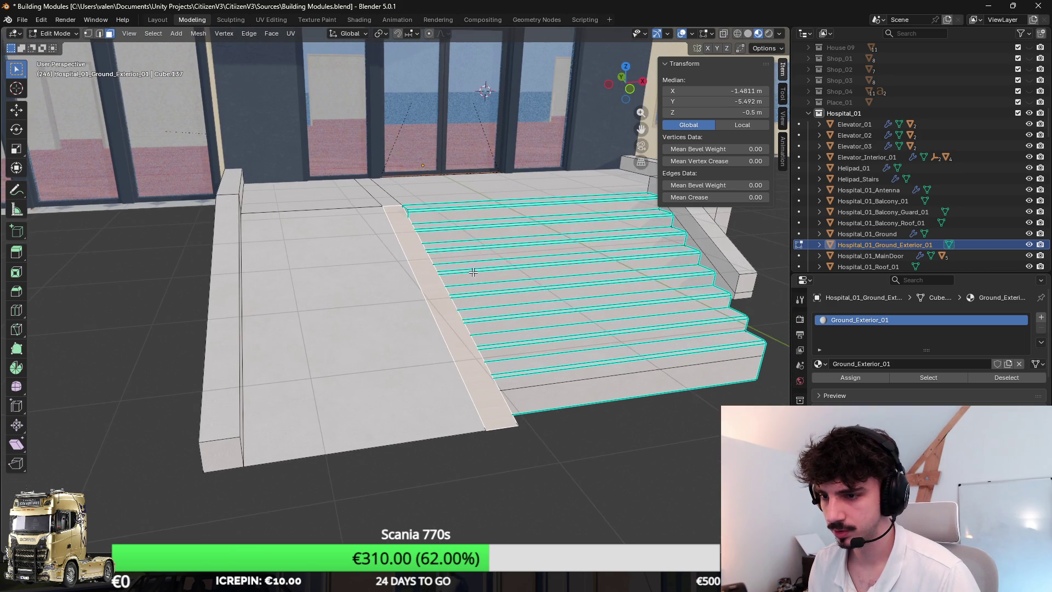
Step: Extrude the strip beside the stairs into a curb and lower its top slightly
key(e)
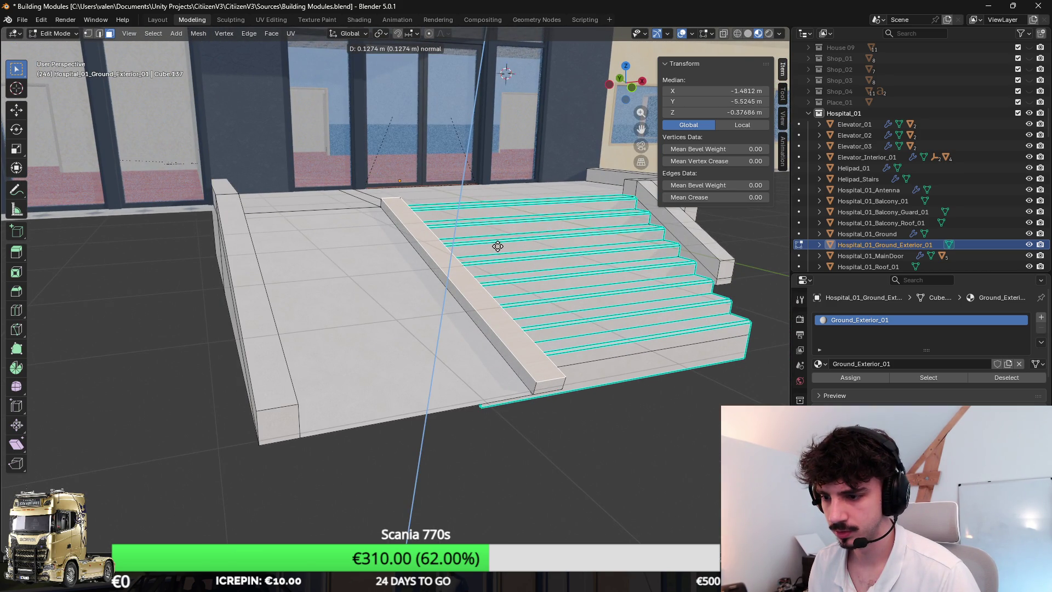
click(496, 245)
scroll(496, 245, up, 5)
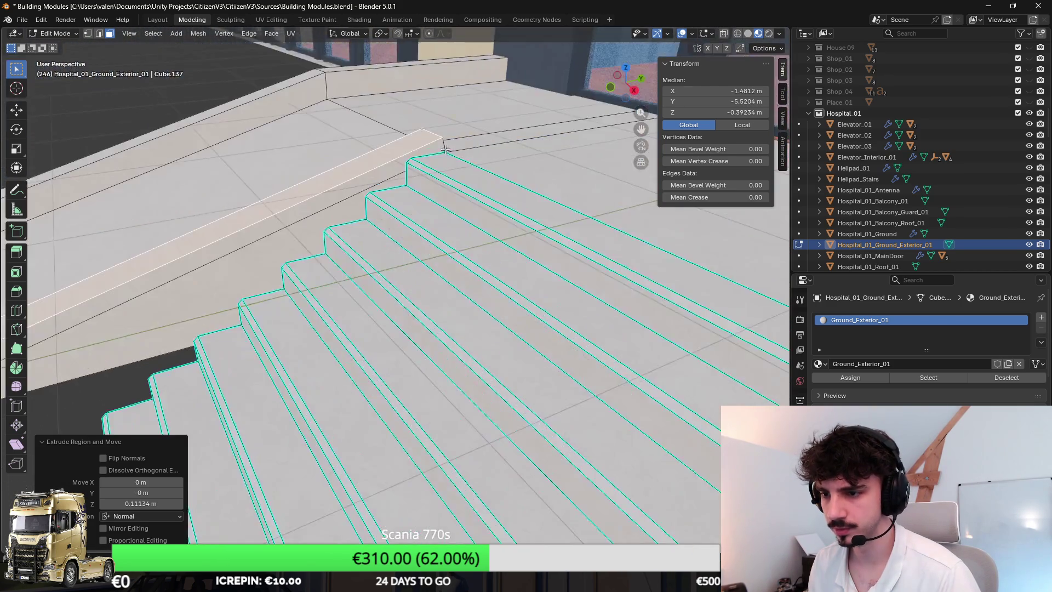
scroll(433, 158, up, 3)
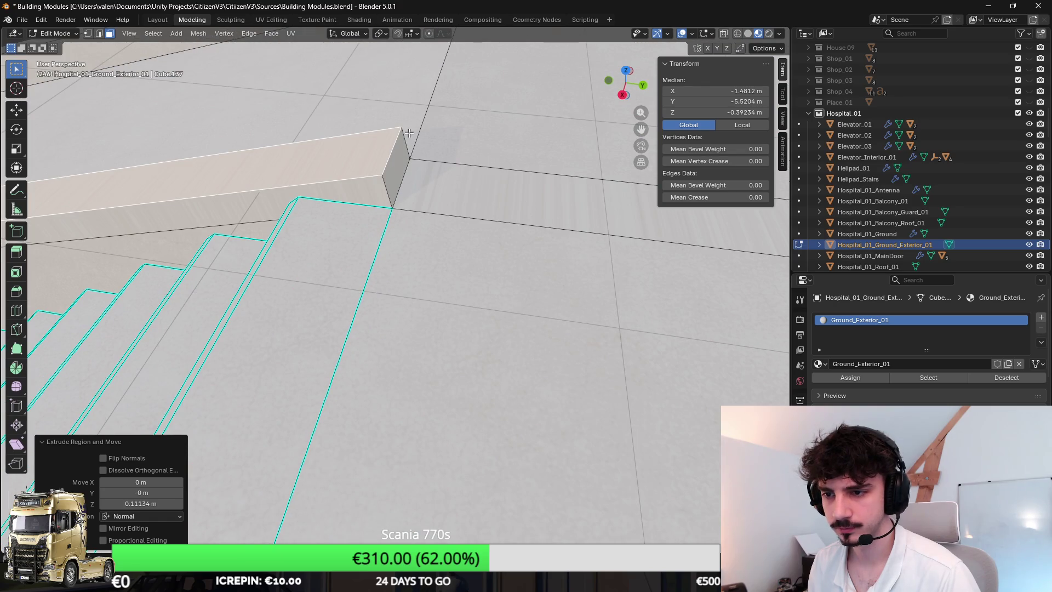
key(g)
key(z)
click(407, 141)
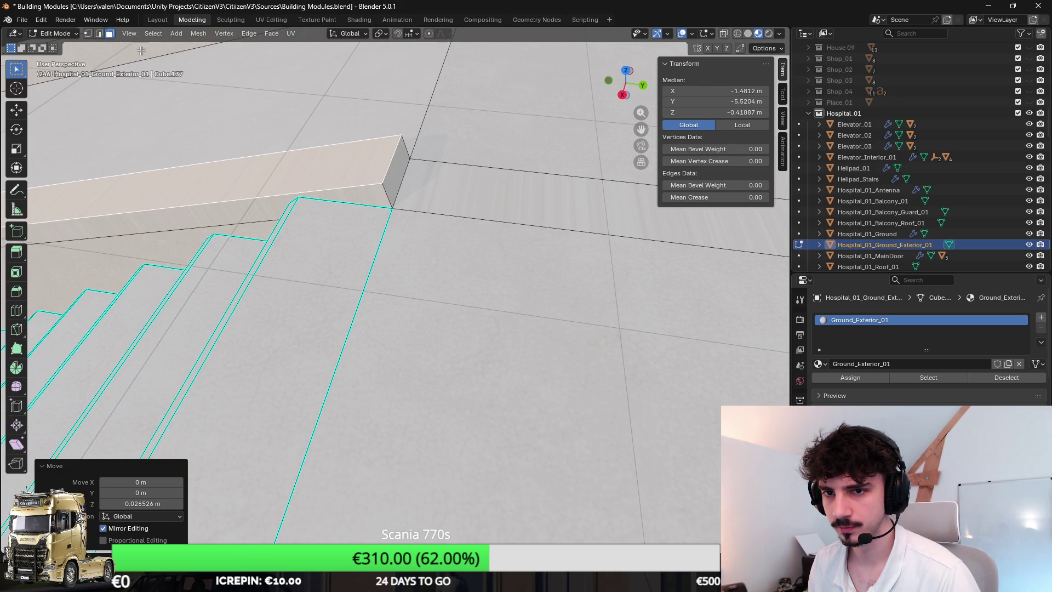
Step: Bevel the curb's corner edge by 0.0717 m with 2 segments
click(99, 33)
click(396, 165)
key(ctrl+b)
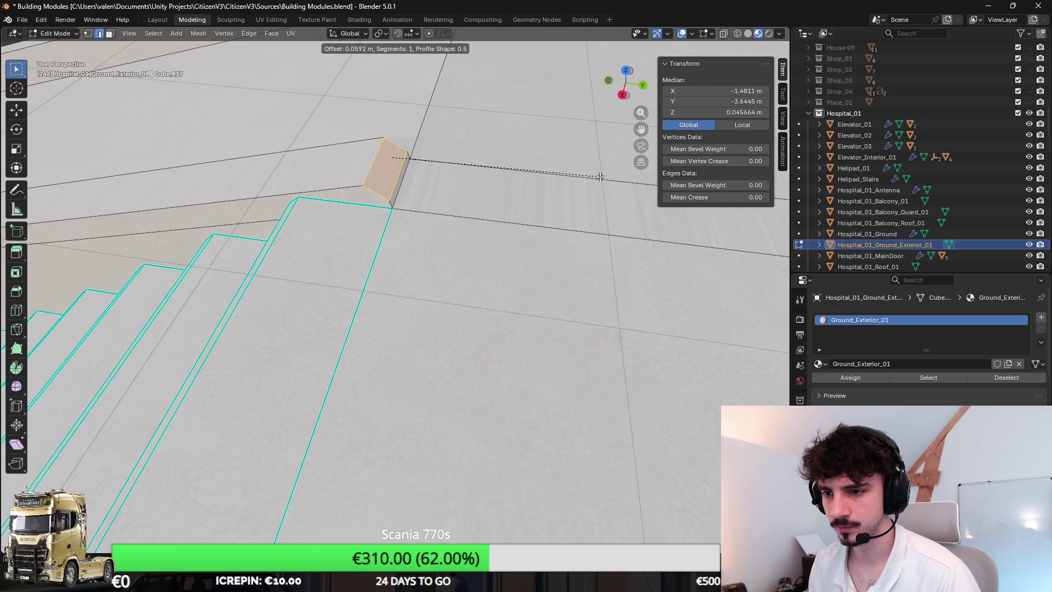
click(605, 175)
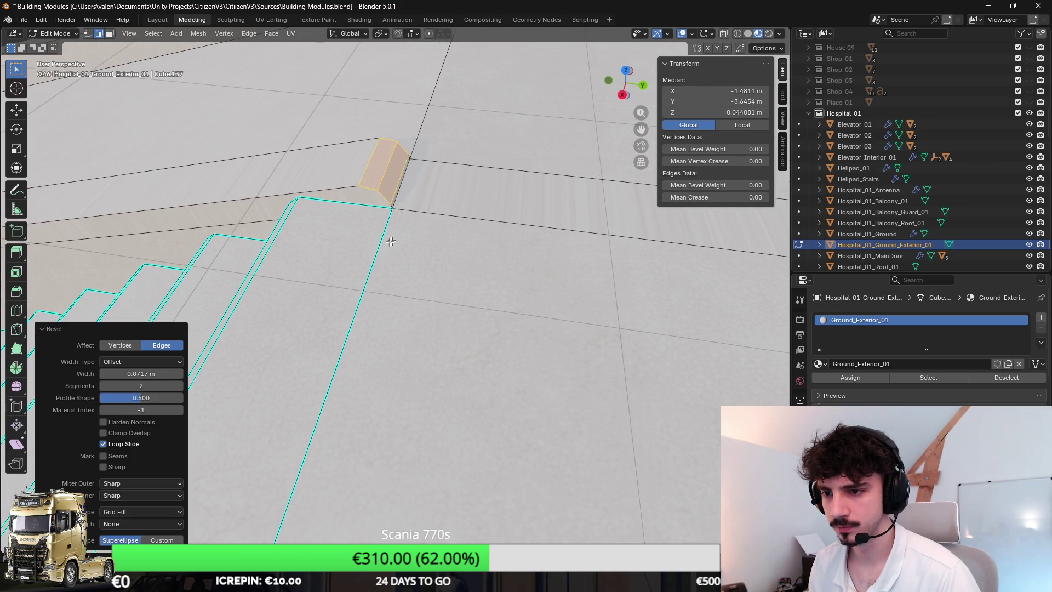
Step: Apply auto smooth shading at 30° to the ground mesh
key(Tab)
right_click(400, 187)
click(400, 190)
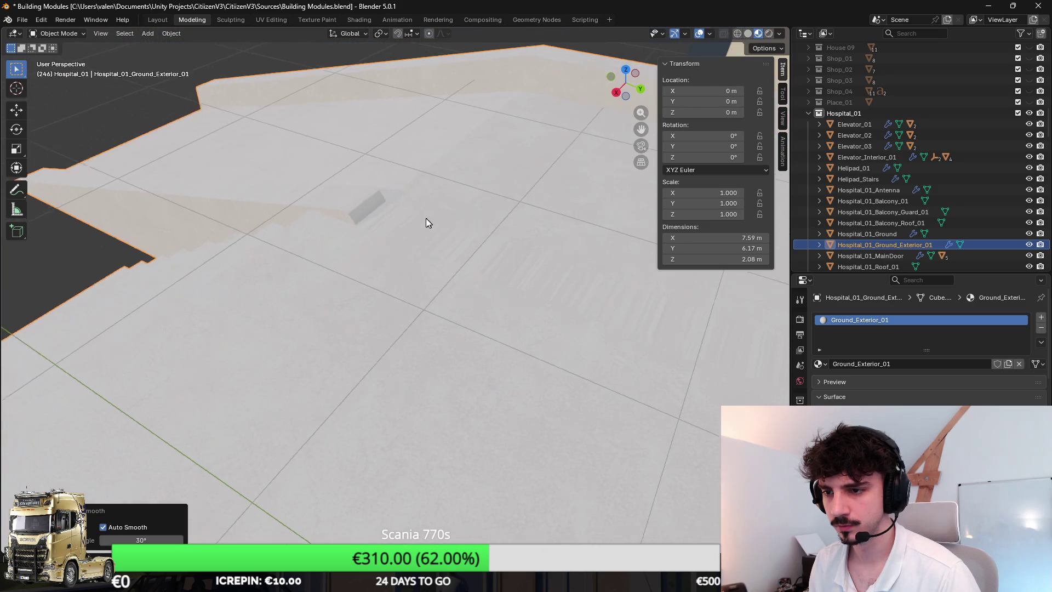
Step: Set the ground's auto-smooth angle to 50°, then abandon a first FBX export attempt
key(Return)
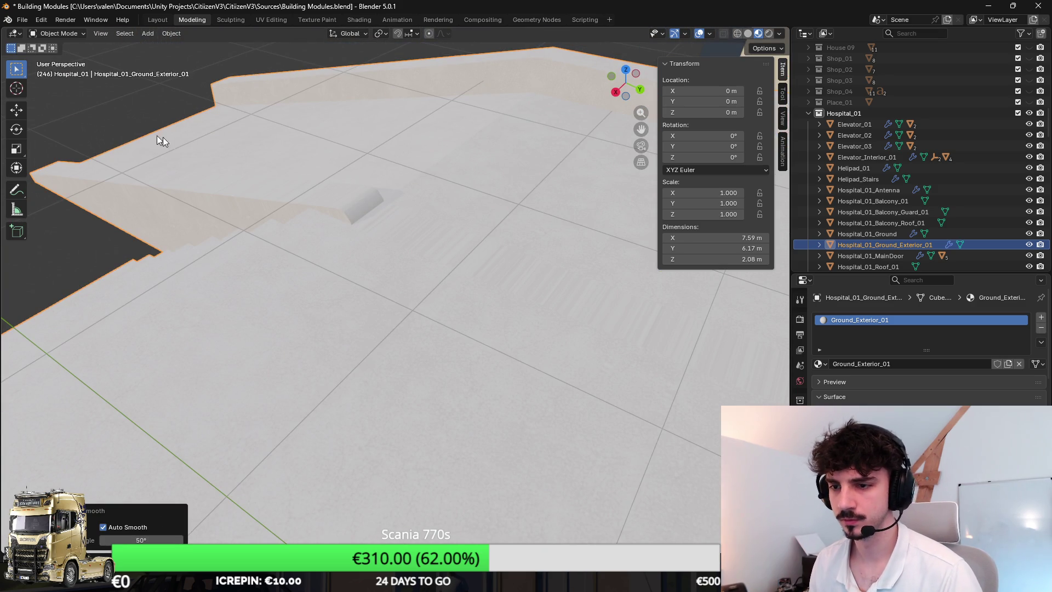
click(24, 21)
mouse_move(57, 176)
click(193, 277)
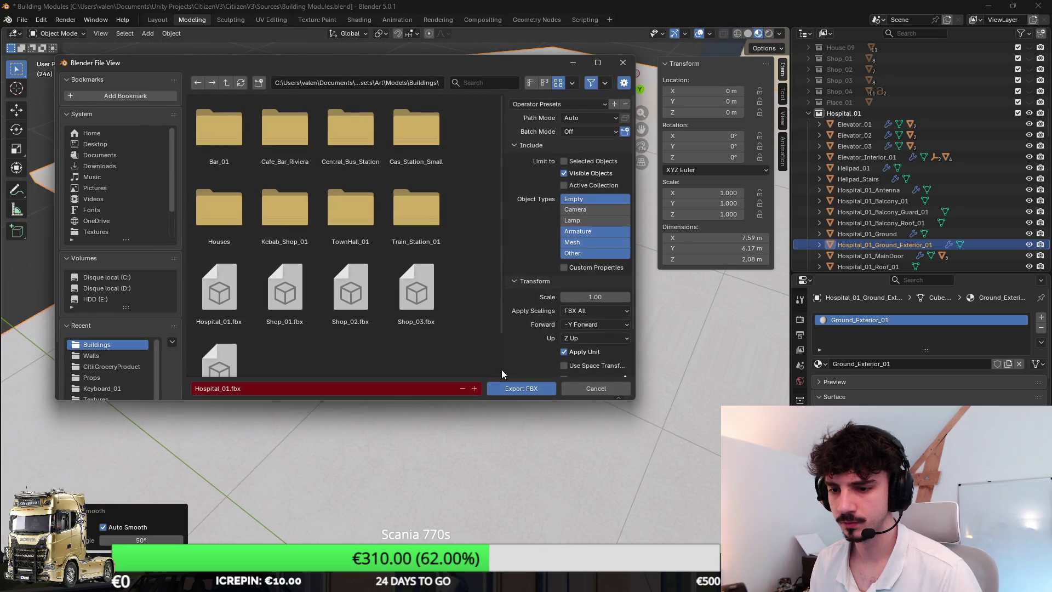
click(596, 388)
Step: Cube-project the ground mesh UVs with a cube size of 2.5
key(Tab)
key(u)
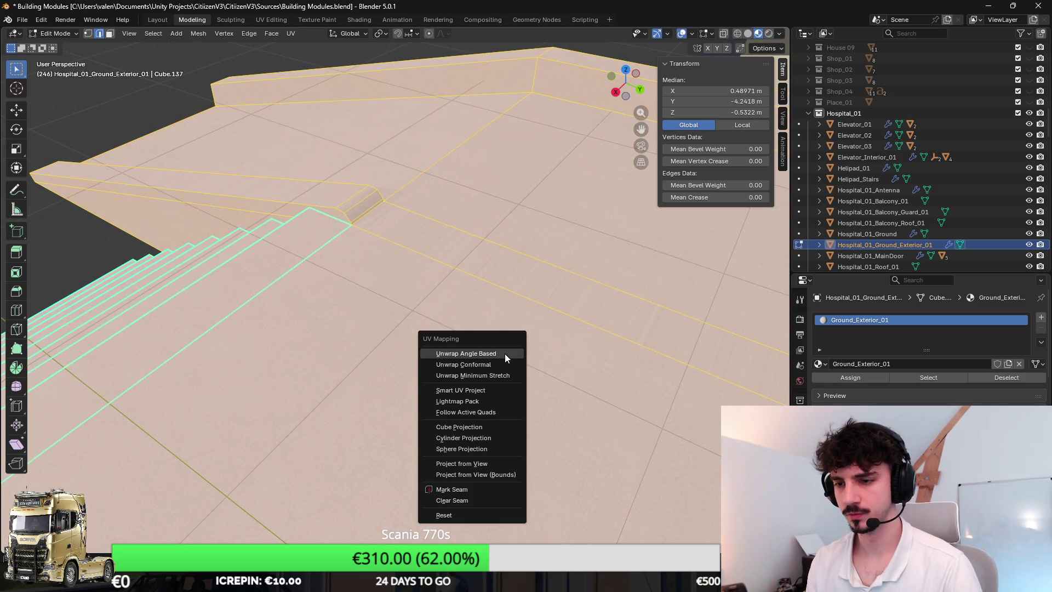
click(498, 427)
key(Return)
Step: Export the hospital as FBX and view the re-imported stairs in Unity
click(29, 19)
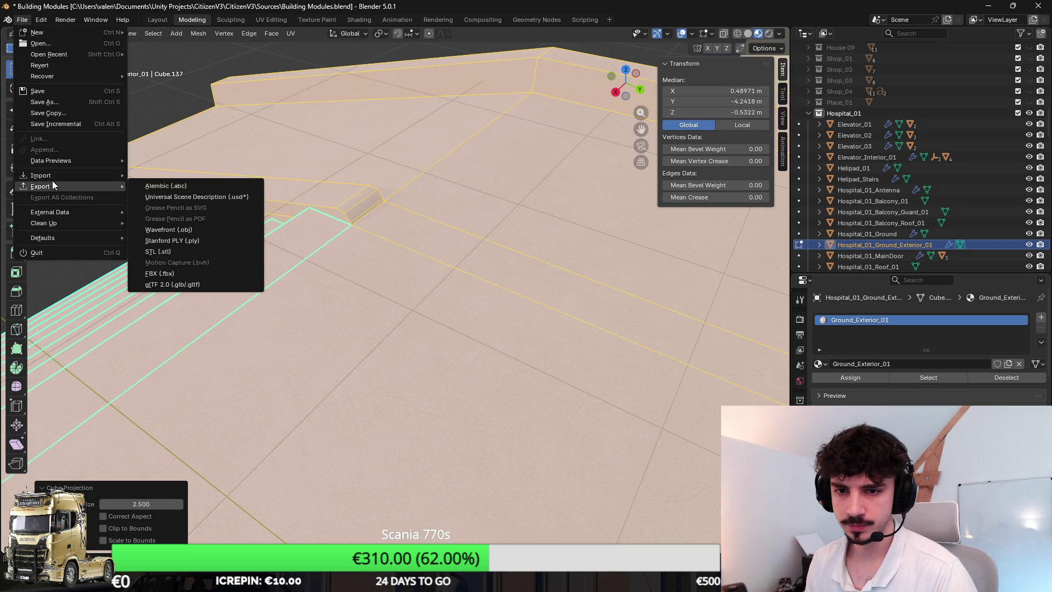
click(192, 274)
click(518, 387)
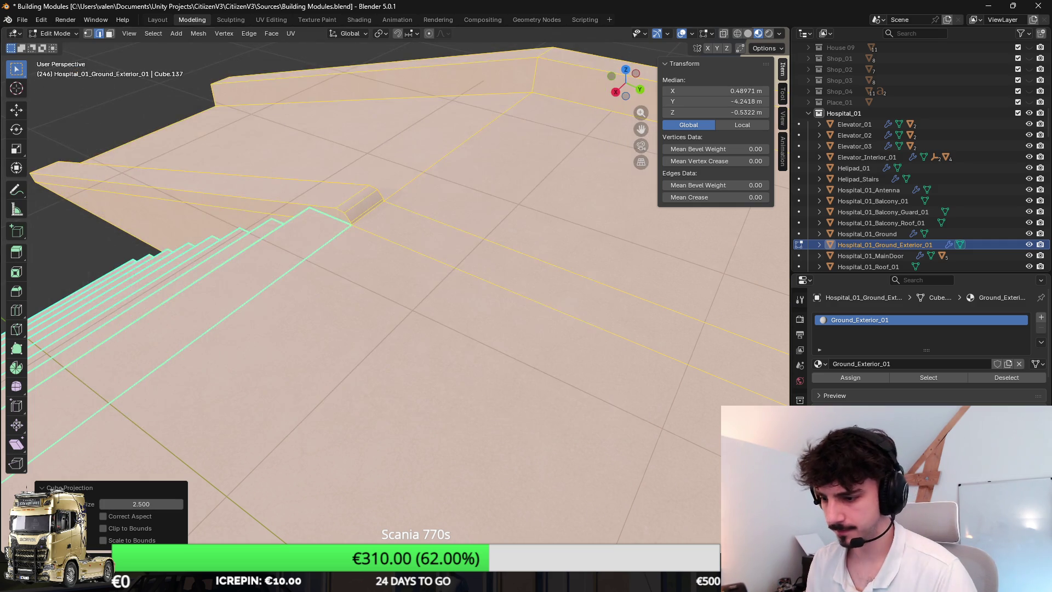
key(alt+Tab)
mouse_move(571, 252)
mouse_down()
mouse_move(251, 251)
mouse_move(558, 189)
mouse_move(526, 181)
mouse_up()
Step: Back in Blender, edit the ground mesh and try a bevel and a move on the selected edge
key(alt+Tab)
key(Tab)
key(ctrl+b)
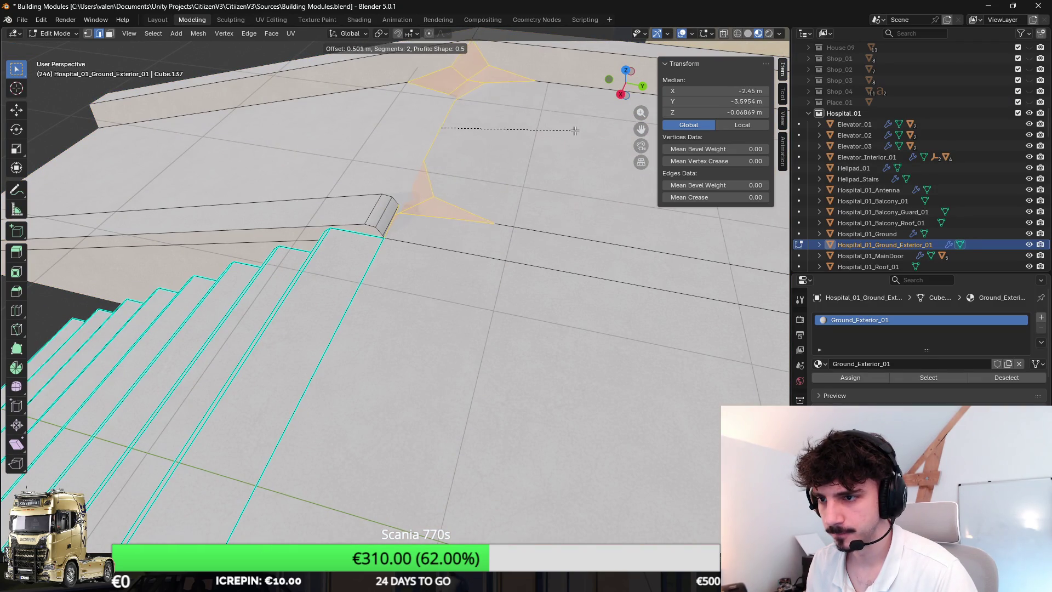
key(Escape)
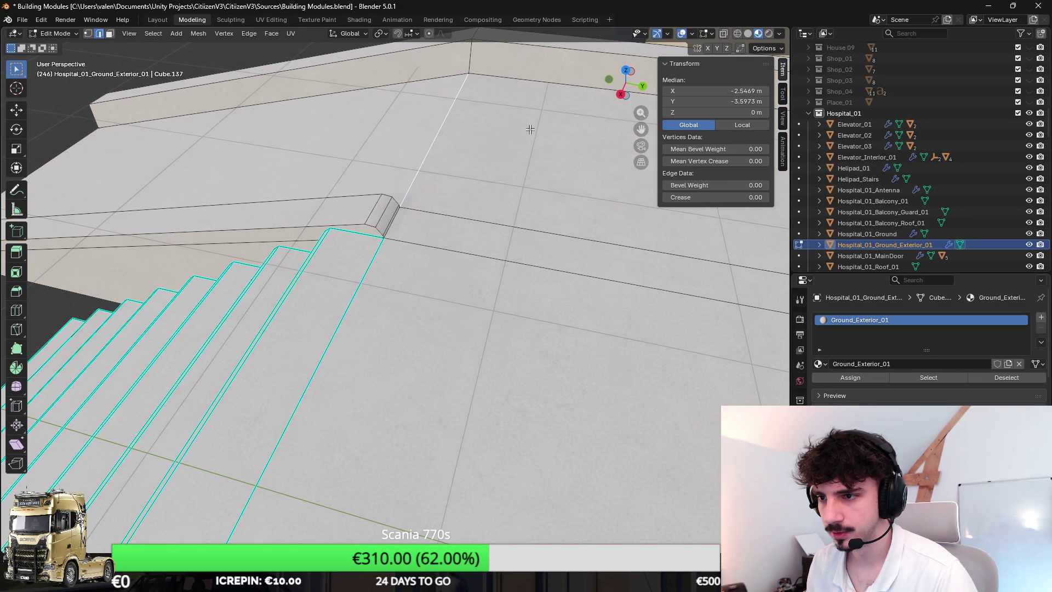
key(g)
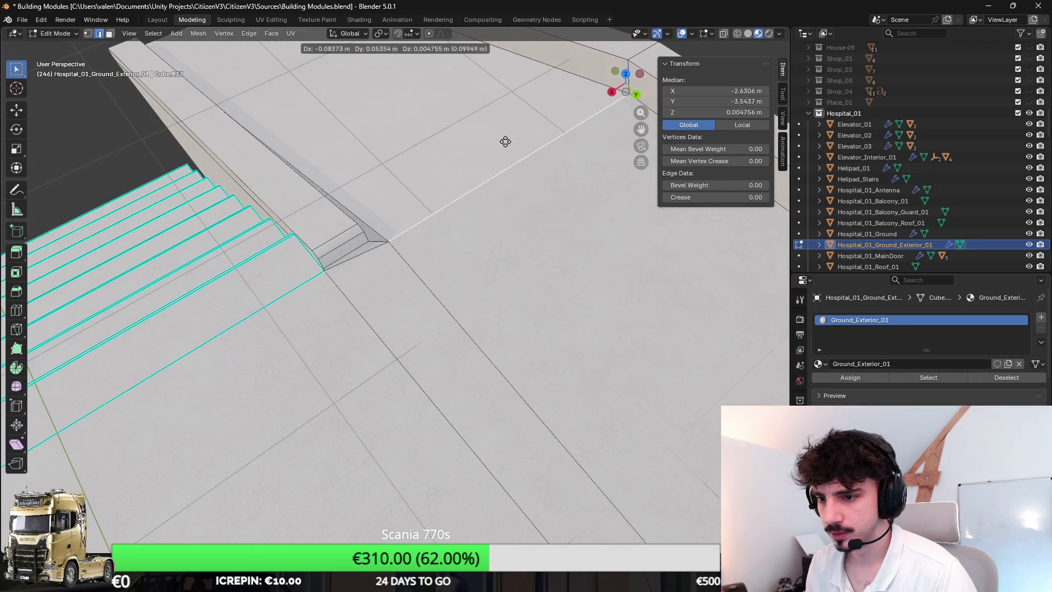
Step: Select the whole ground mesh and run Merge by Distance on it
key(a)
key(F3)
text(merge)
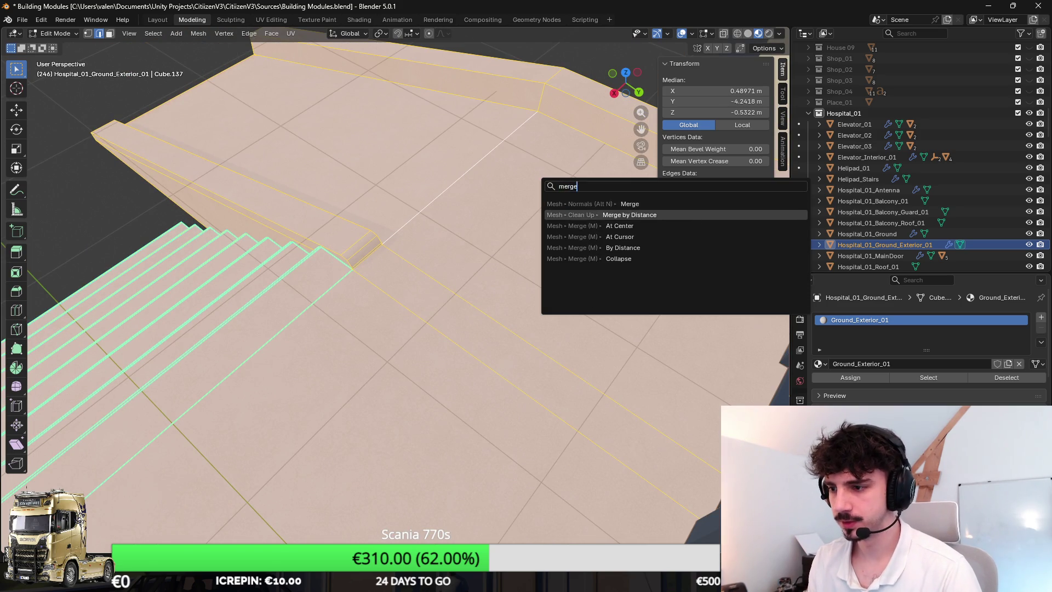
key(Return)
Step: Bevel the floor edge beside the curb end, then leave Edit Mode and deselect the ground
click(551, 189)
key(ctrl+b)
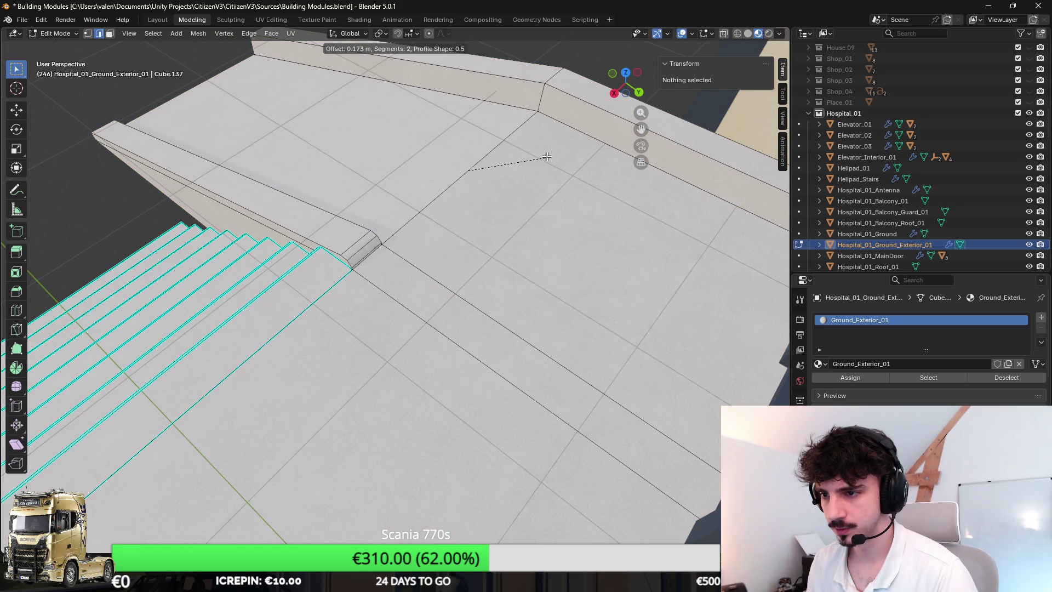
click(591, 194)
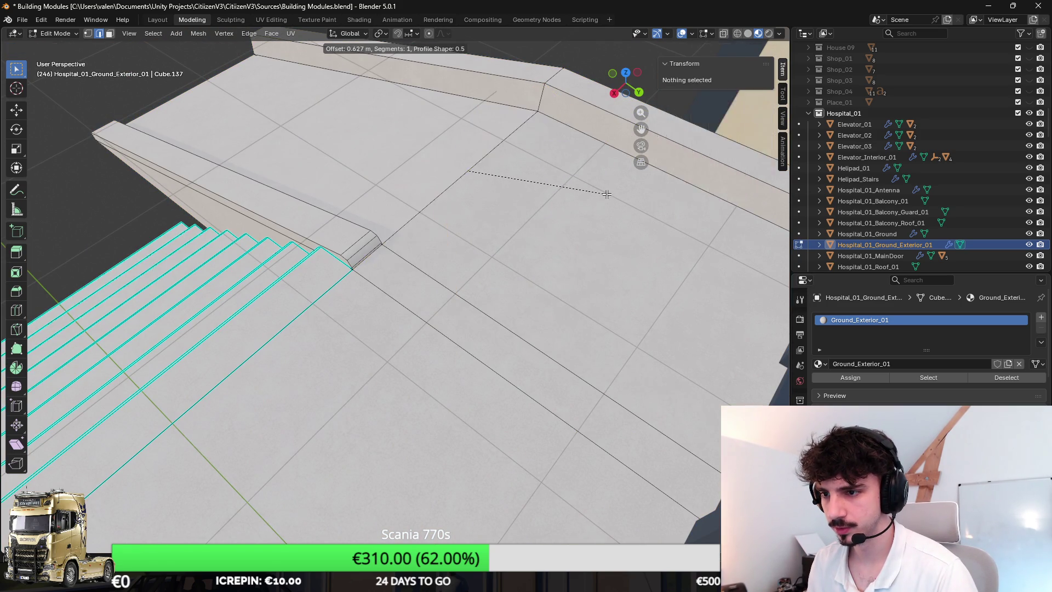
key(Tab)
key(KP_Decimal)
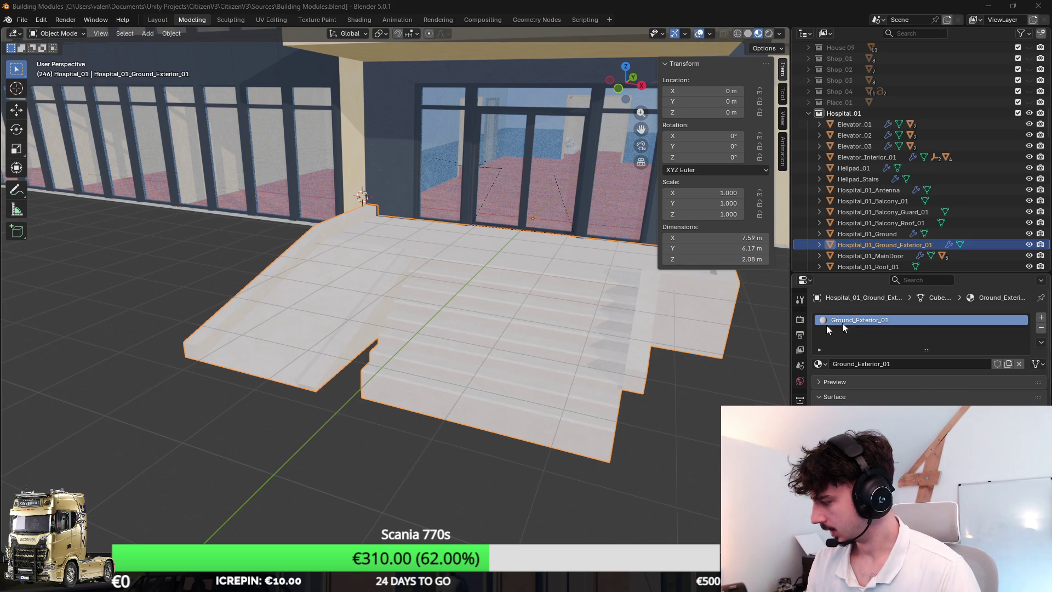
click(599, 420)
key(alt+Tab)
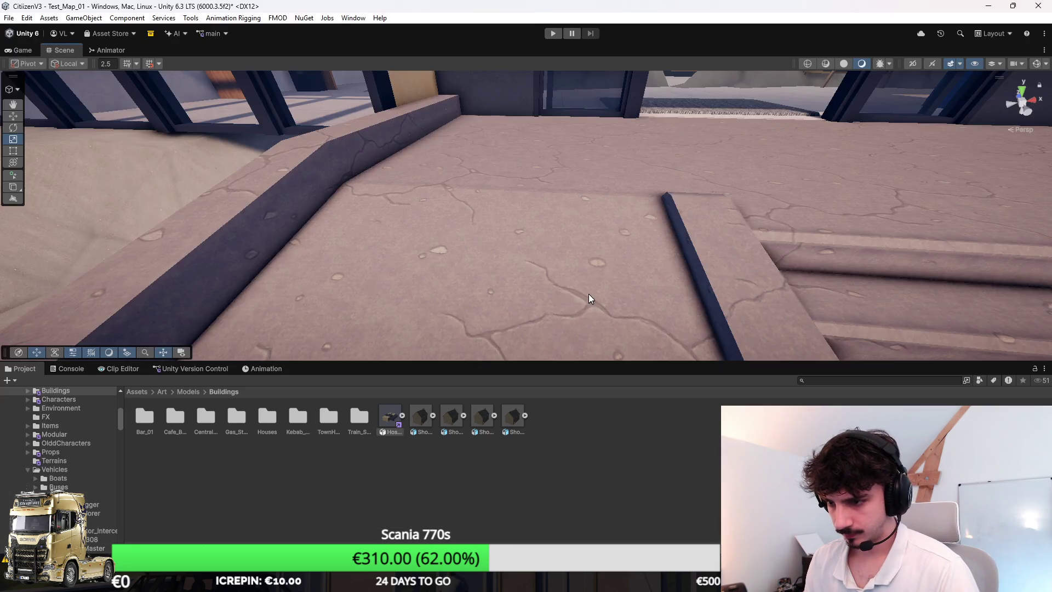
scroll(586, 305, down, 5)
scroll(578, 186, up, 3)
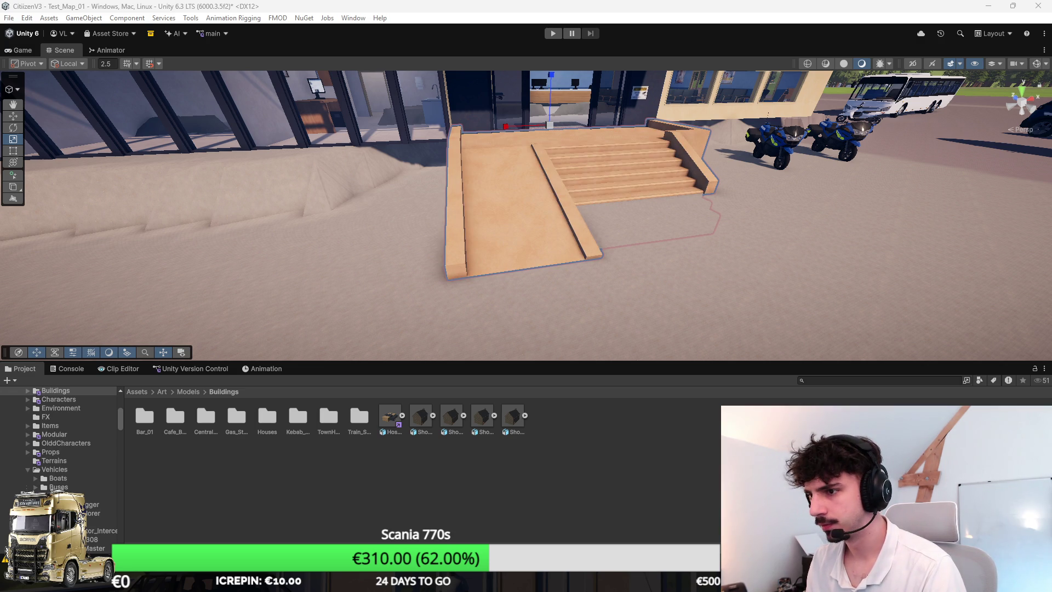
scroll(723, 266, down, 2)
mouse_move(723, 266)
mouse_down()
mouse_move(847, 205)
mouse_move(756, 171)
mouse_up()
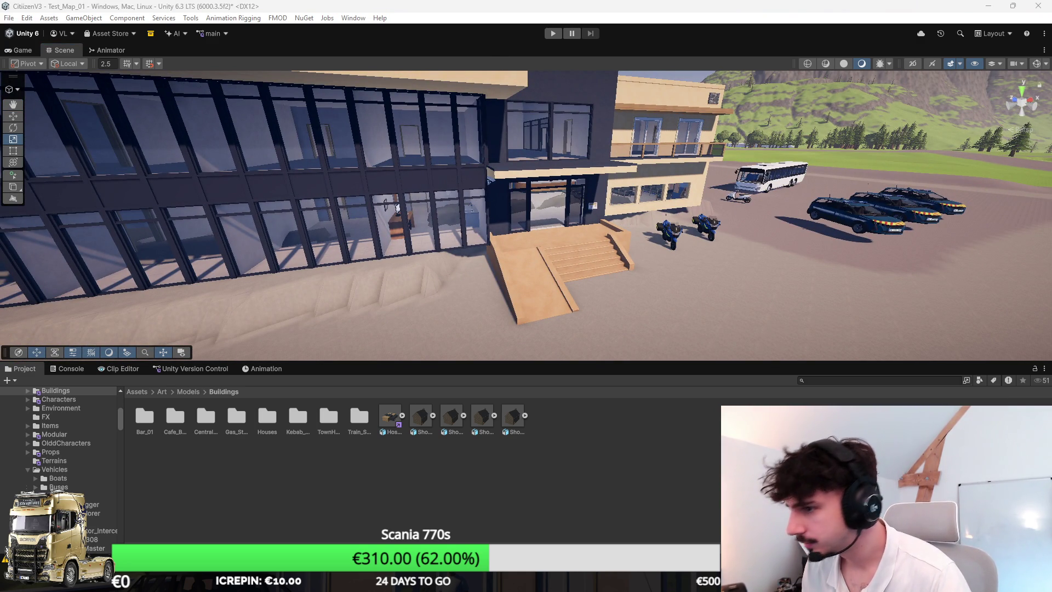
click(614, 258)
scroll(614, 257, up, 3)
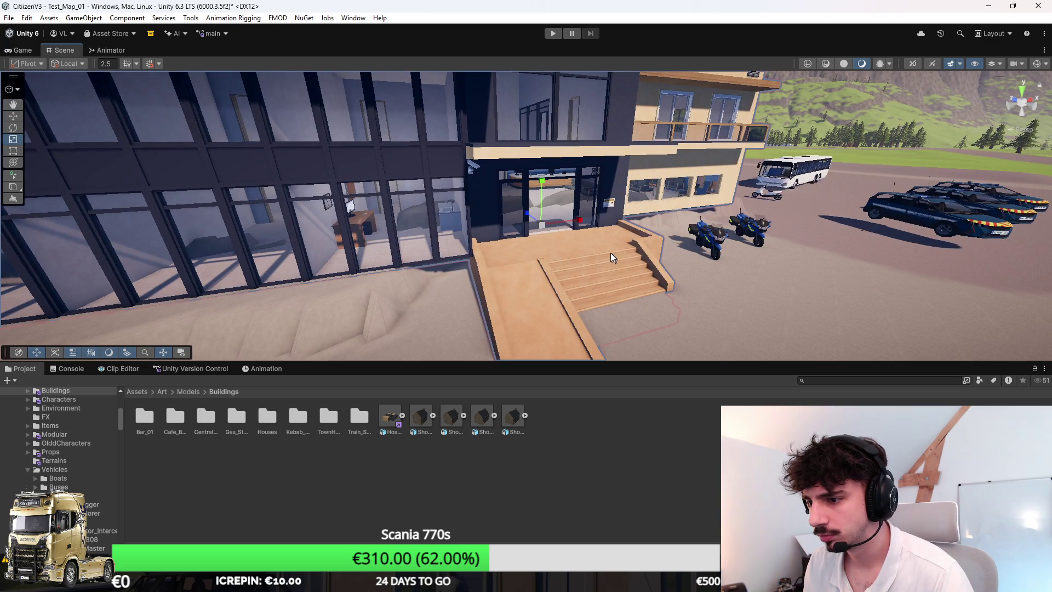
scroll(634, 233, down, 2)
key(w)
click(693, 163)
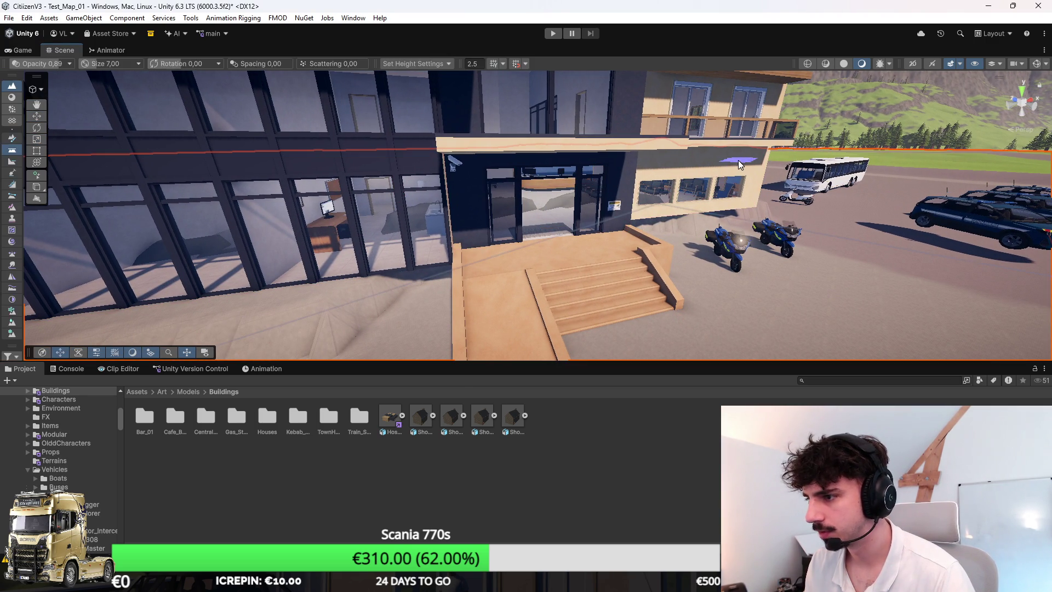
click(773, 172)
click(720, 168)
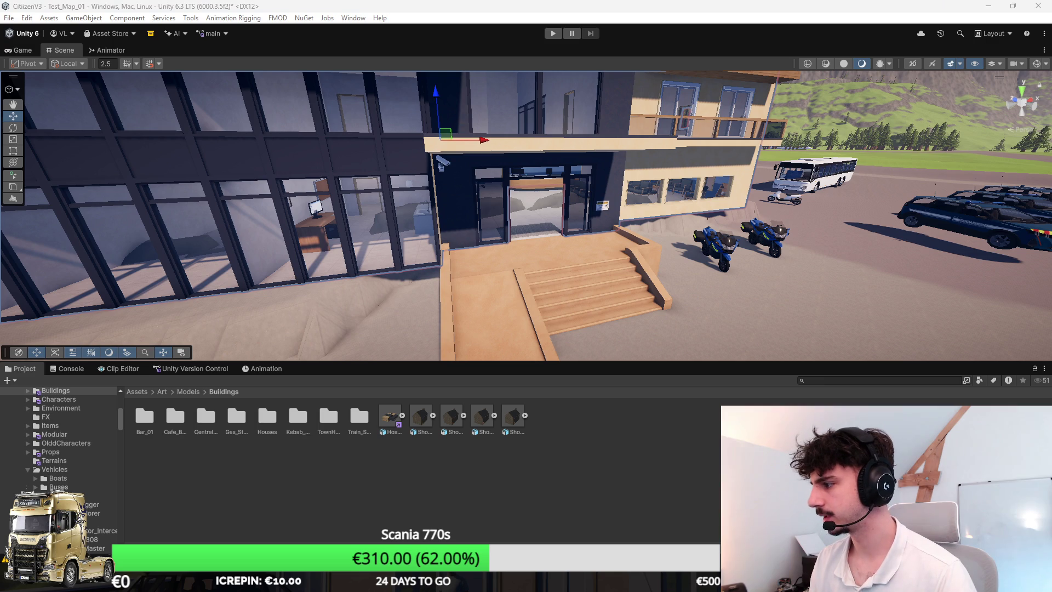
click(598, 258)
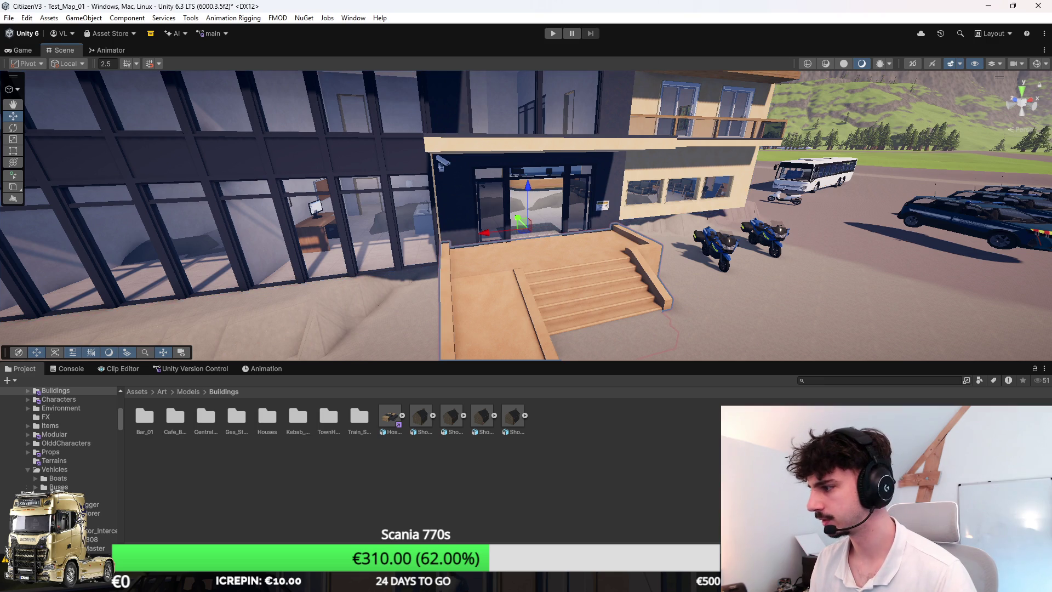
mouse_move(647, 329)
mouse_down()
mouse_move(669, 362)
mouse_move(712, 275)
mouse_move(661, 268)
mouse_up()
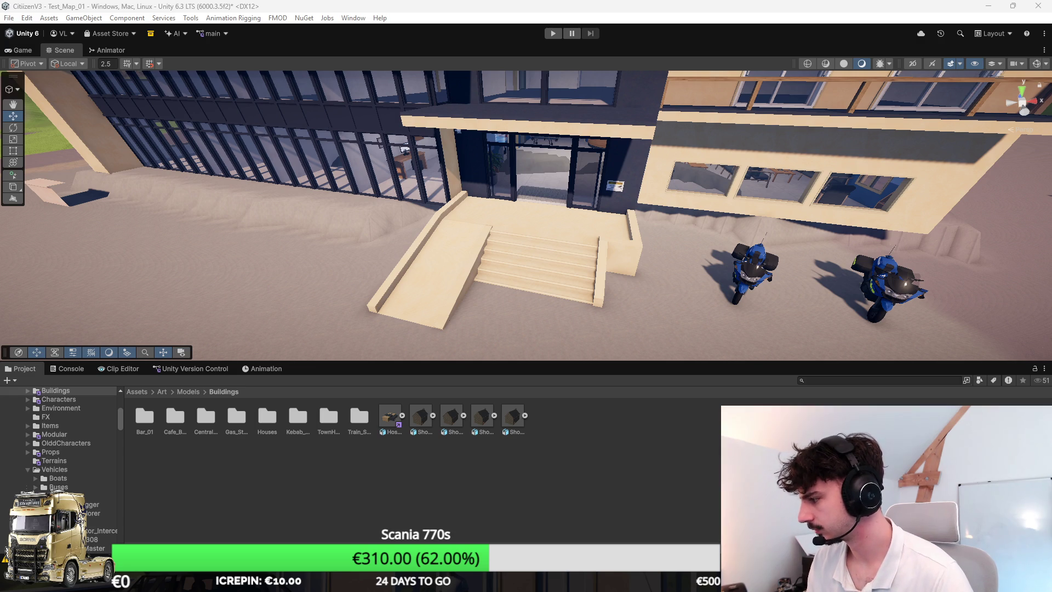
Step: Launch the Snipping Tool by searching 'outil' from Start, then minimize it
key(super)
text(outil)
key(Return)
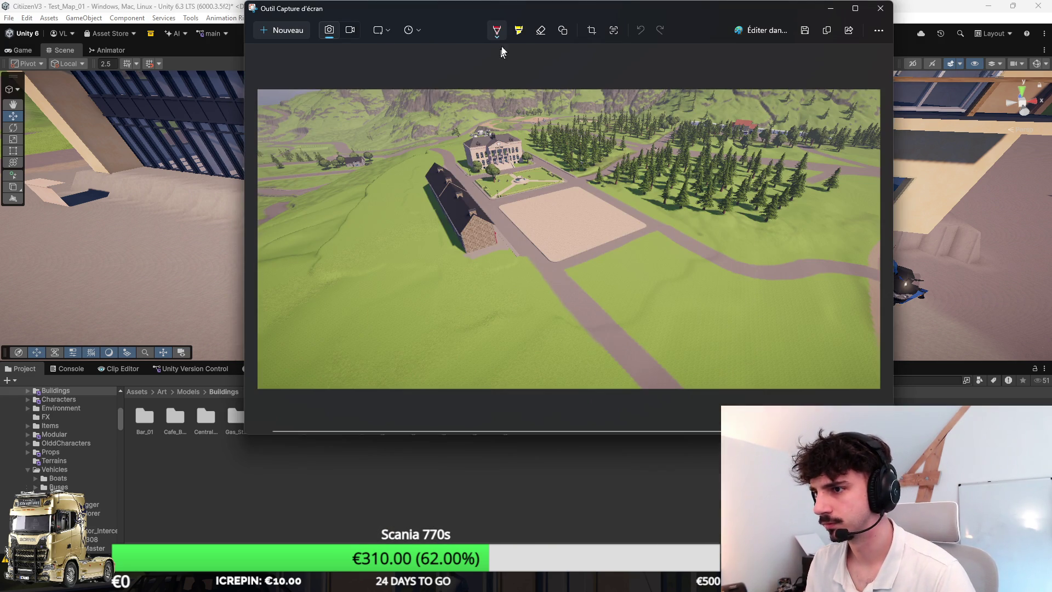
key(super+Down)
Step: Cancel a new screen snip, move the Unity view toward the entrance, and switch to Blender
key(super+shift+s)
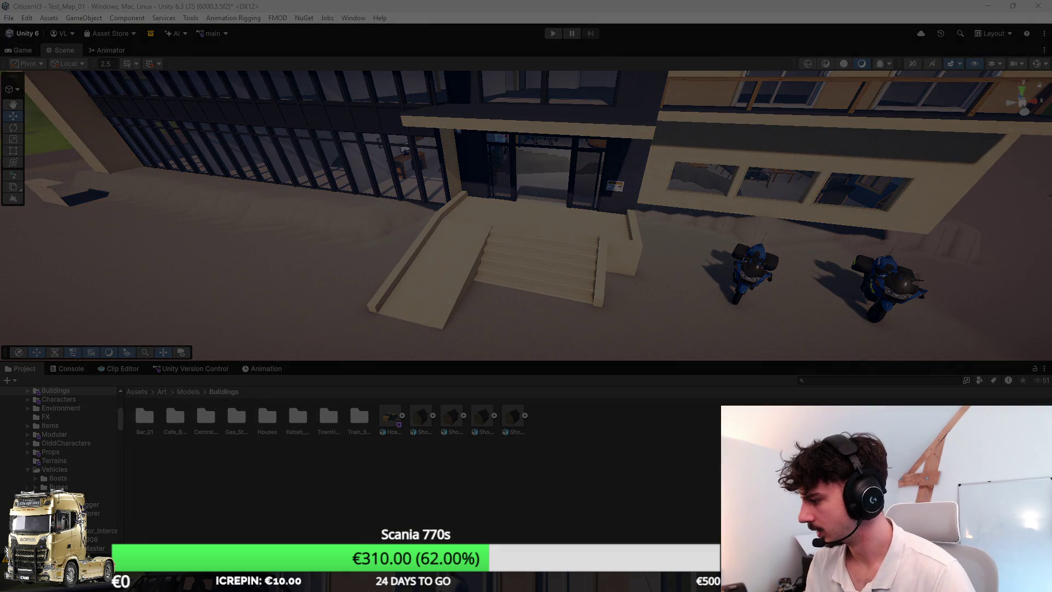
key(Escape)
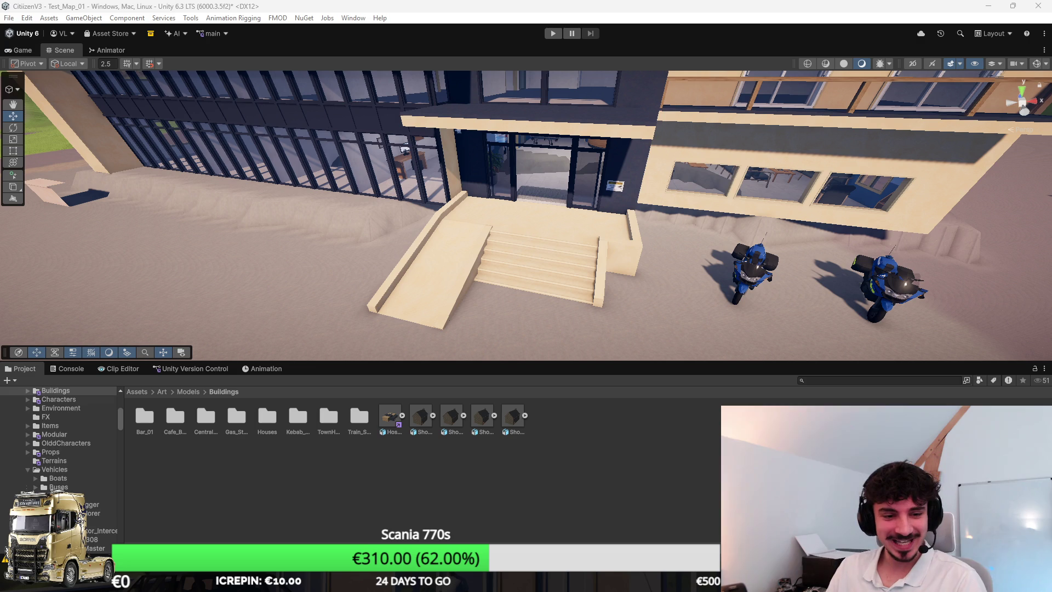
mouse_move(548, 214)
mouse_down()
mouse_move(575, 204)
mouse_move(672, 228)
mouse_move(477, 228)
mouse_move(634, 242)
mouse_move(612, 299)
mouse_up()
key(alt+Tab)
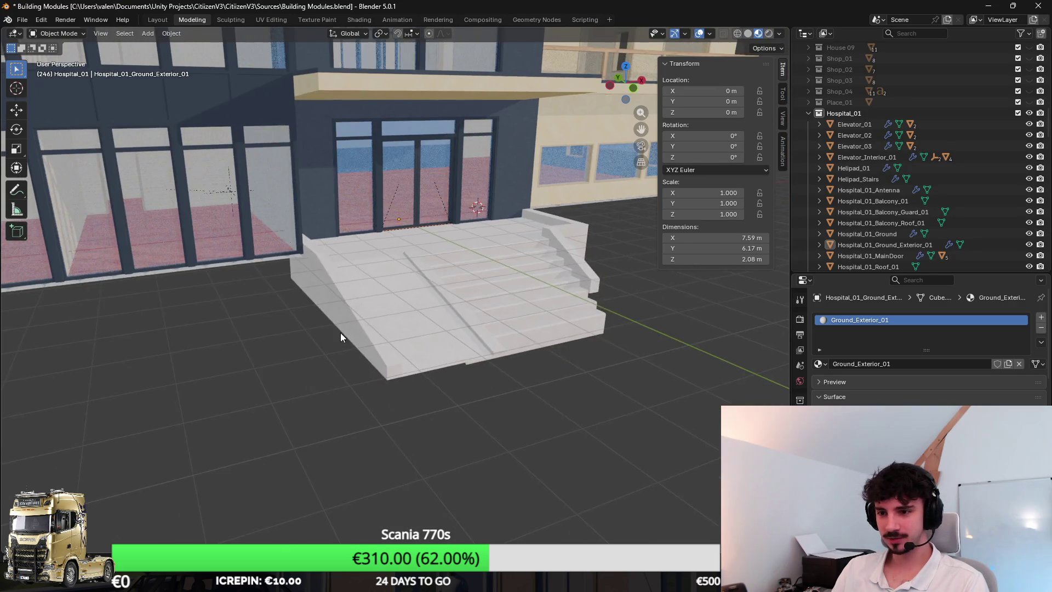
Step: Edit Hospital_01_Ground_Exterior_01 around the ramp in face select mode and open Shift+A Add Mesh
key(Tab)
mouse_move(342, 333)
mouse_down()
mouse_move(403, 367)
mouse_move(400, 295)
mouse_move(341, 312)
mouse_move(172, 216)
mouse_up()
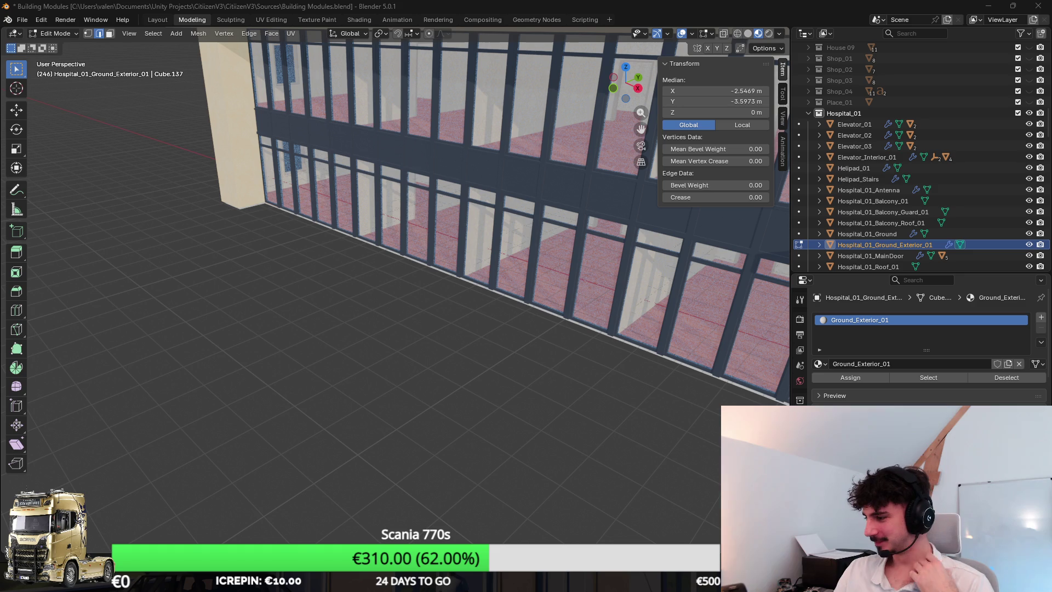
scroll(613, 263, up, 10)
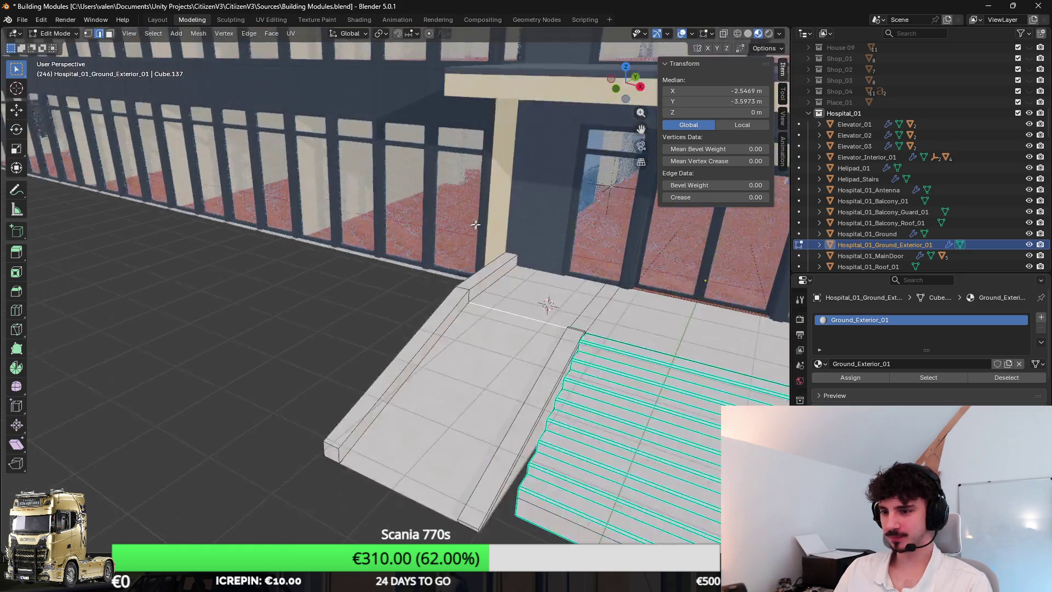
scroll(613, 243, down, 3)
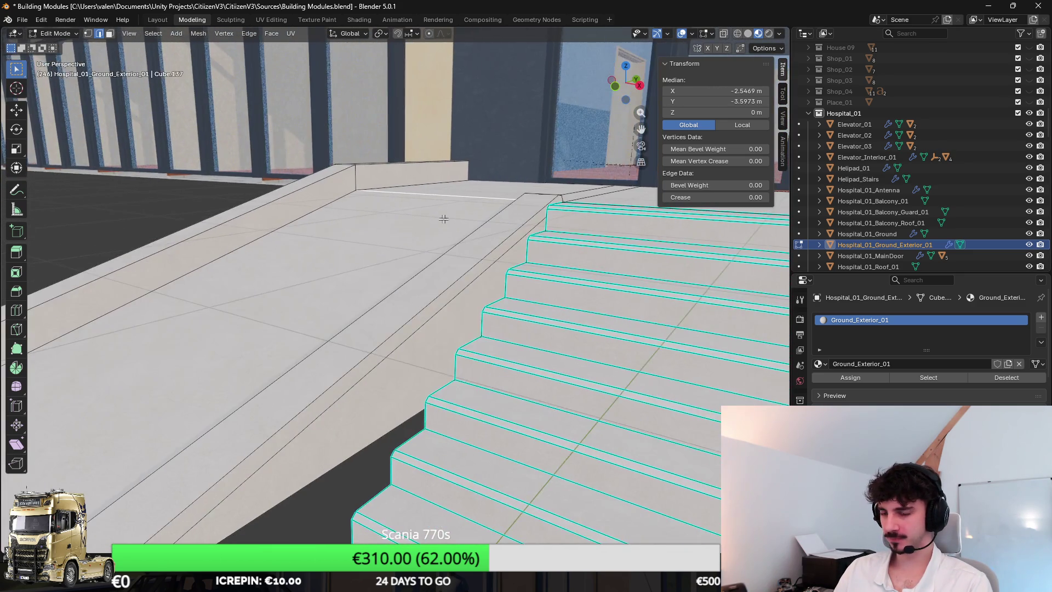
scroll(450, 219, up, 4)
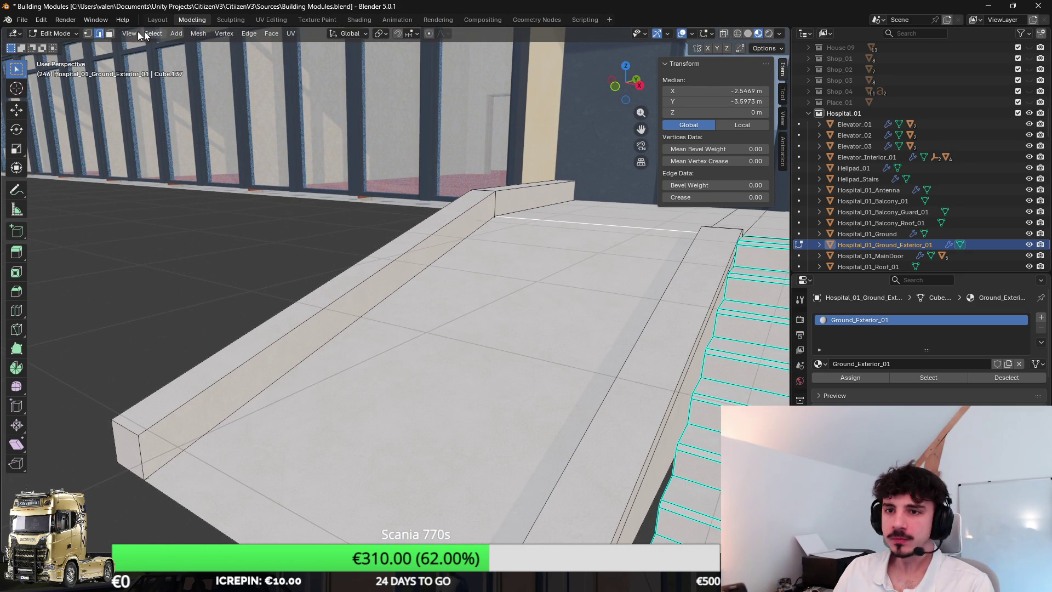
click(109, 33)
scroll(404, 334, up, 3)
scroll(404, 334, down, 4)
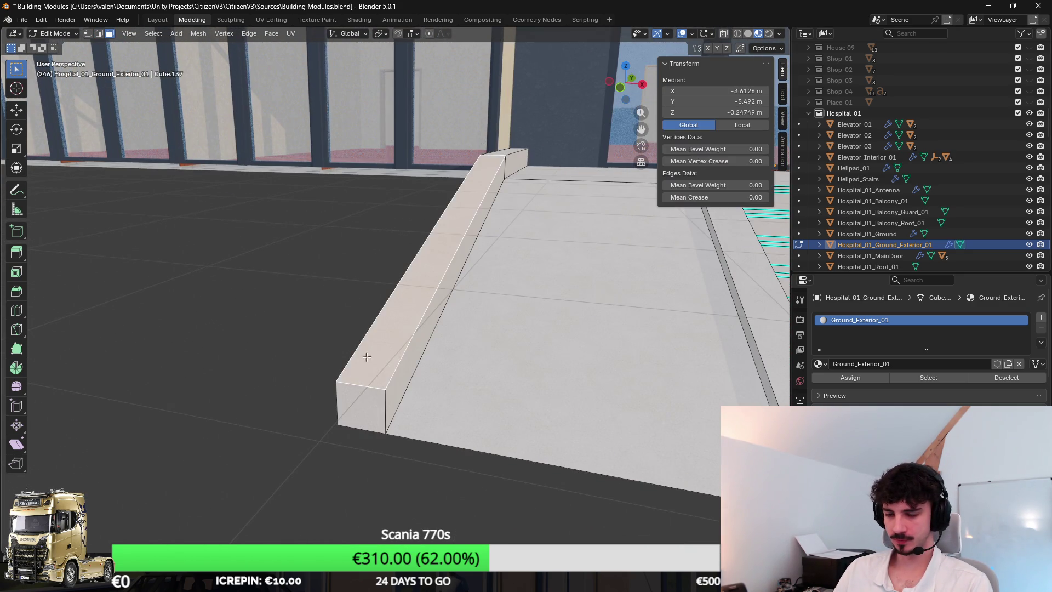
key(shift+a)
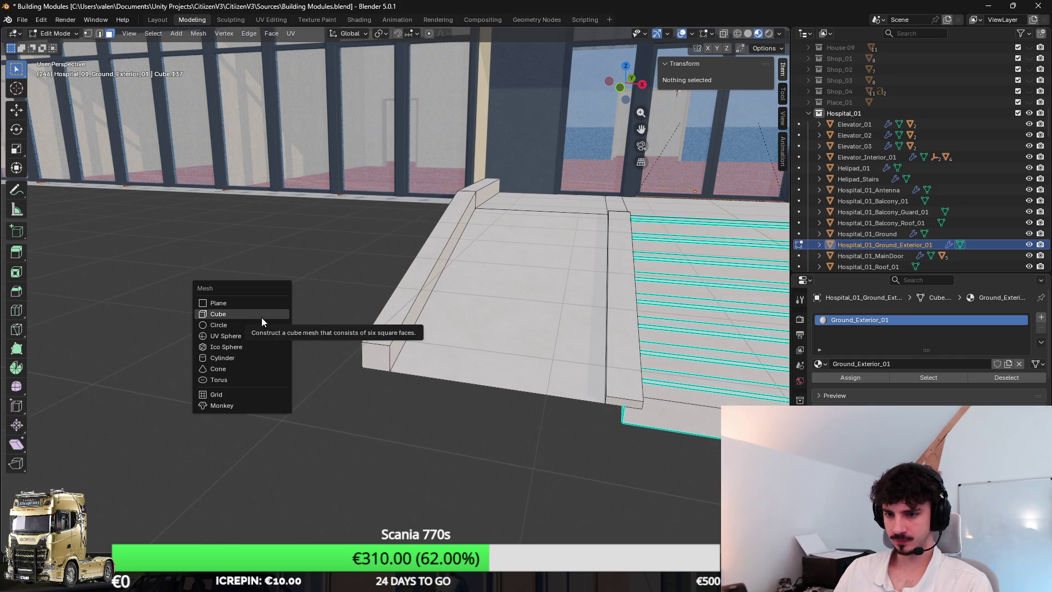
Step: Add a cylinder with 8 vertices and scale it down to about a tenth
click(245, 358)
double_click(141, 411)
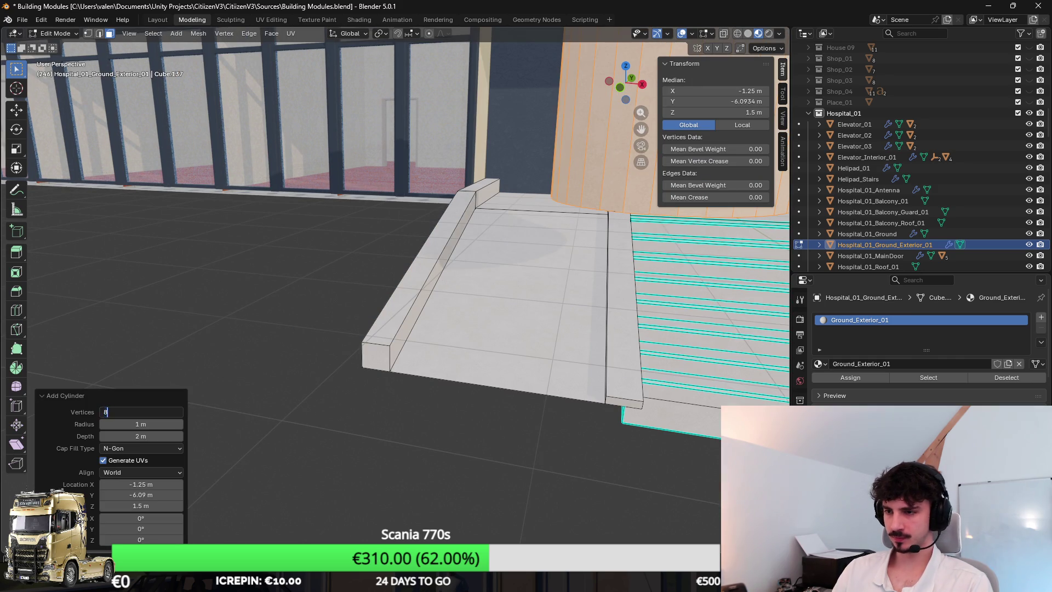
text(8)
key(Return)
scroll(496, 289, down, 5)
key(s)
click(360, 292)
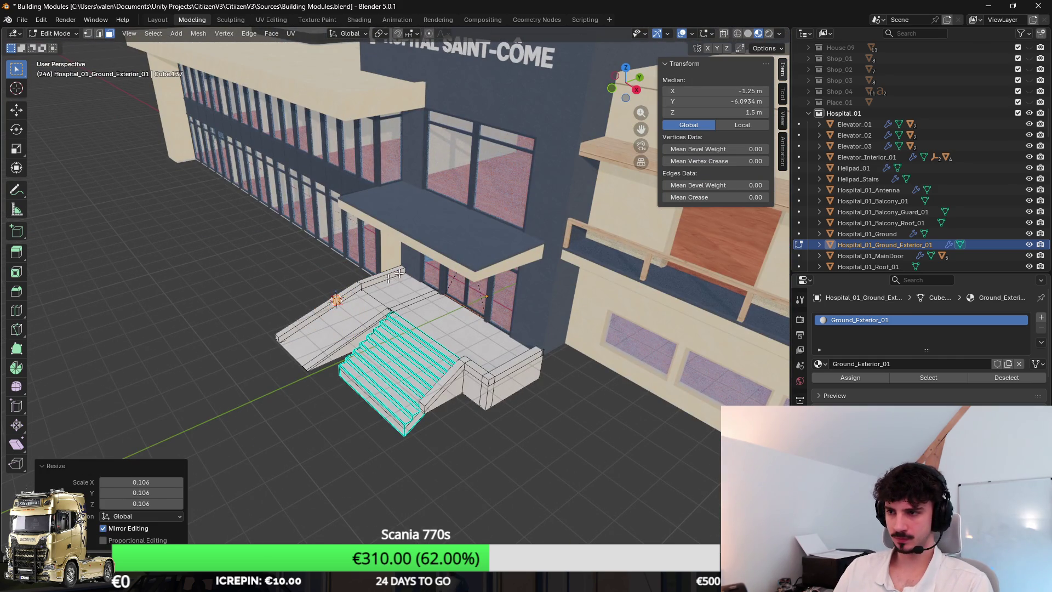
Step: Set the cylinder's position coordinates to 0, 0
click(713, 91)
text(0)
key(Tab)
text(0)
key(Tab)
text(0)
key(Return)
Step: In see-through top view, move the cylinder onto the building corner
key(KP_1)
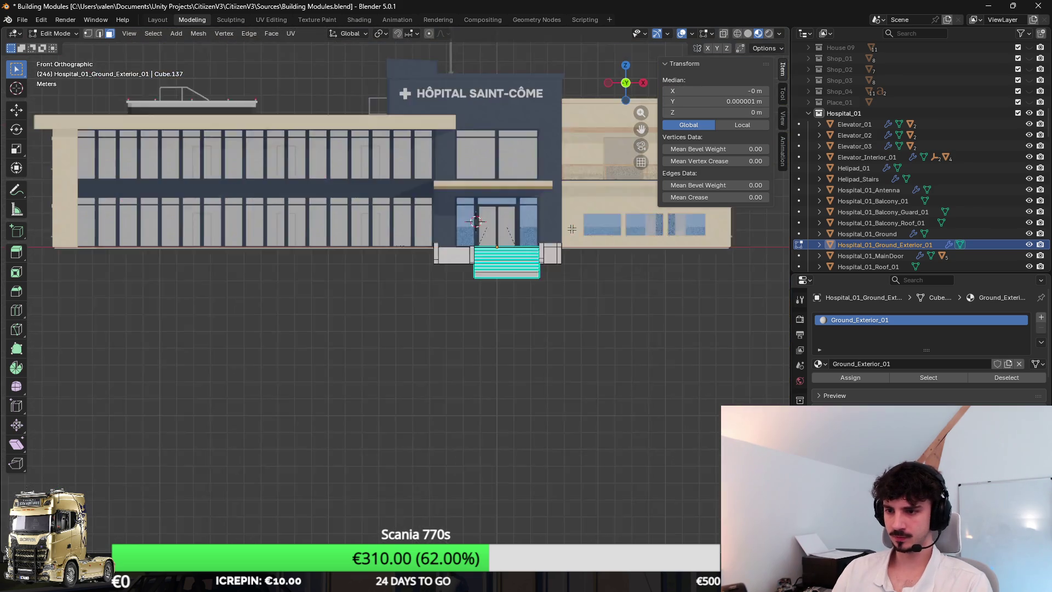
key(KP_7)
key(shift+z)
key(g)
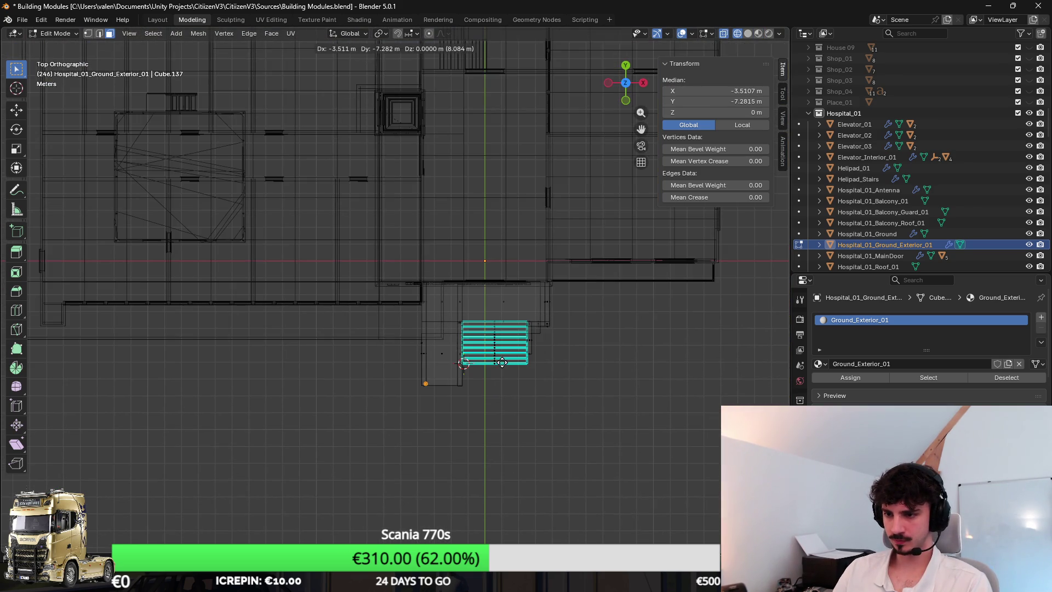
click(430, 363)
Step: Shrink the cylinder twice and nudge it slightly up and left
scroll(438, 331, up, 6)
scroll(438, 331, up, 3)
key(s)
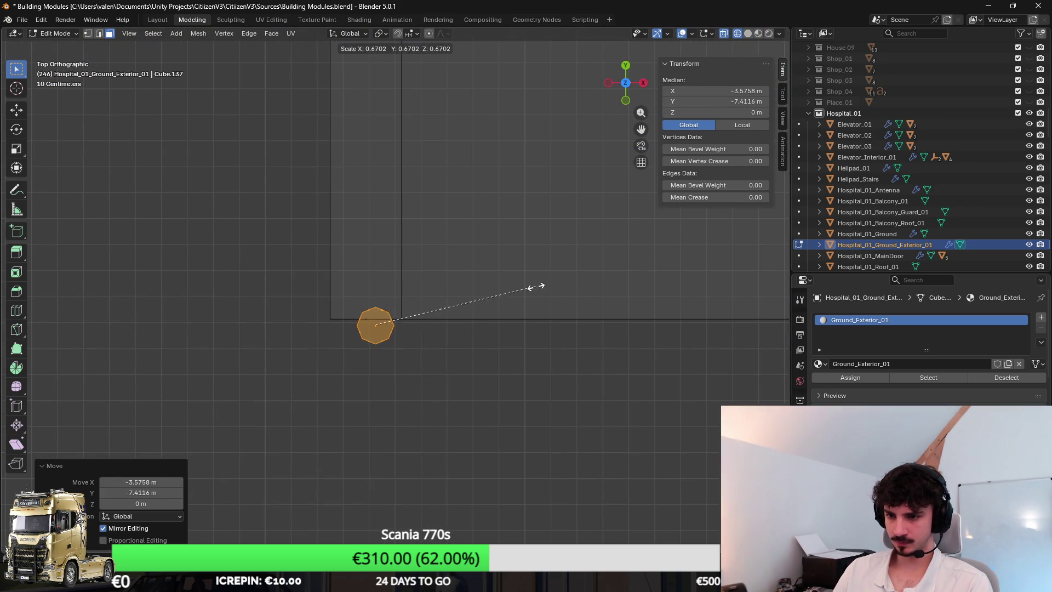
click(472, 366)
key(s)
click(486, 373)
key(g)
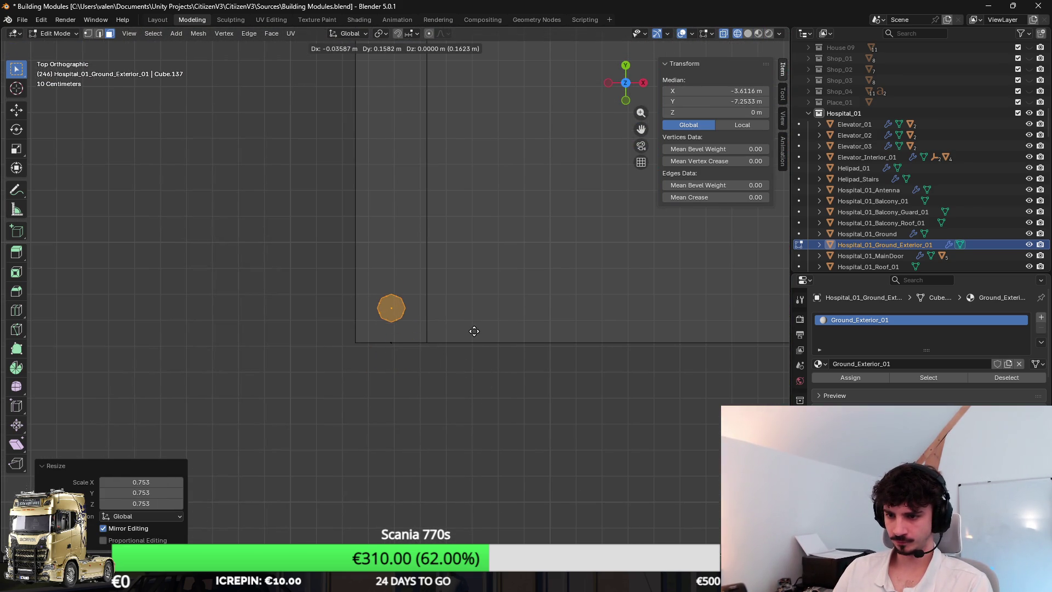
click(472, 329)
Step: Switch to Material Preview shading and lower the cylinder about 0.6 m along Z
key(KP_1)
scroll(471, 296, up, 2)
key(z)
click(412, 323)
key(KP_3)
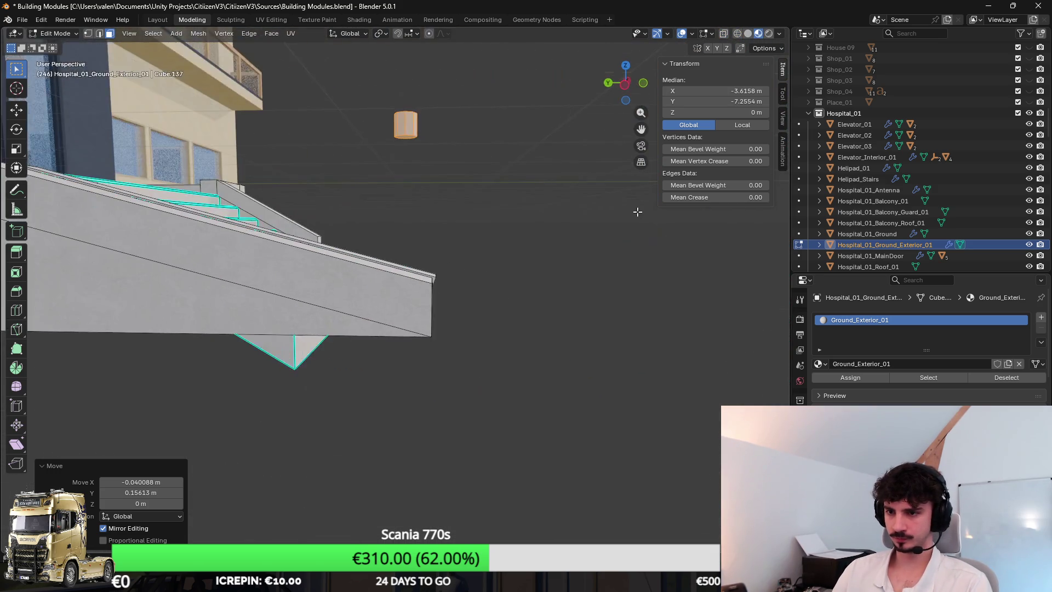
scroll(496, 57, up, 2)
key(g)
key(z)
click(481, 312)
drag(482, 312, 380, 262)
Step: Delete the selected large face, keep the cylinder face, and leave Edit Mode
key(x)
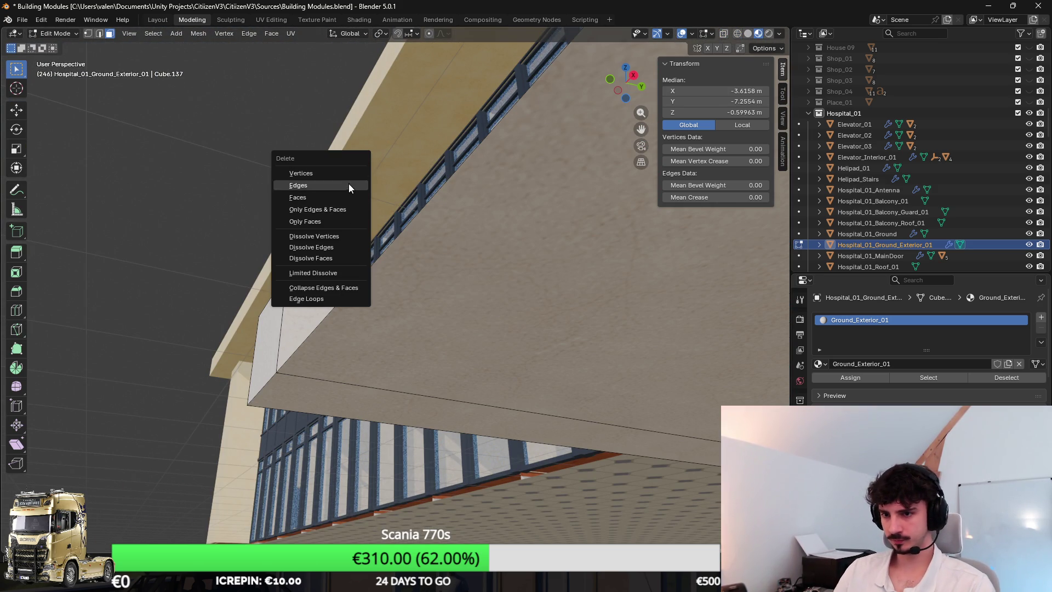
click(347, 196)
click(324, 223)
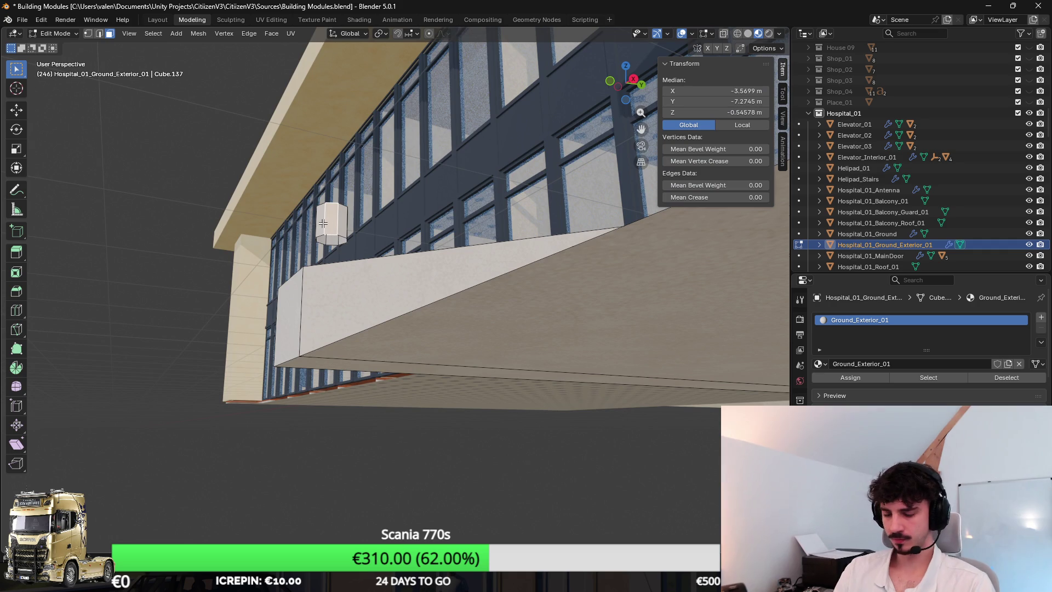
key(x)
click(323, 223)
key(Tab)
key(Tab)
Step: Frame the cylinder in side view, lower it slightly, and shrink it to about two thirds
key(KP_1)
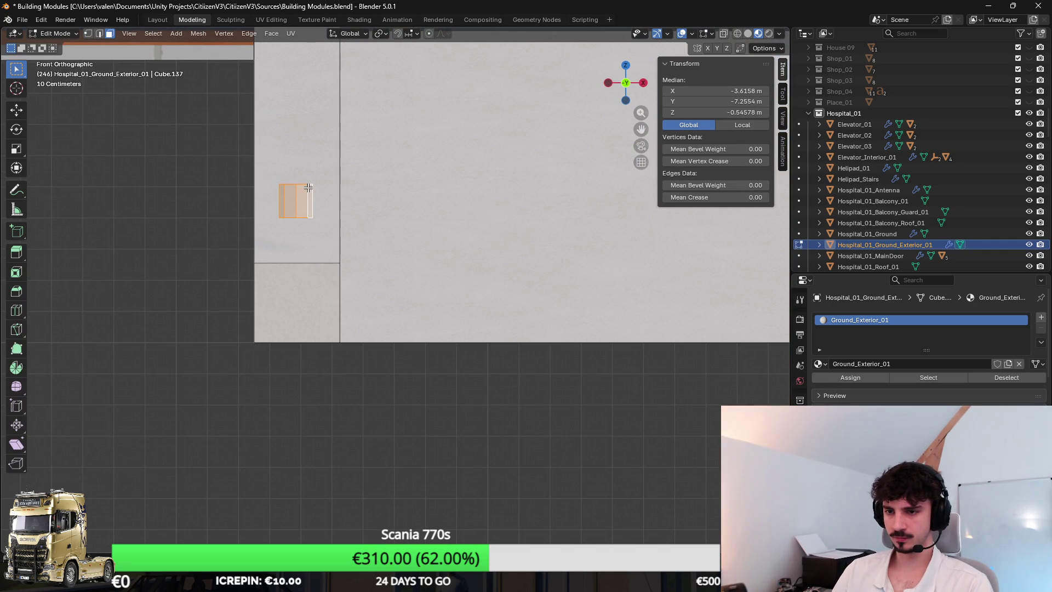
key(KP_8)
key(KP_3)
key(KP_Decimal)
scroll(384, 230, down, 4)
key(g)
key(z)
click(487, 225)
key(s)
click(441, 251)
Step: Settle the cylinder at its final height and add a new material slot
mouse_move(445, 261)
mouse_down()
mouse_move(528, 321)
mouse_move(557, 310)
mouse_move(482, 354)
mouse_move(461, 333)
mouse_move(454, 226)
mouse_move(515, 244)
mouse_up()
key(g)
key(z)
click(502, 237)
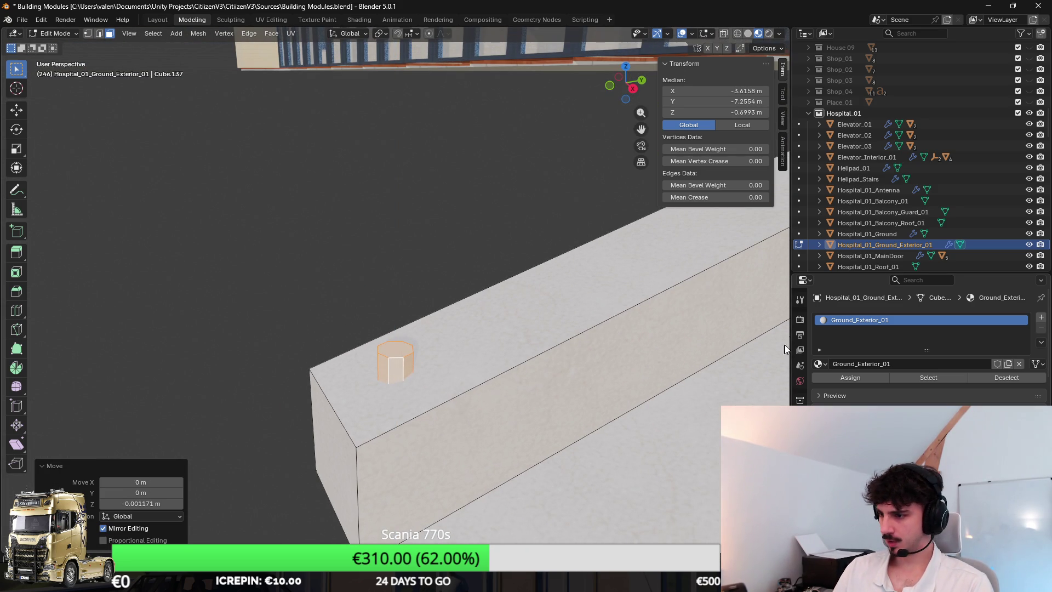
click(1041, 317)
Step: Assign Base to the new material slot, then swap it to CITIIZEN_BASE
click(821, 386)
click(839, 402)
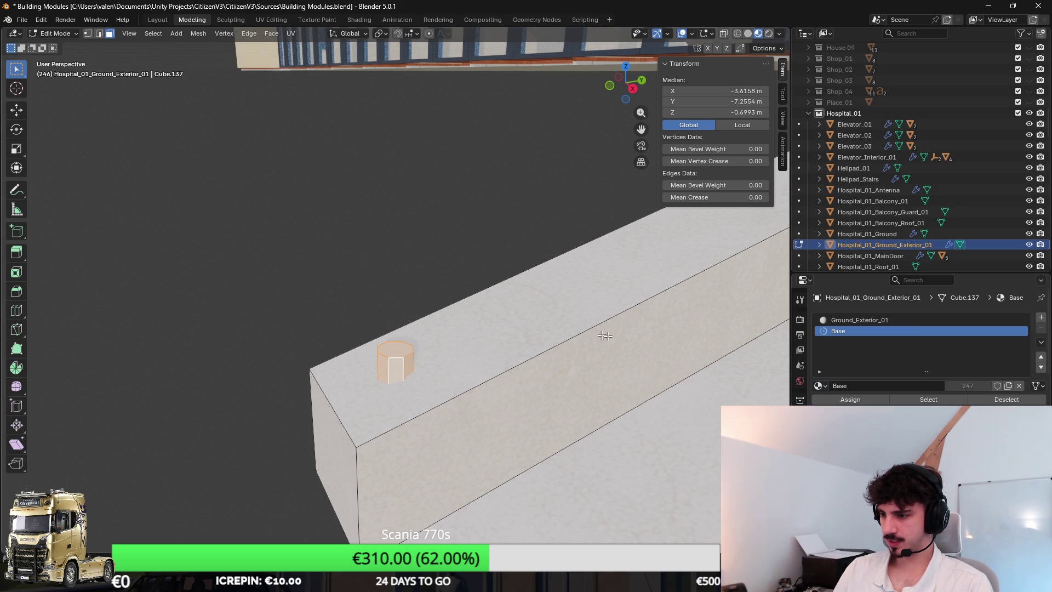
click(821, 386)
click(842, 402)
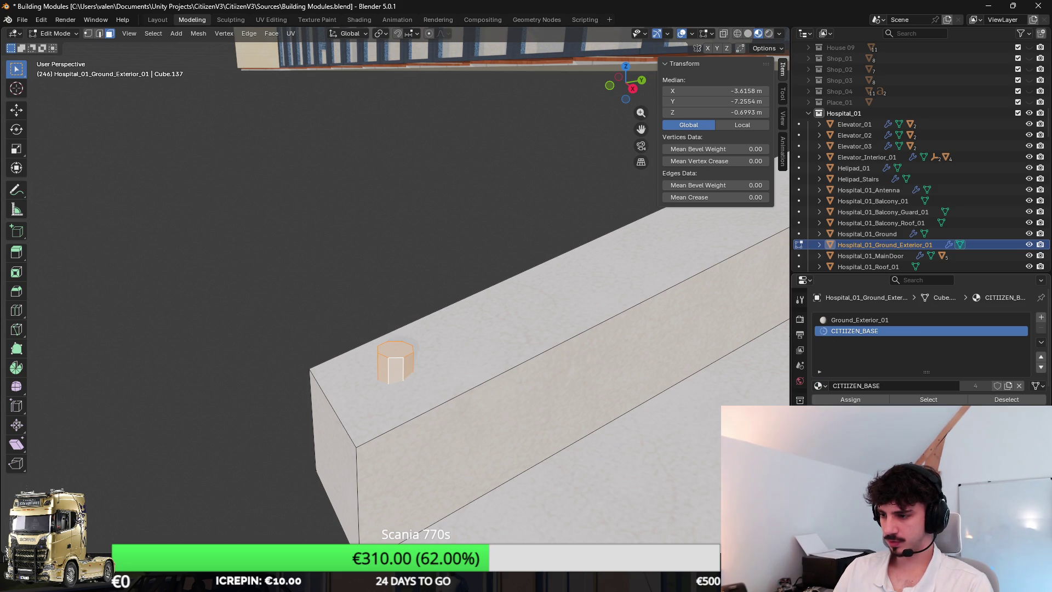
Step: Reselect the Hospital_01_Ground_Exterior_01 object and browse its slot materials
click(868, 190)
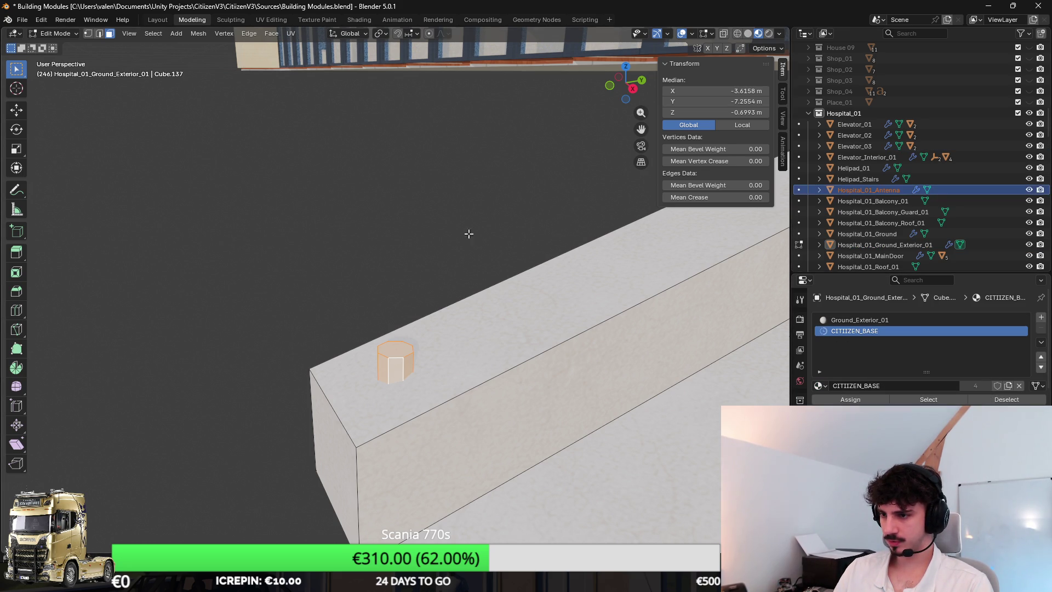
key(Tab)
click(455, 208)
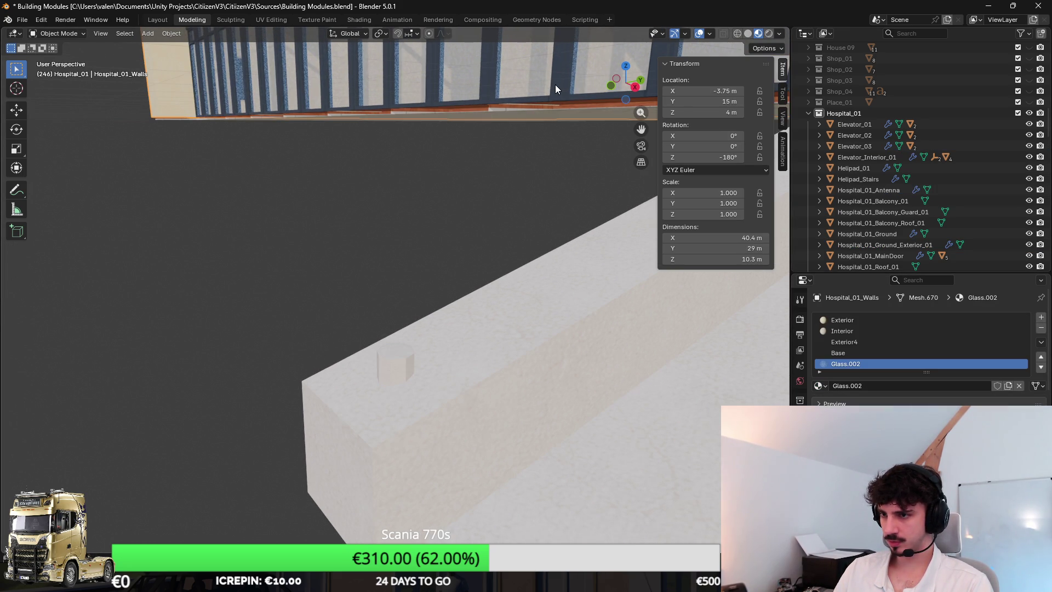
click(398, 373)
click(821, 385)
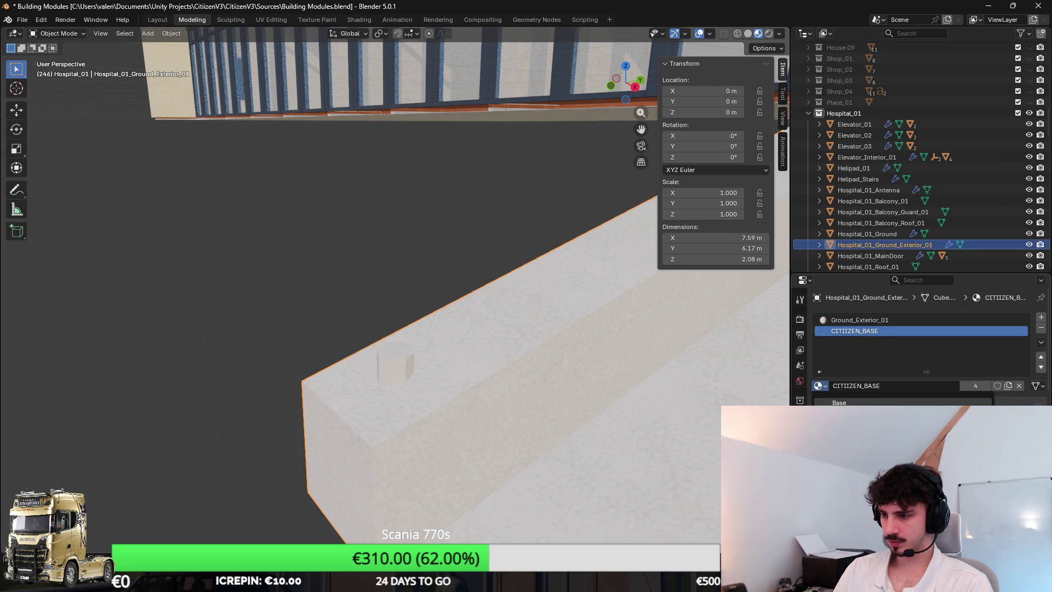
Step: In Edit Mode, pick a cylinder face and select the whole linked cylinder
key(Tab)
click(398, 370)
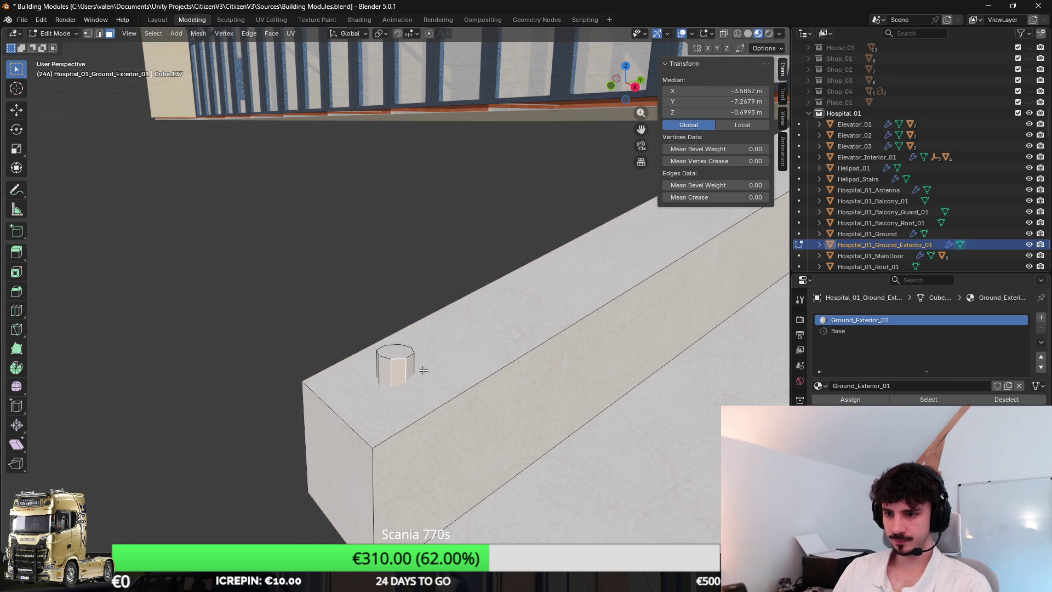
key(l)
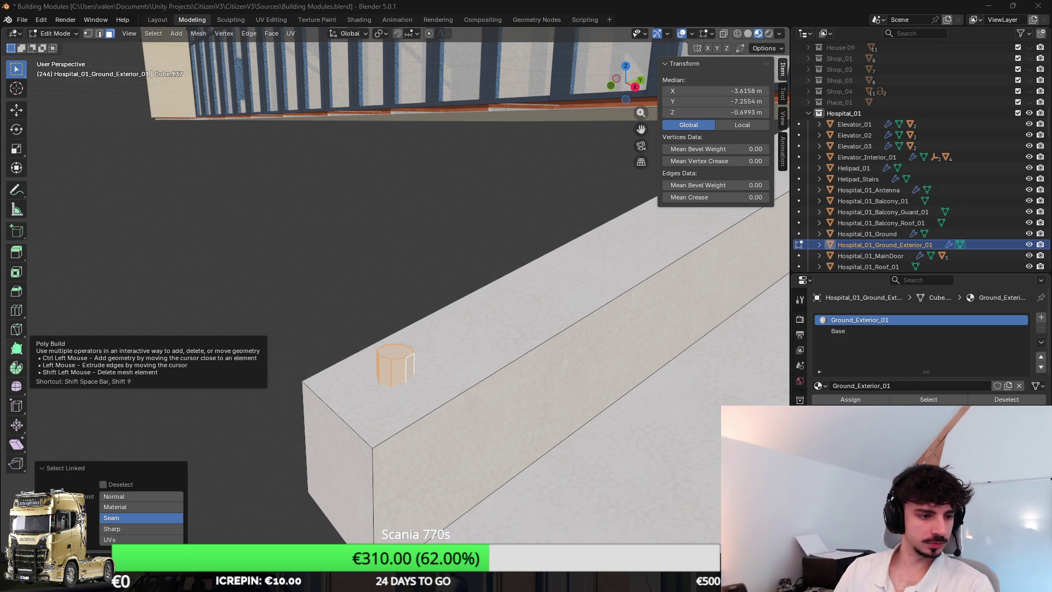
key(super)
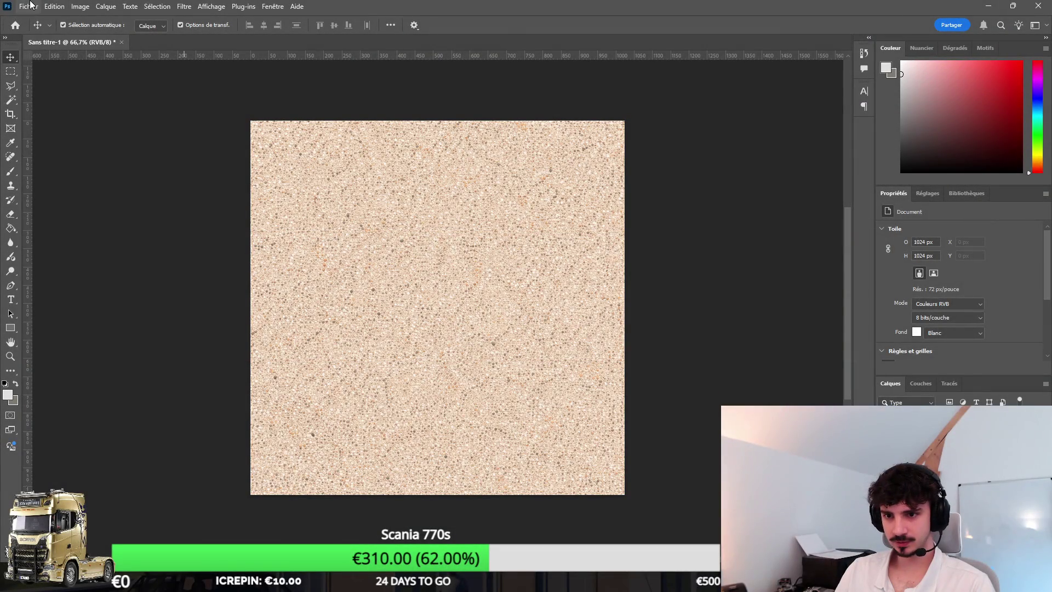
Step: Glance at a Photoshop menu, then return to Unity and select the entrance stairs object
click(129, 6)
key(Escape)
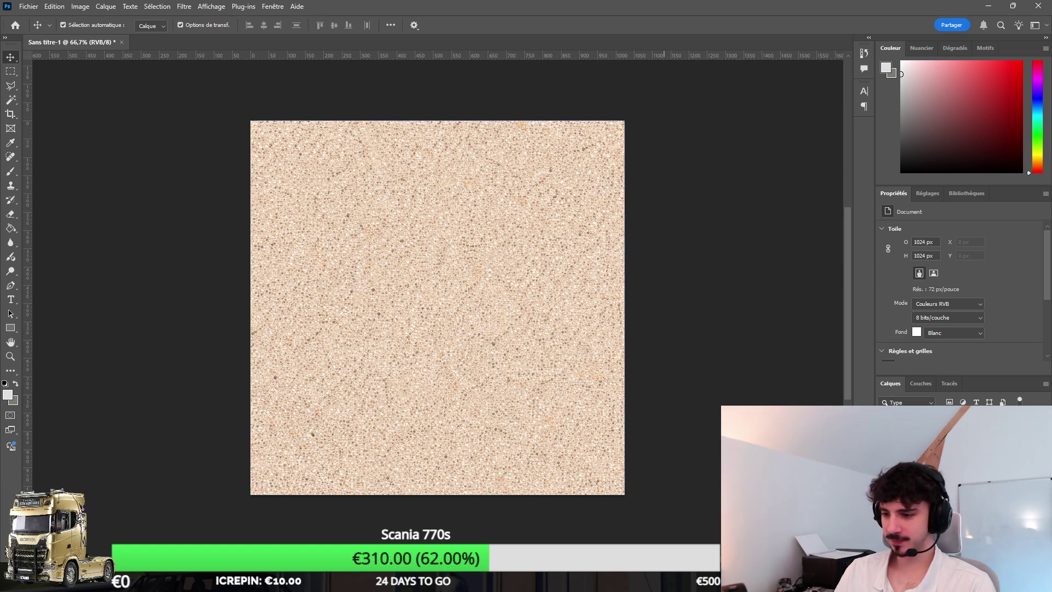
key(alt+Tab)
click(570, 289)
Step: Frame the stairs, undo twice, and browse to the Assets > Art > Materials folder
key(f)
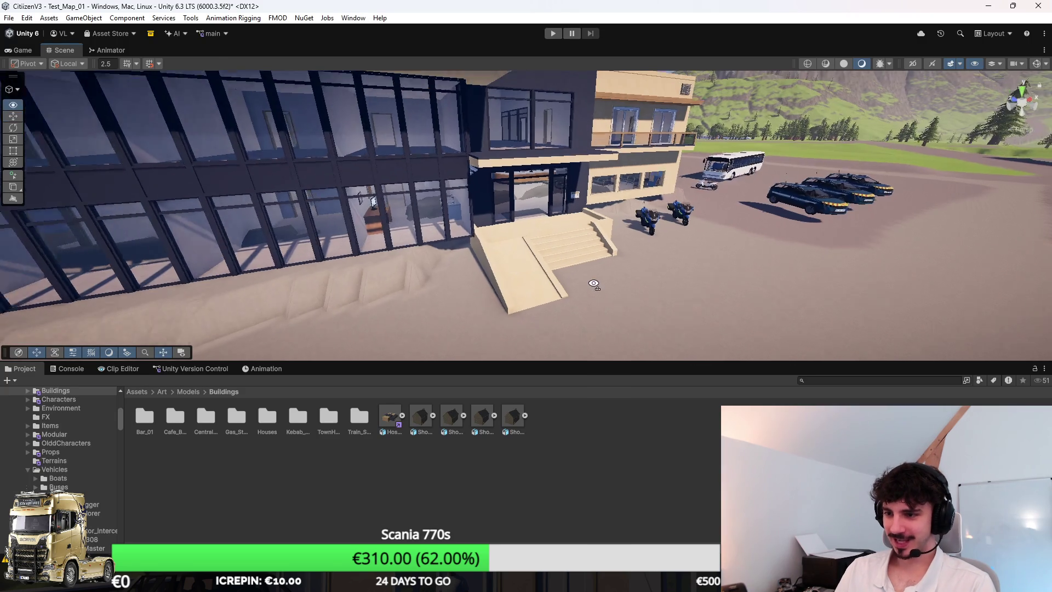
key(ctrl+z)
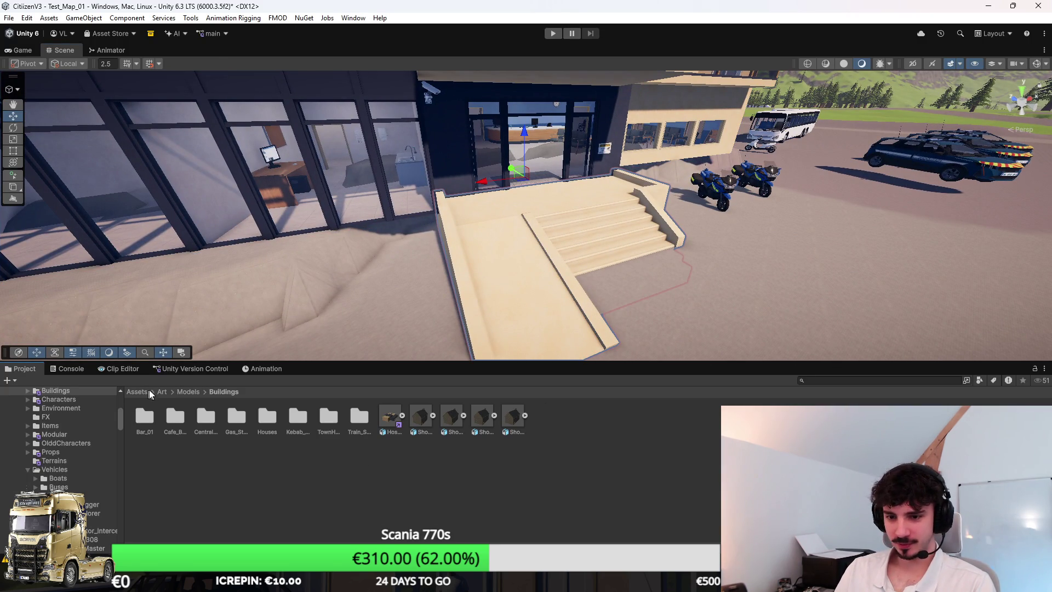
key(ctrl+z)
click(137, 392)
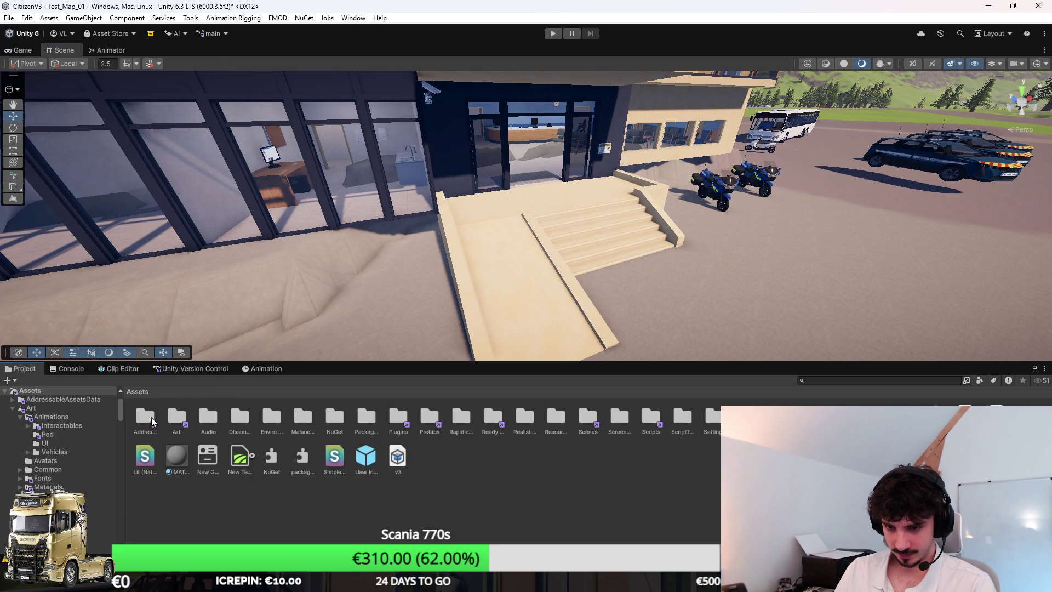
double_click(177, 421)
double_click(266, 419)
scroll(469, 484, down, 1)
Step: Create a new material named MAV_02, then reselect the entrance stairs object
right_click(838, 476)
mouse_move(889, 164)
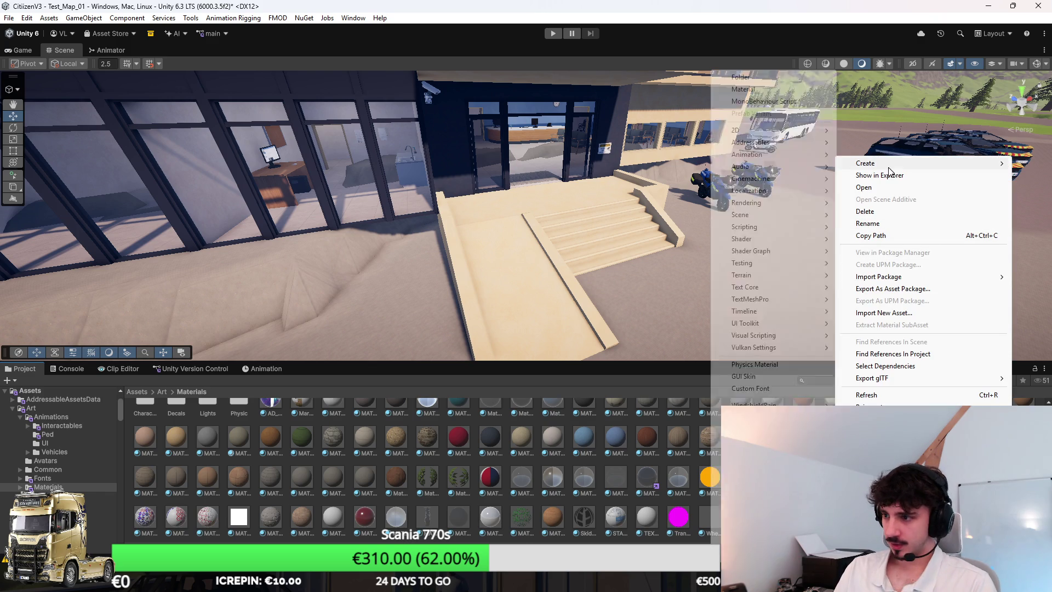
click(769, 90)
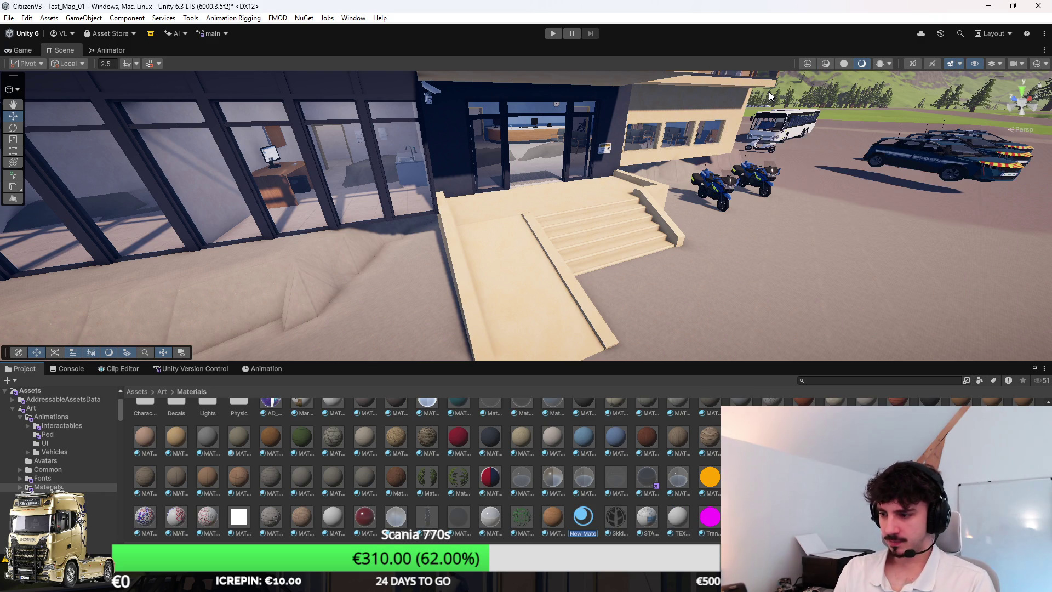
text(MAT)
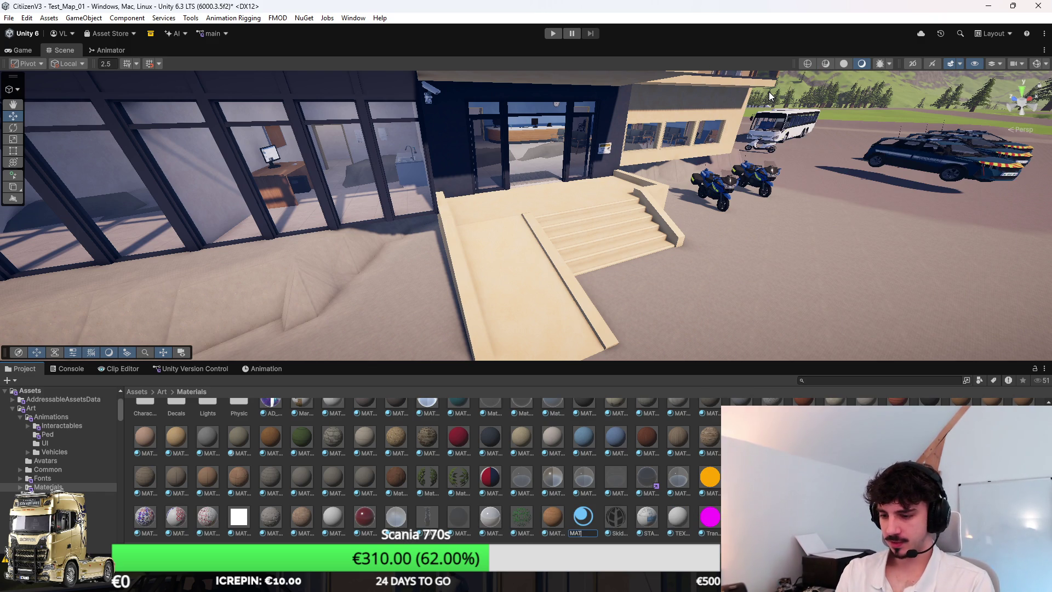
text(V_)
text(02)
key(Return)
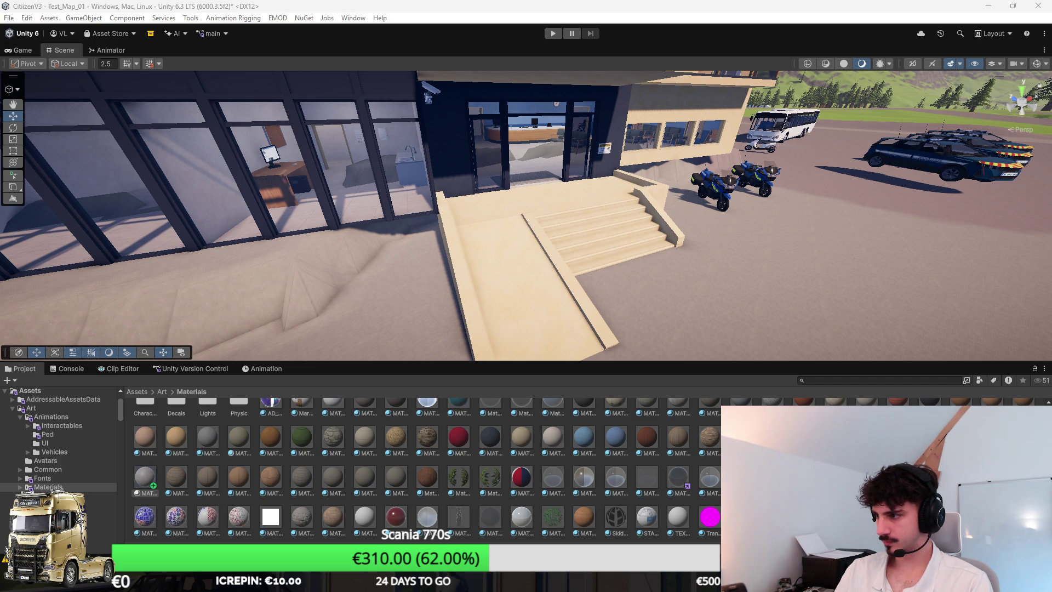
scroll(545, 240, up, 5)
click(569, 309)
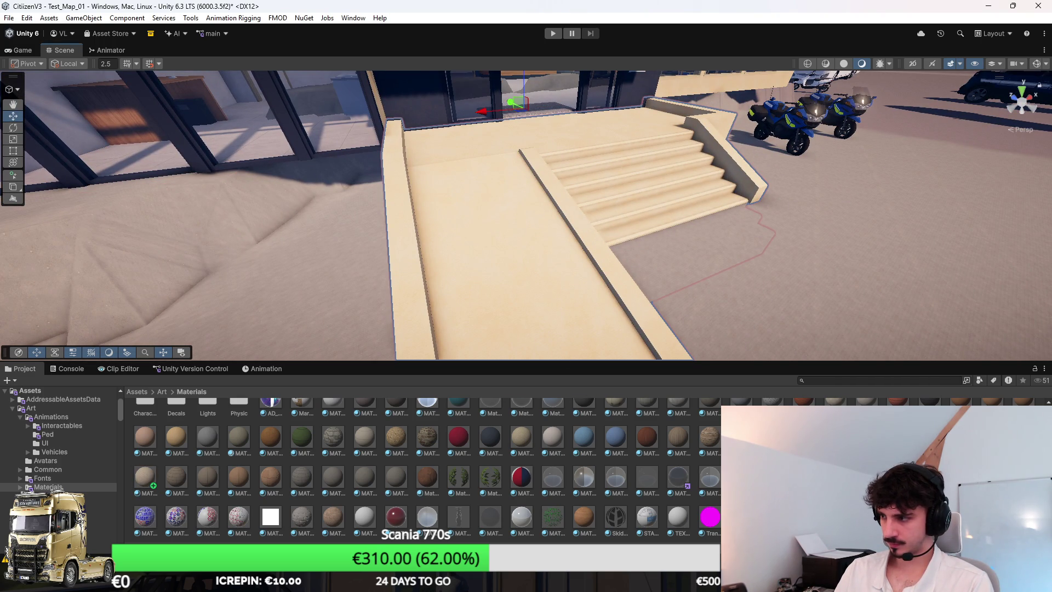
Step: Select the hospital model in Art/Models/Buildings and fly the Scene view close over the entrance walkway
click(52, 513)
click(399, 421)
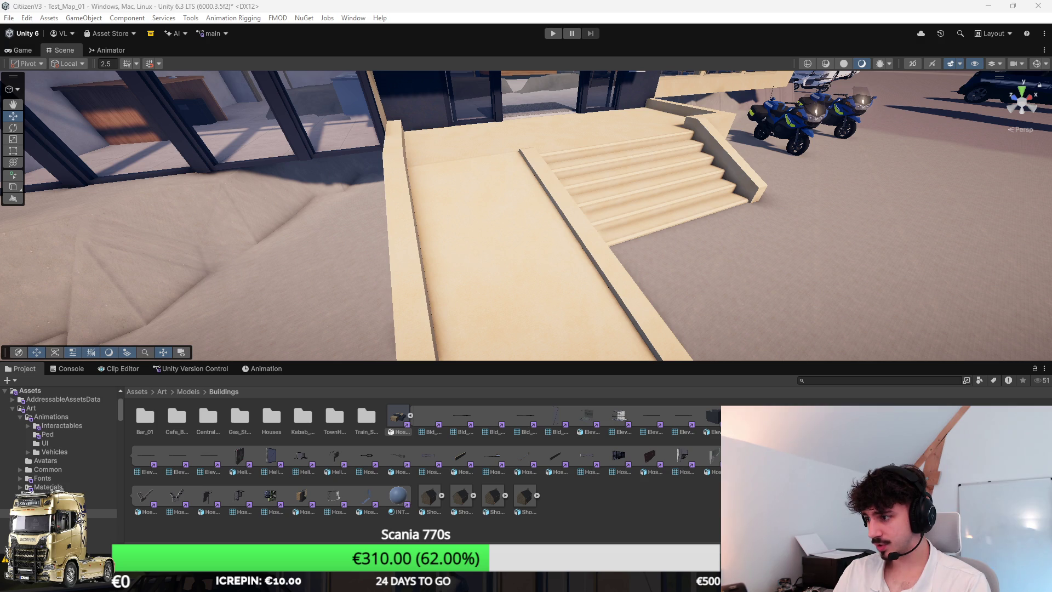
scroll(570, 236, up, 10)
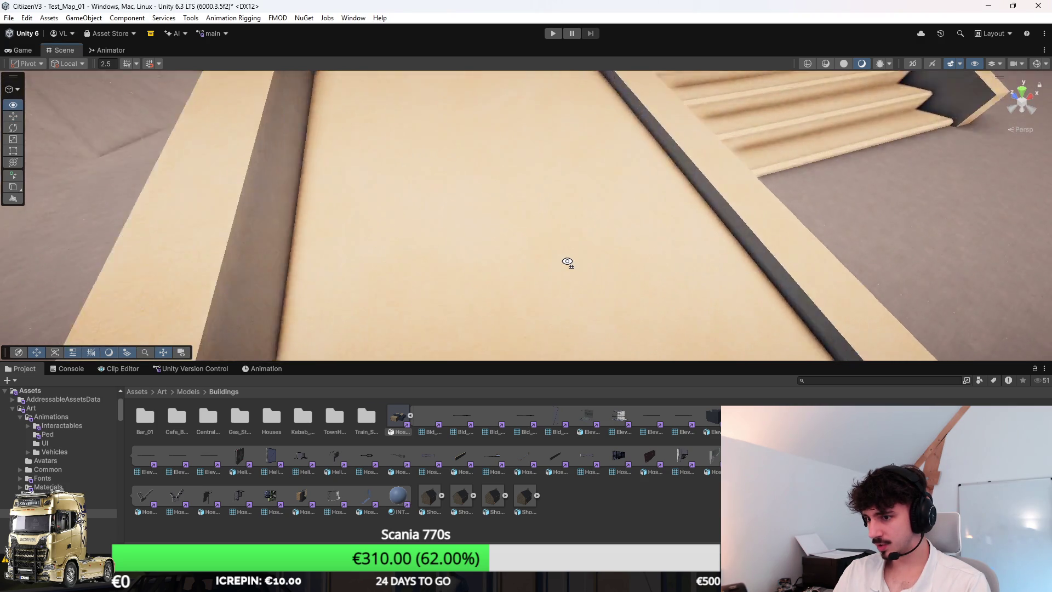
scroll(567, 262, down, 5)
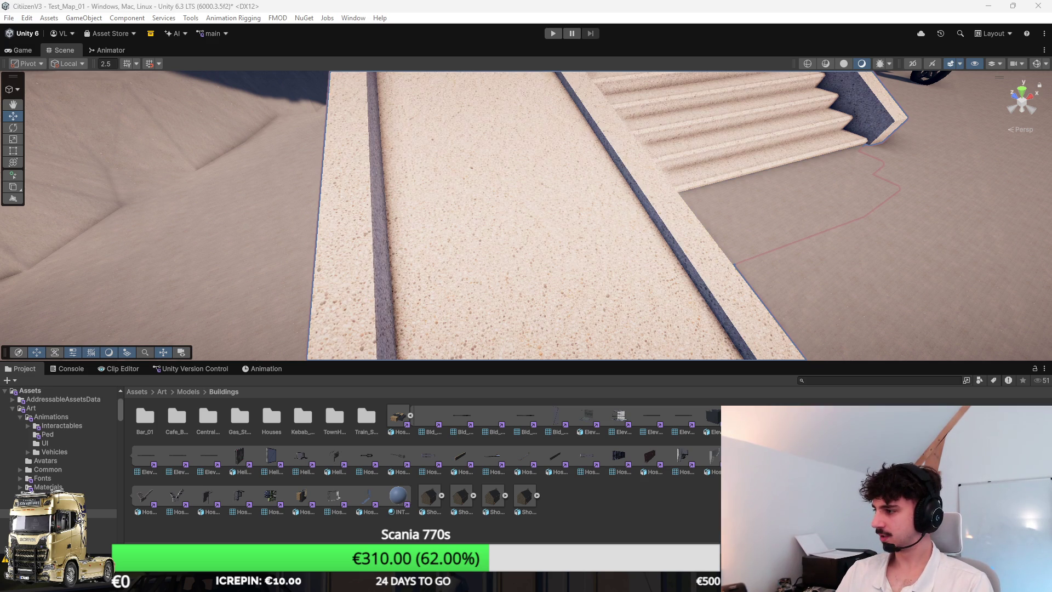
scroll(784, 318, down, 5)
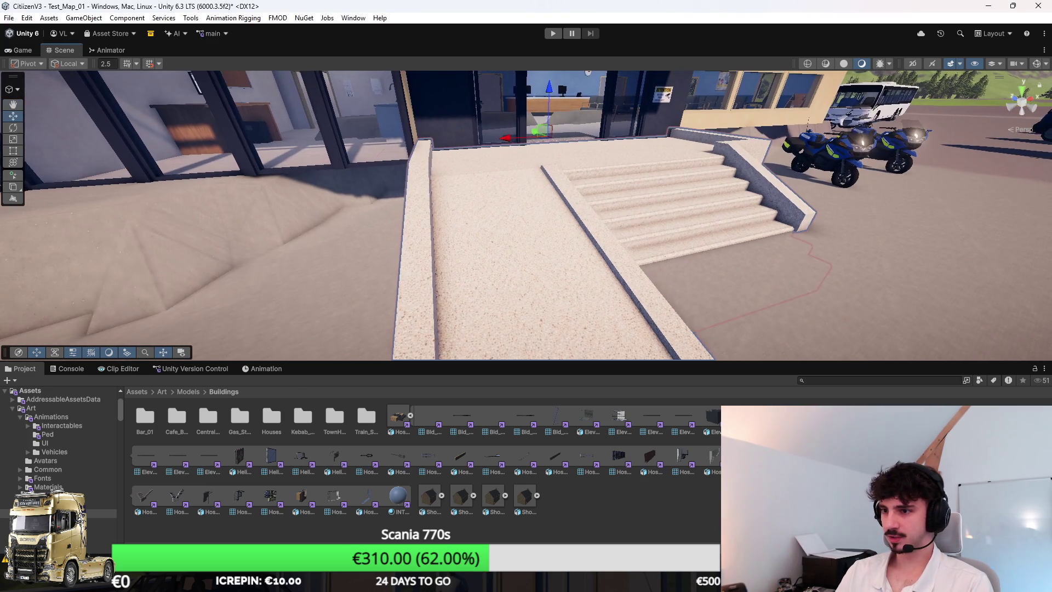
mouse_move(784, 318)
mouse_down()
mouse_move(616, 357)
mouse_move(634, 415)
mouse_up()
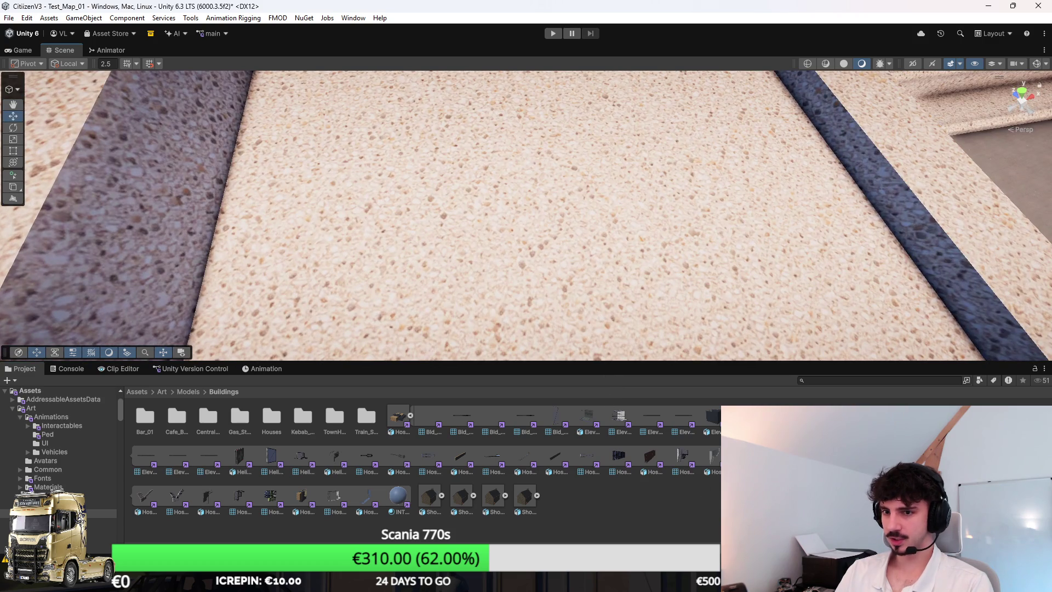
key(alt+Tab)
click(29, 6)
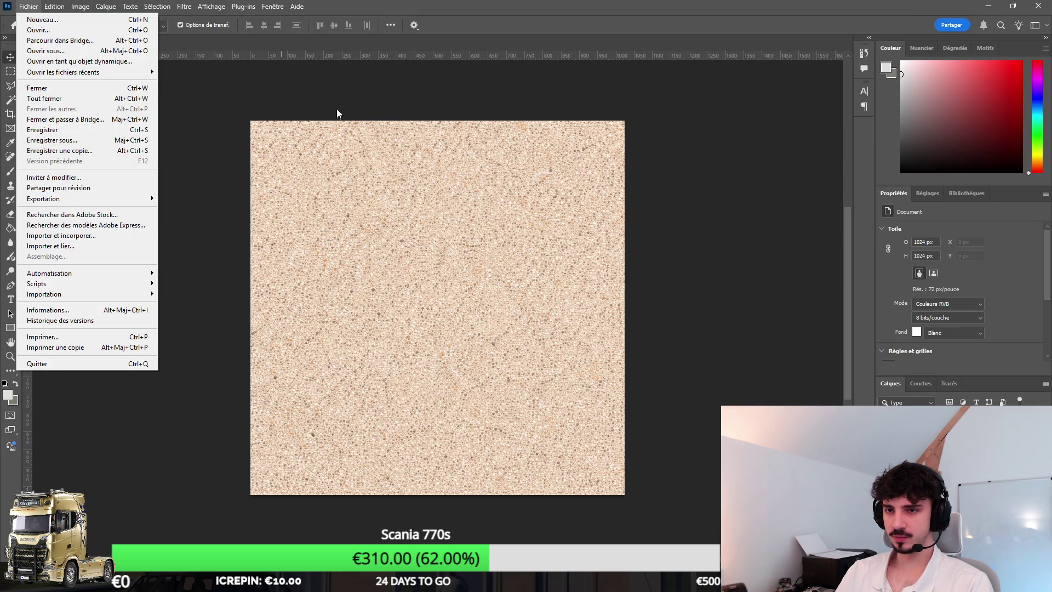
Step: Apply the Filter Gallery Cutout (Découpage) filter to the sand texture layer
click(327, 134)
click(184, 6)
click(804, 266)
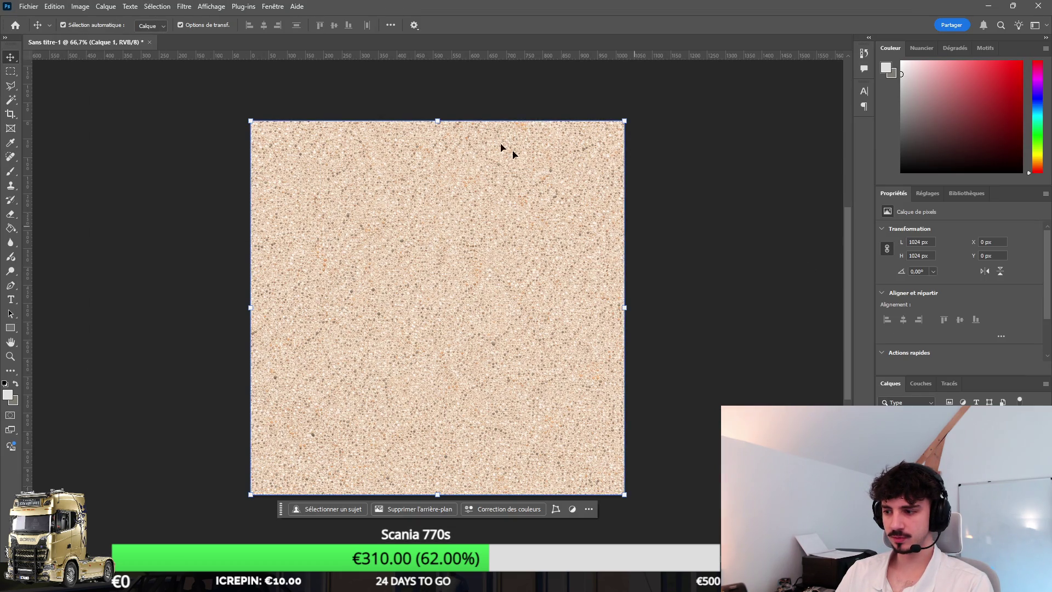
click(184, 6)
key(Escape)
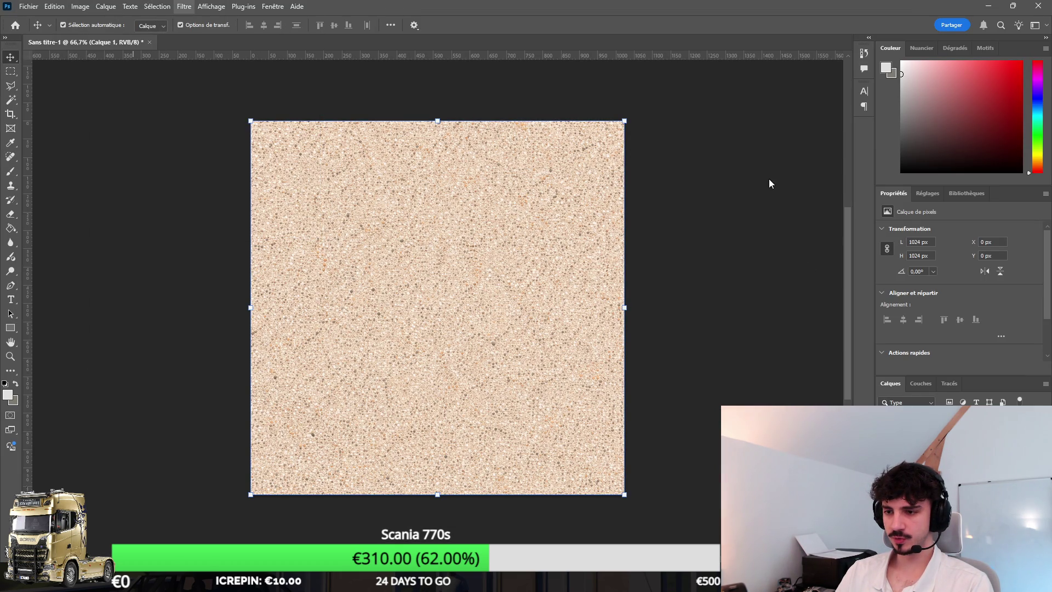
key(ctrl+alt+f)
click(971, 31)
Step: Export the filtered sand texture and check the textured floor in Unity's maximized Scene view
click(28, 6)
click(199, 199)
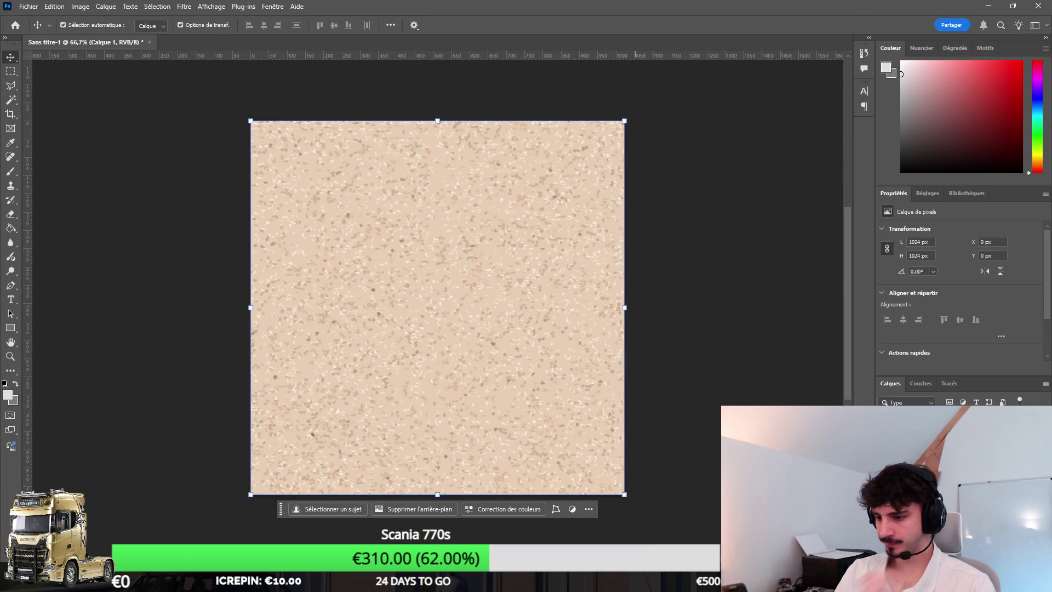
key(alt+Tab)
mouse_move(608, 275)
mouse_down()
mouse_move(556, 188)
mouse_move(542, 205)
mouse_move(481, 195)
mouse_move(653, 271)
mouse_move(622, 312)
mouse_move(545, 294)
mouse_move(780, 283)
mouse_move(820, 298)
mouse_up()
key(shift+space)
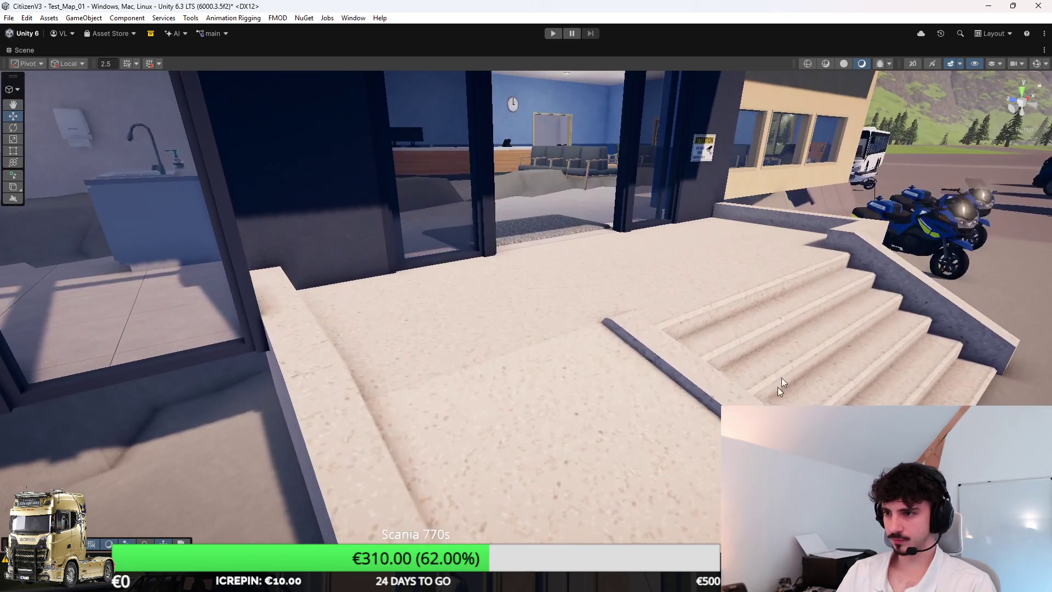
key(alt+Tab)
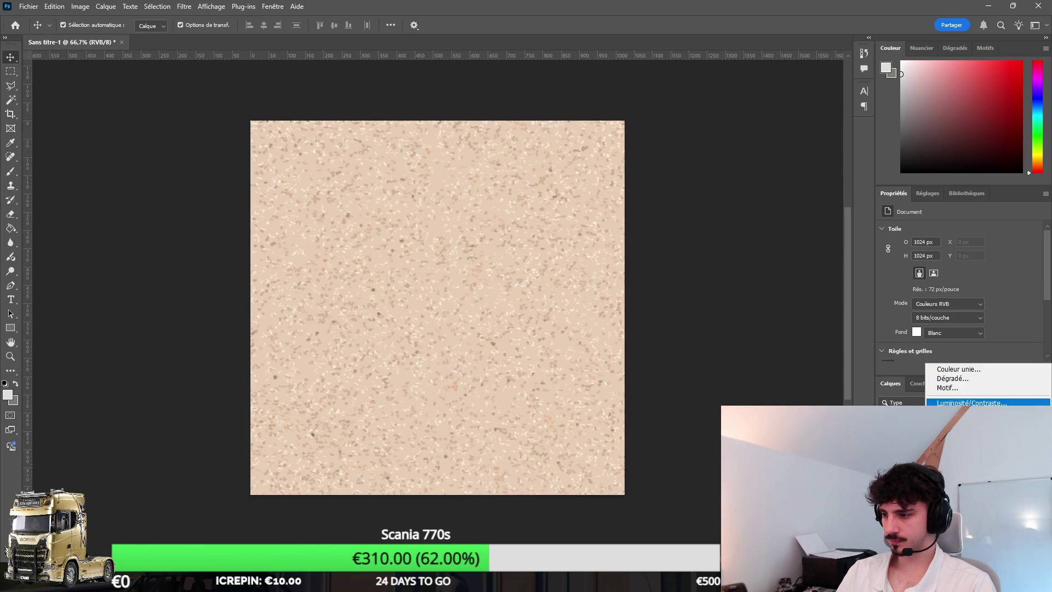
Step: Paste the grey gravel image as a new layer, shift it up-left, and scale it to about 165%
key(alt+Tab)
click(821, 288)
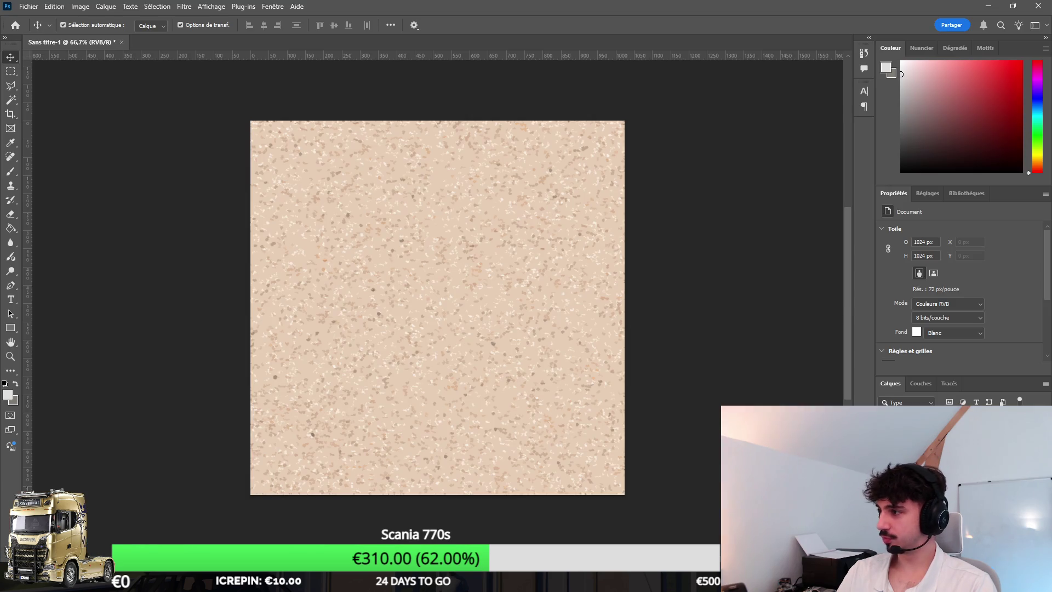
key(ctrl+v)
drag(552, 267, 520, 204)
key(ctrl+t)
mouse_move(592, 345)
mouse_down()
mouse_move(787, 493)
mouse_move(833, 508)
mouse_up()
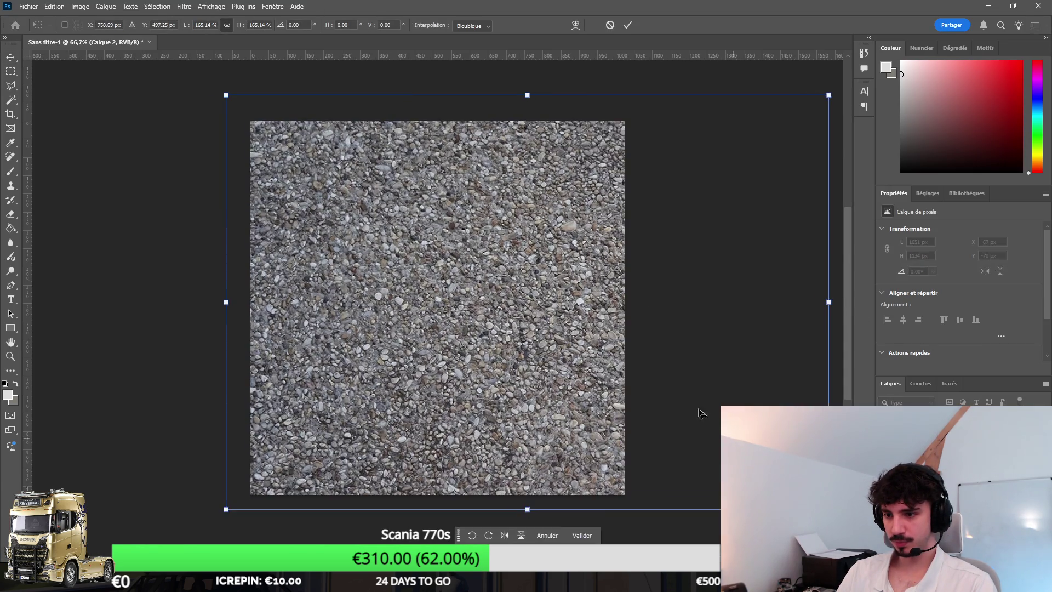
Step: Cancel the gravel transform and paste the gravel into a new 512 × 512 document
drag(687, 255, 626, 268)
click(610, 24)
click(54, 6)
click(66, 19)
click(29, 6)
click(42, 19)
text(512)
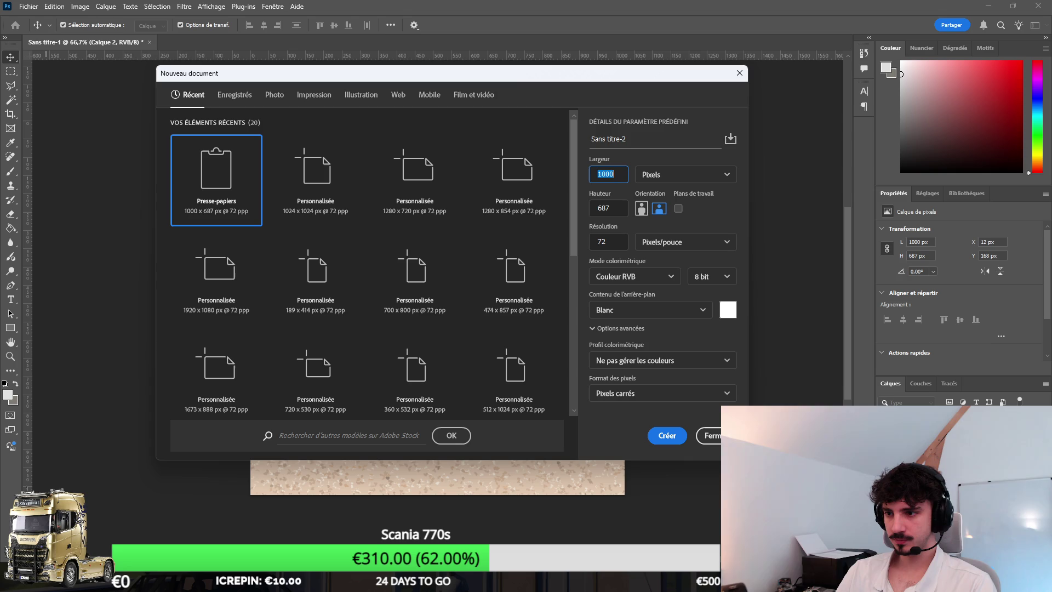
key(Tab)
text(512)
key(Return)
key(ctrl+v)
mouse_move(611, 171)
mouse_down()
mouse_move(391, 238)
mouse_move(615, 305)
mouse_up()
Step: Apply the Cutout (Découpage) filter to the gravel in the new document
click(184, 6)
click(219, 33)
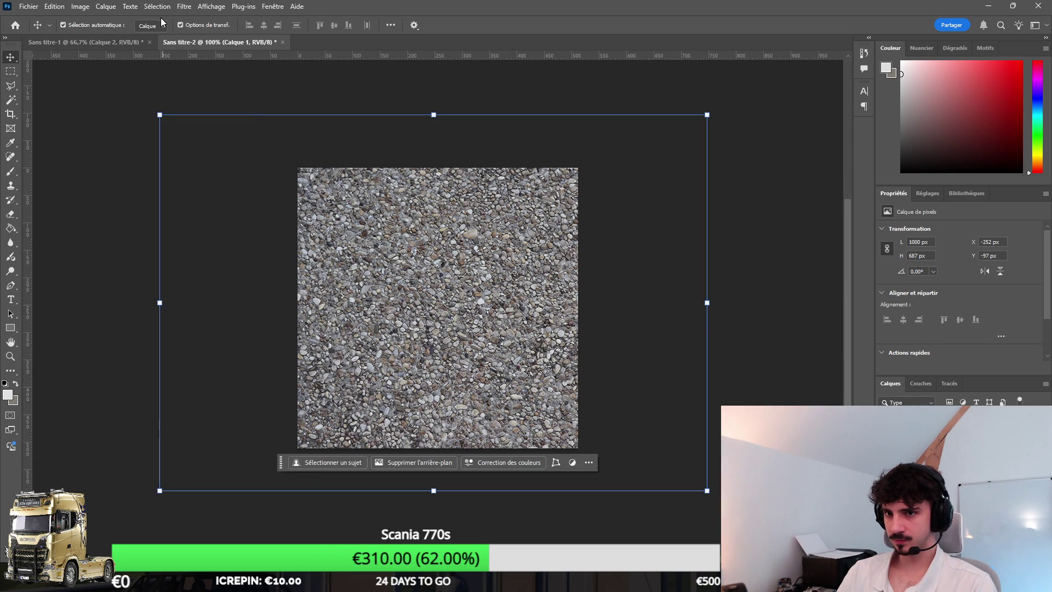
click(184, 6)
key(Escape)
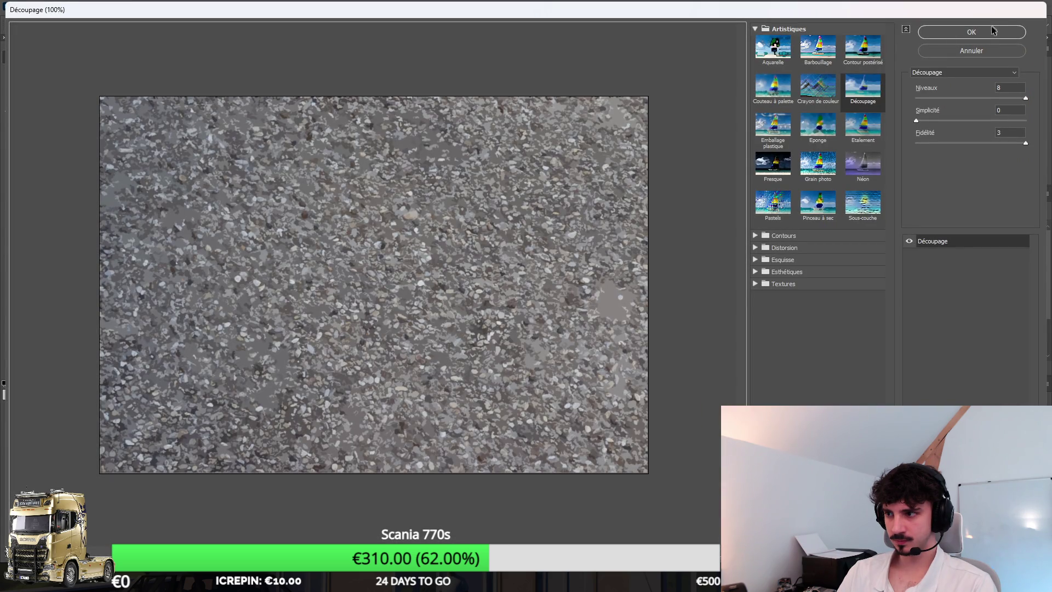
click(971, 32)
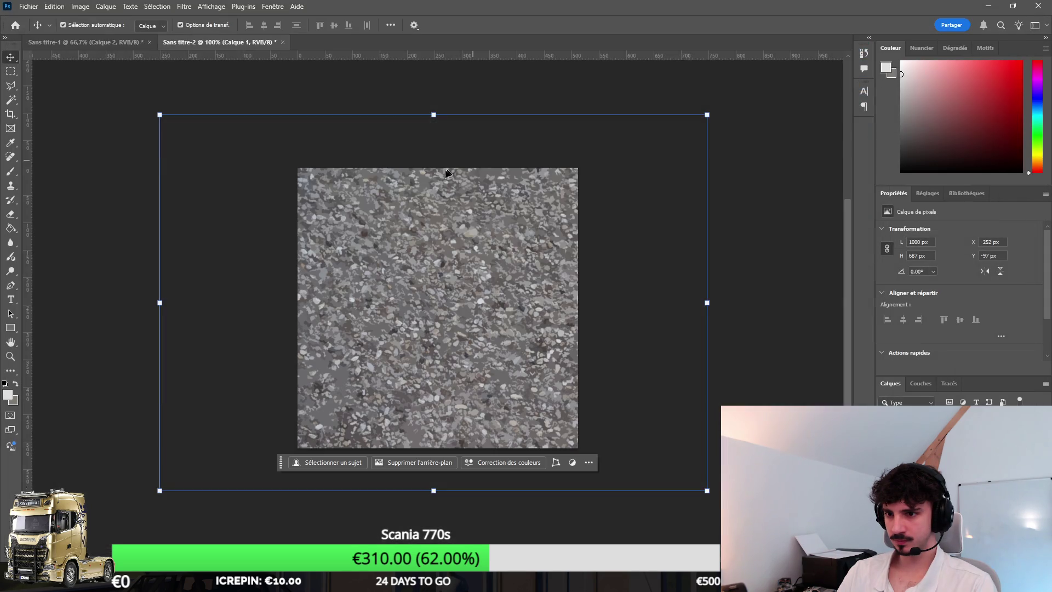
Step: Export the filtered gravel texture and return to Unity
click(28, 7)
mouse_move(117, 199)
click(353, 229)
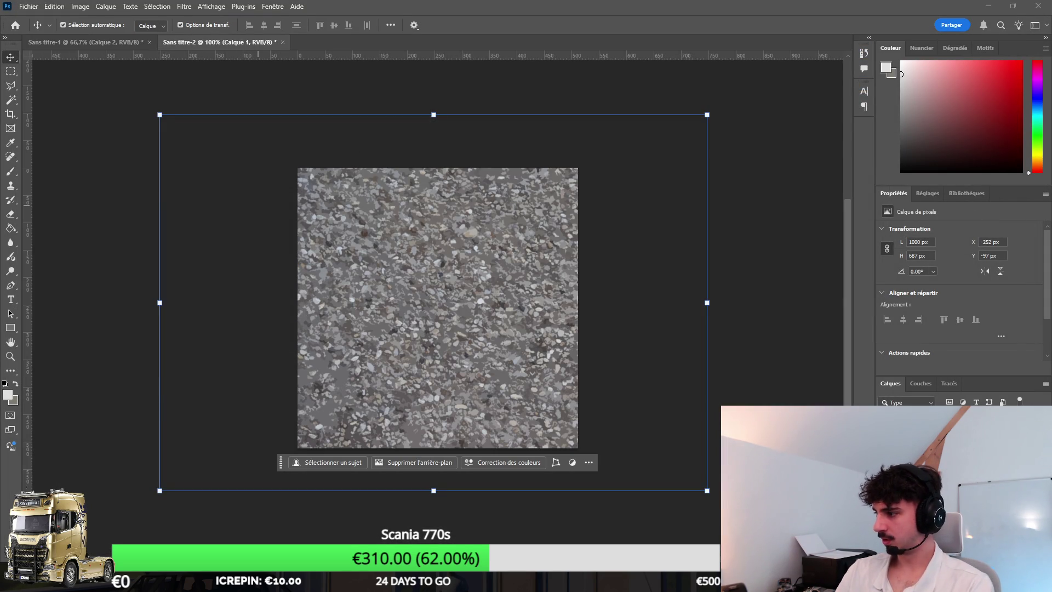
key(alt+Tab)
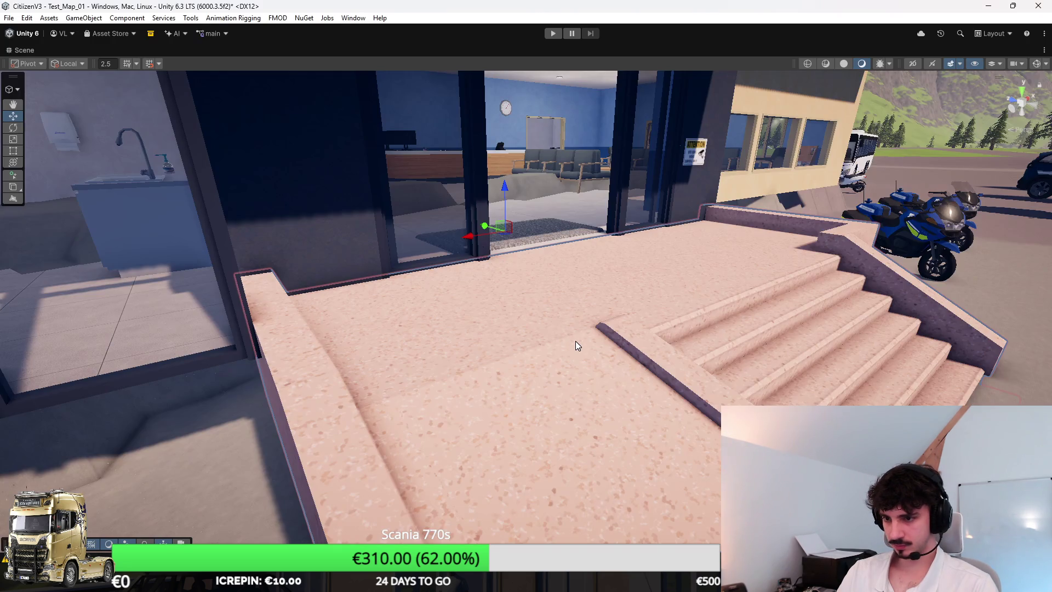
Step: Create a new material in Art/Materials and drag it onto the entrance platform and stairs
key(shift+space)
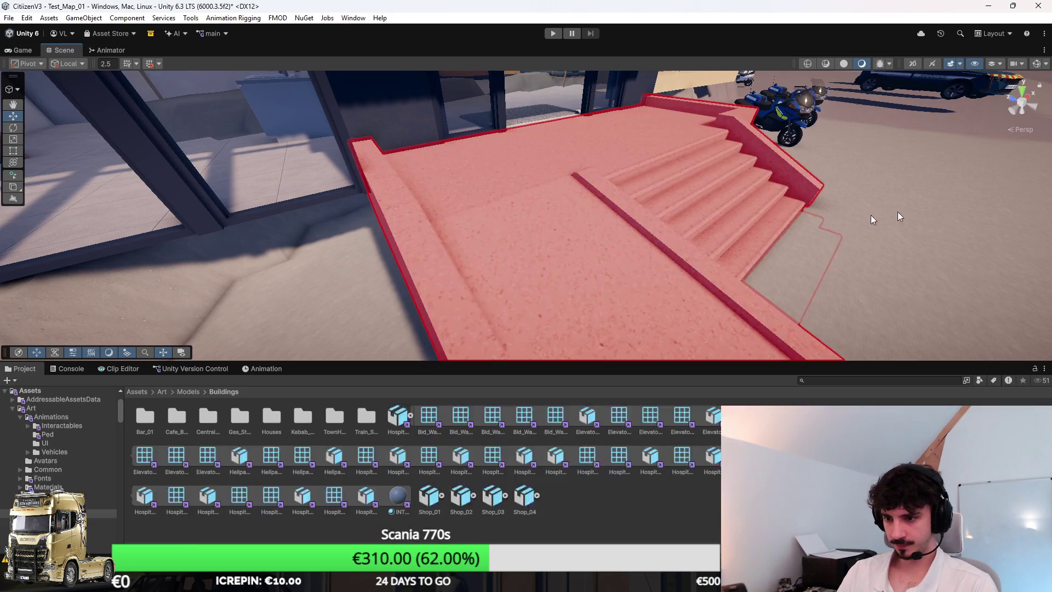
click(821, 212)
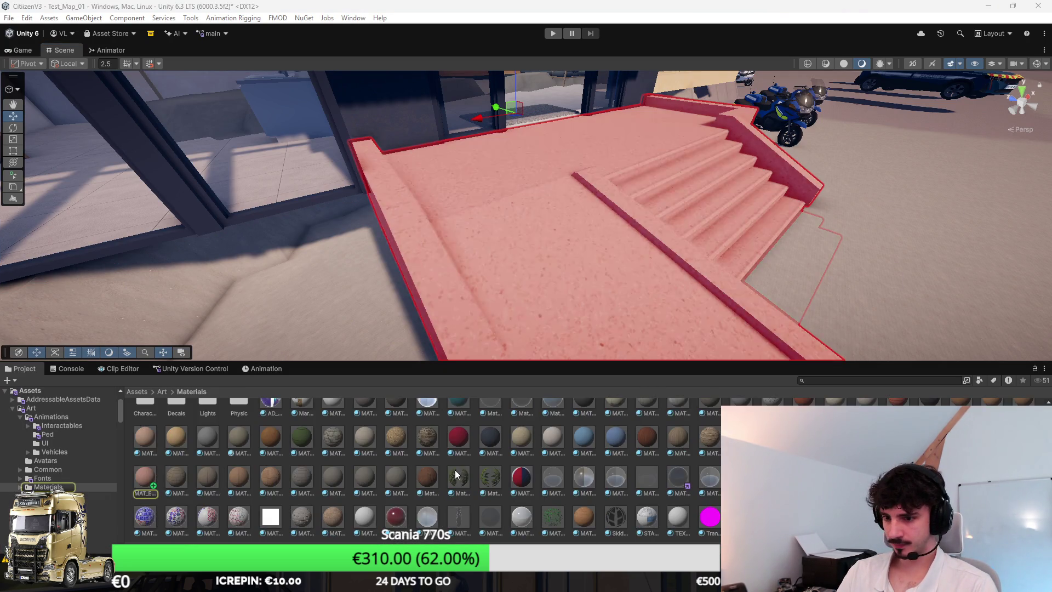
drag(48, 487, 48, 487)
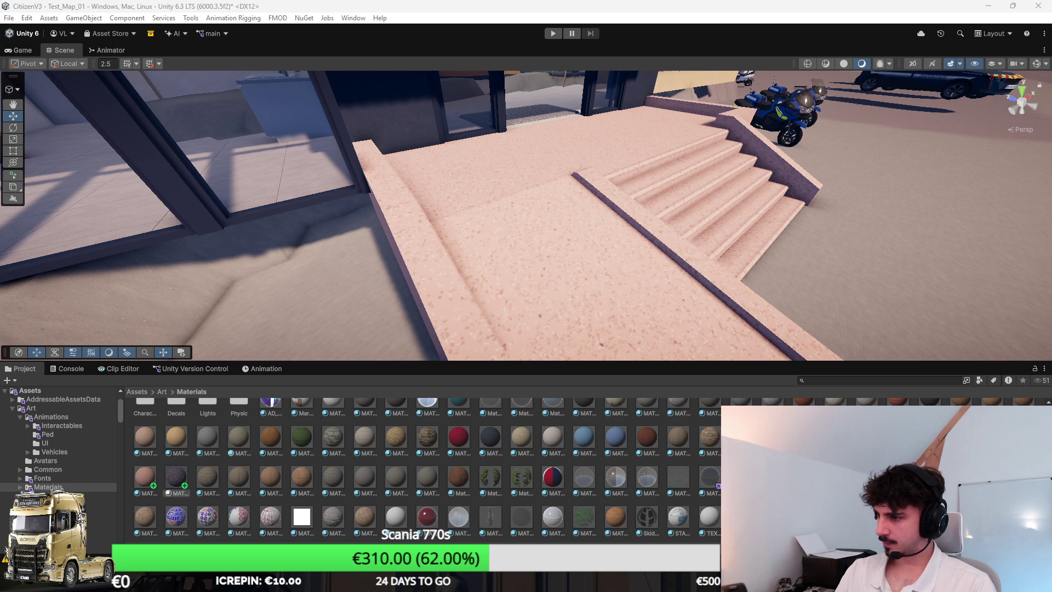
drag(176, 477, 501, 215)
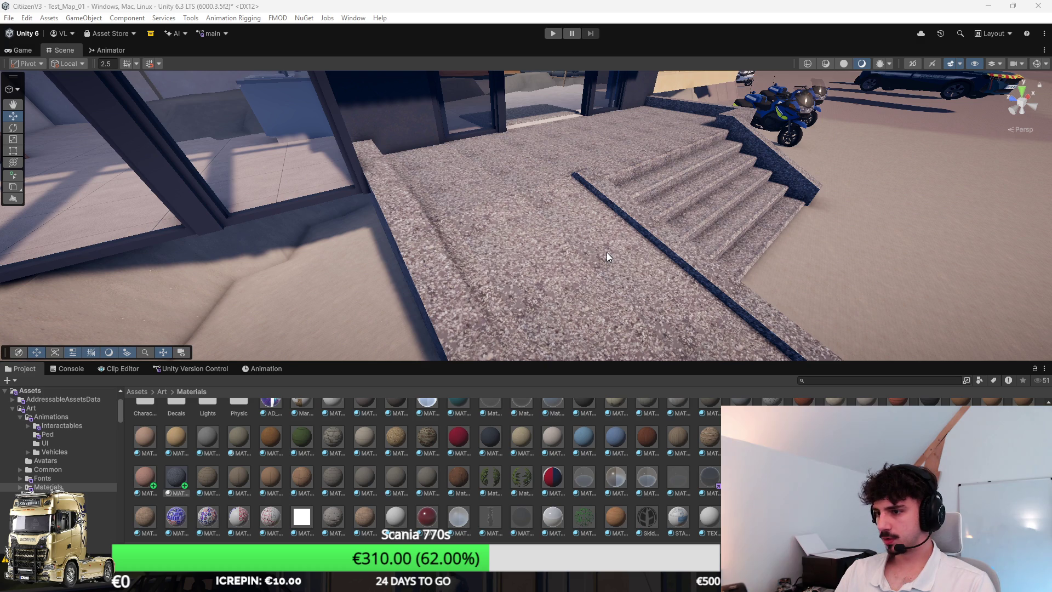
drag(609, 251, 663, 316)
mouse_move(696, 208)
mouse_down()
mouse_move(709, 209)
mouse_move(704, 160)
mouse_move(755, 192)
mouse_move(647, 251)
mouse_up()
click(622, 268)
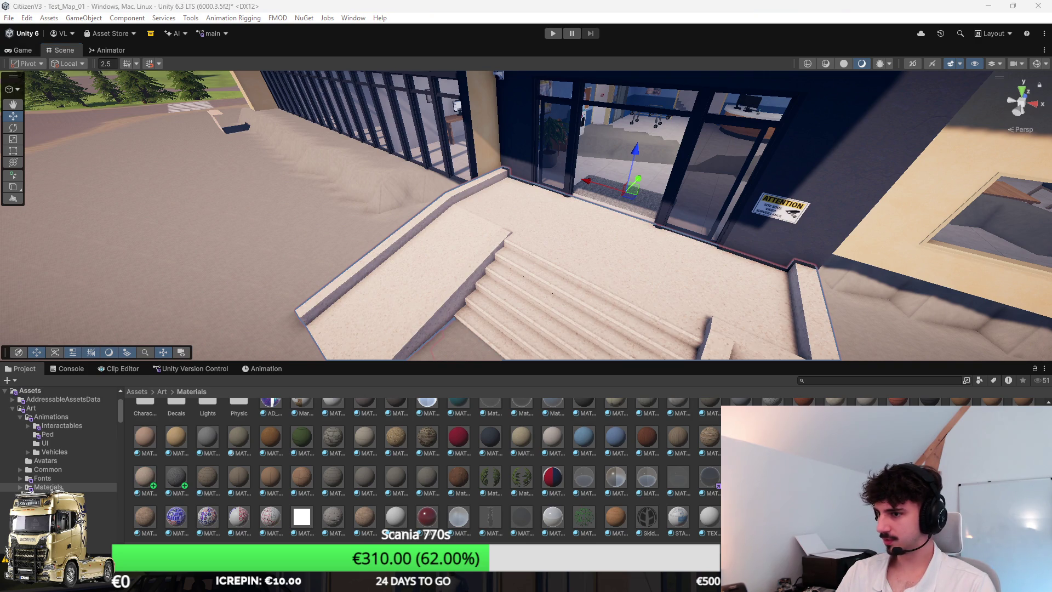
scroll(526, 215, up, 10)
key(alt+Tab)
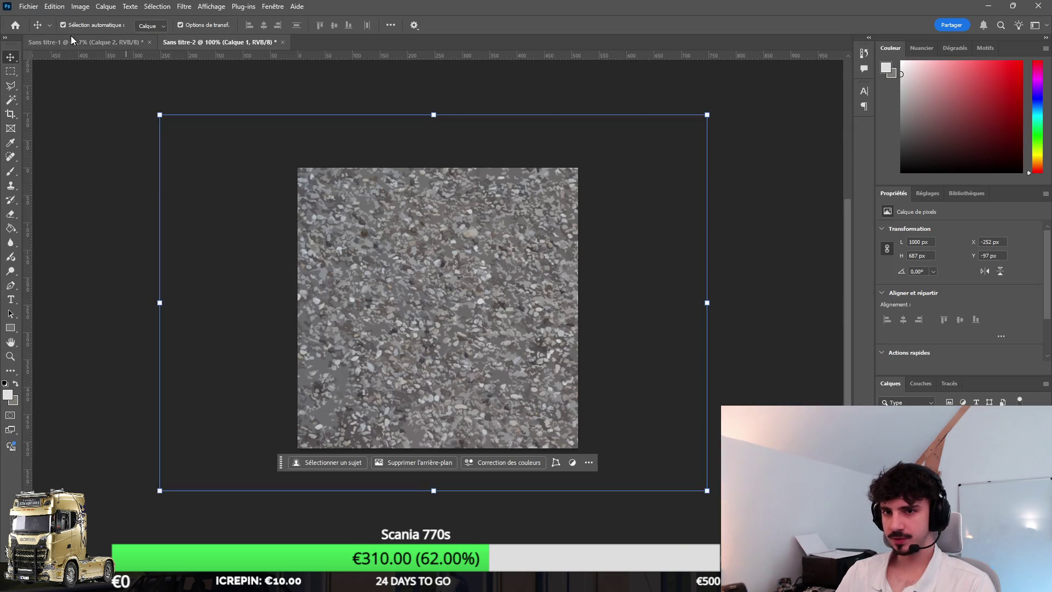
Step: Export the beige speckled stone texture from Photoshop's File menu and return to Unity
click(28, 6)
click(219, 198)
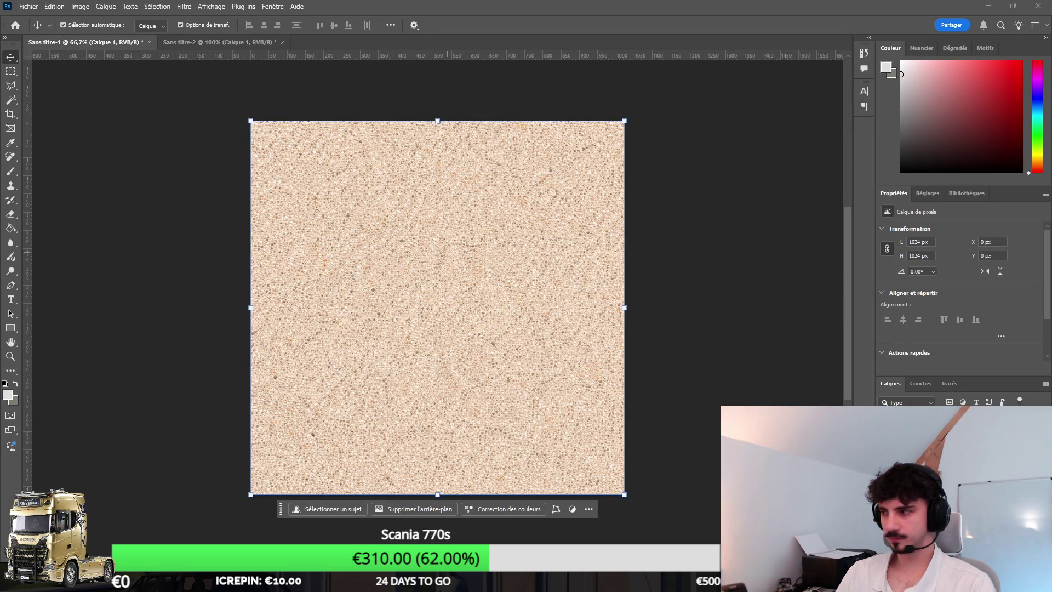
key(alt+Tab)
key(alt+Tab)
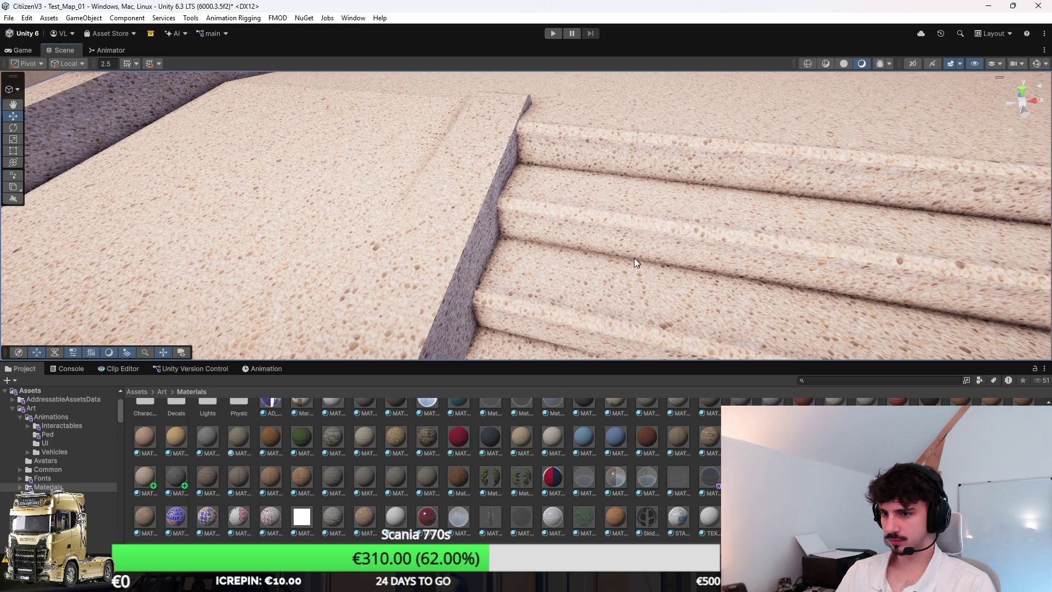
Step: Show Assets/Art/Textures/Environment, orbit close to the curb and steps, and maximize the Scene view
scroll(637, 258, up, 3)
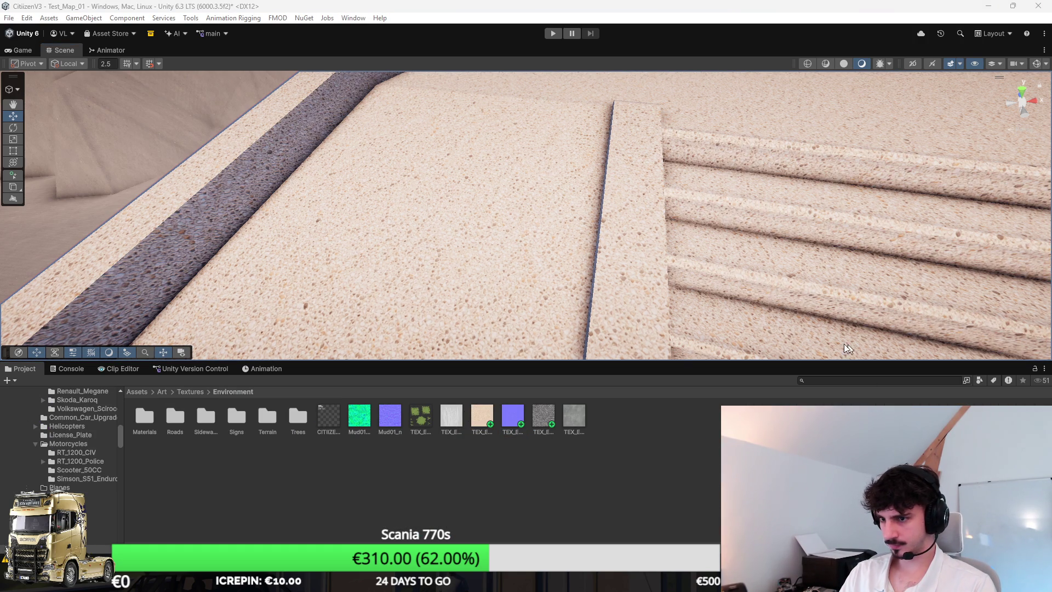
mouse_move(793, 255)
mouse_down()
mouse_move(794, 207)
mouse_move(775, 251)
mouse_move(764, 231)
mouse_move(742, 252)
mouse_move(622, 265)
mouse_move(639, 291)
mouse_move(722, 227)
mouse_move(641, 241)
mouse_up()
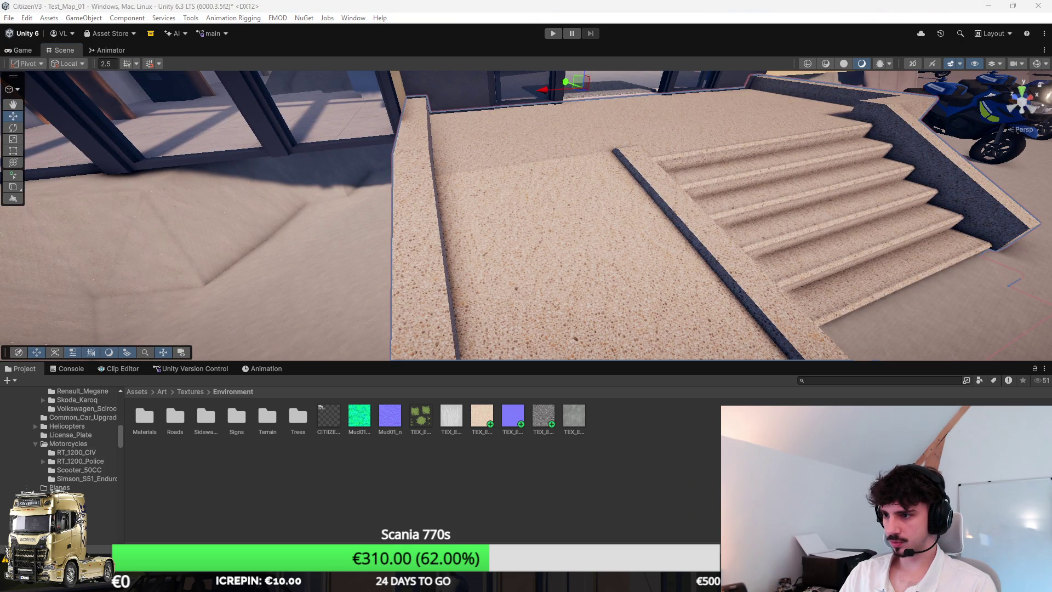
mouse_move(745, 214)
mouse_down()
mouse_move(740, 237)
mouse_move(630, 232)
mouse_up()
key(shift+space)
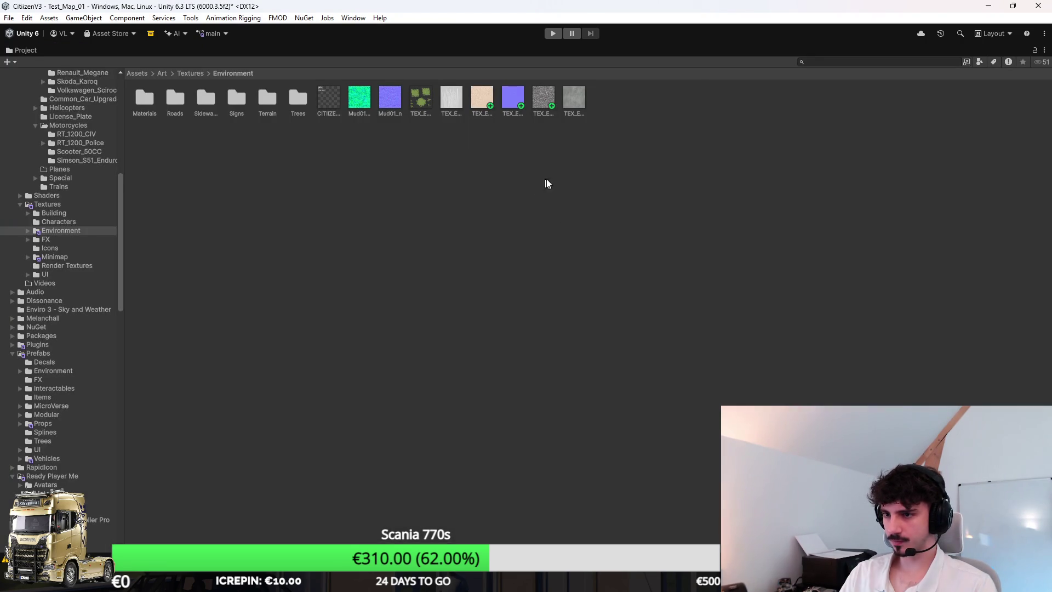
key(shift+space)
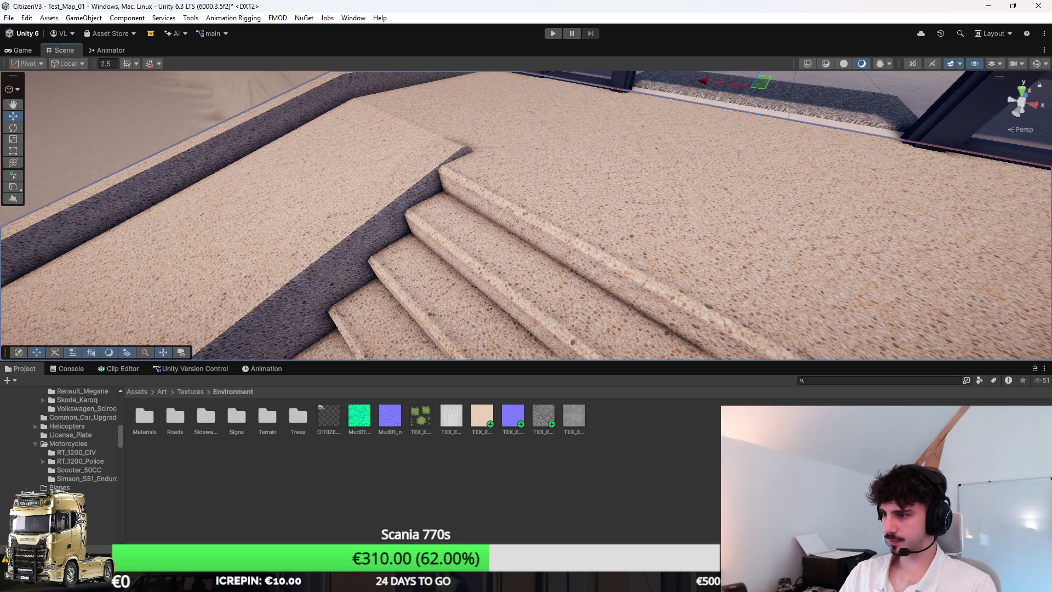
scroll(662, 298, down, 3)
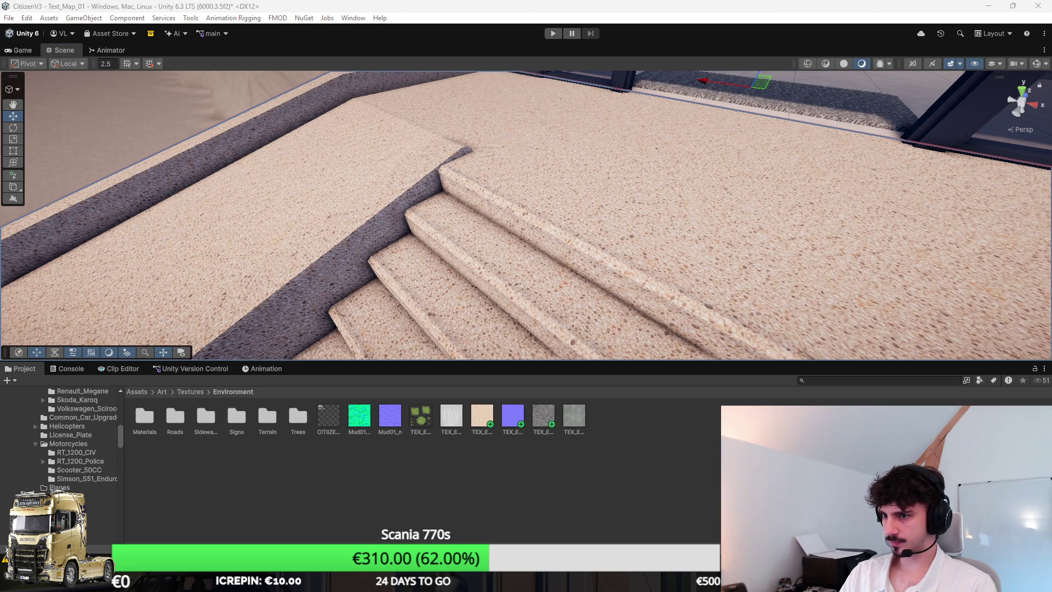
mouse_move(662, 299)
mouse_down()
mouse_move(695, 203)
mouse_move(570, 219)
mouse_up()
key(shift+space)
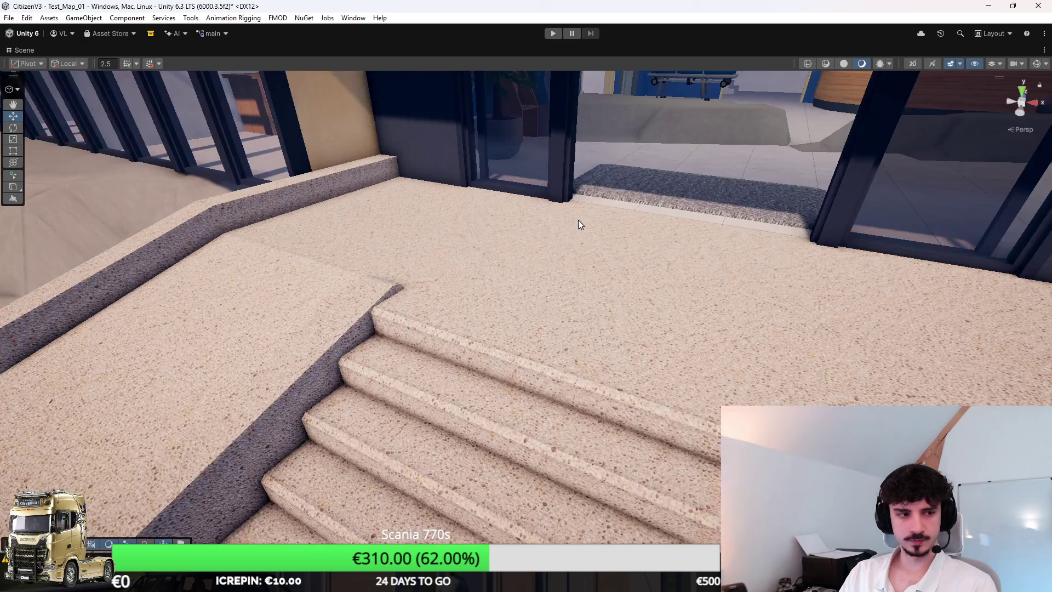
Step: Orbit and zoom around the beige stone entrance stairs, then restore Unity's normal editor layout
scroll(578, 220, down, 5)
scroll(508, 210, down, 3)
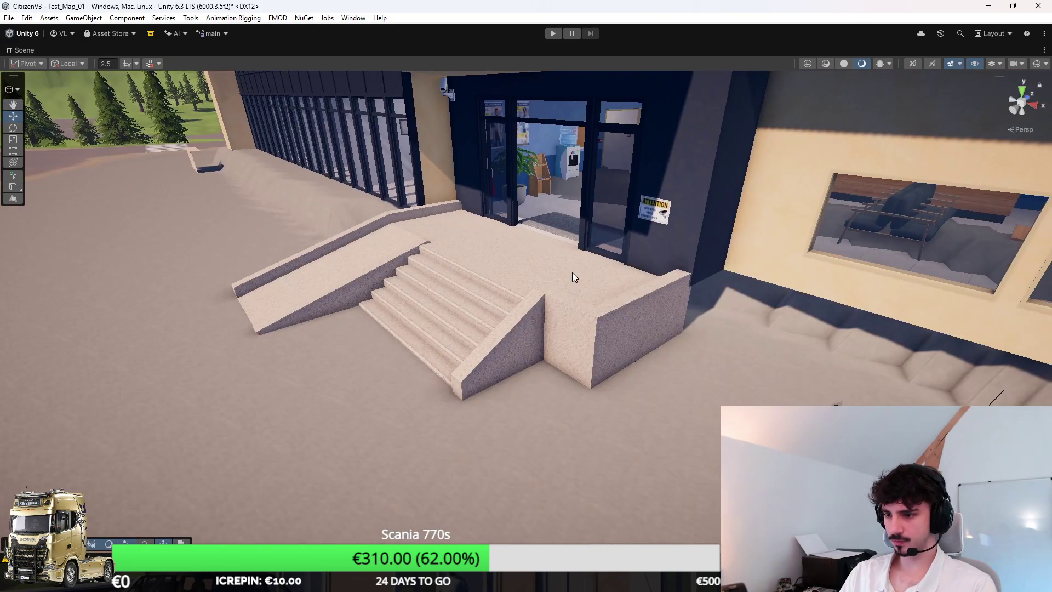
drag(543, 301, 605, 198)
scroll(605, 197, up, 5)
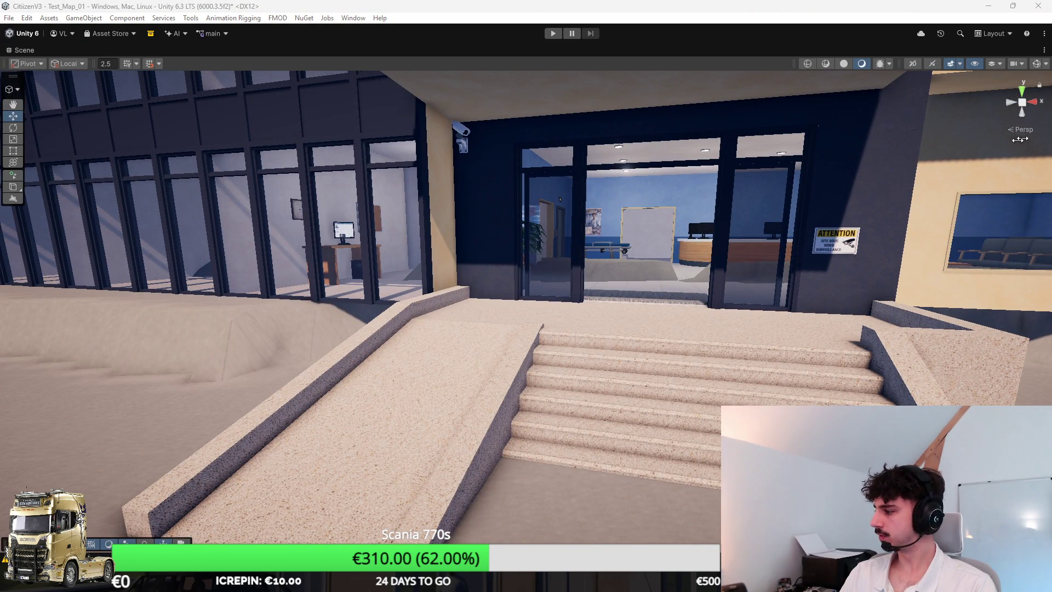
scroll(517, 219, up, 6)
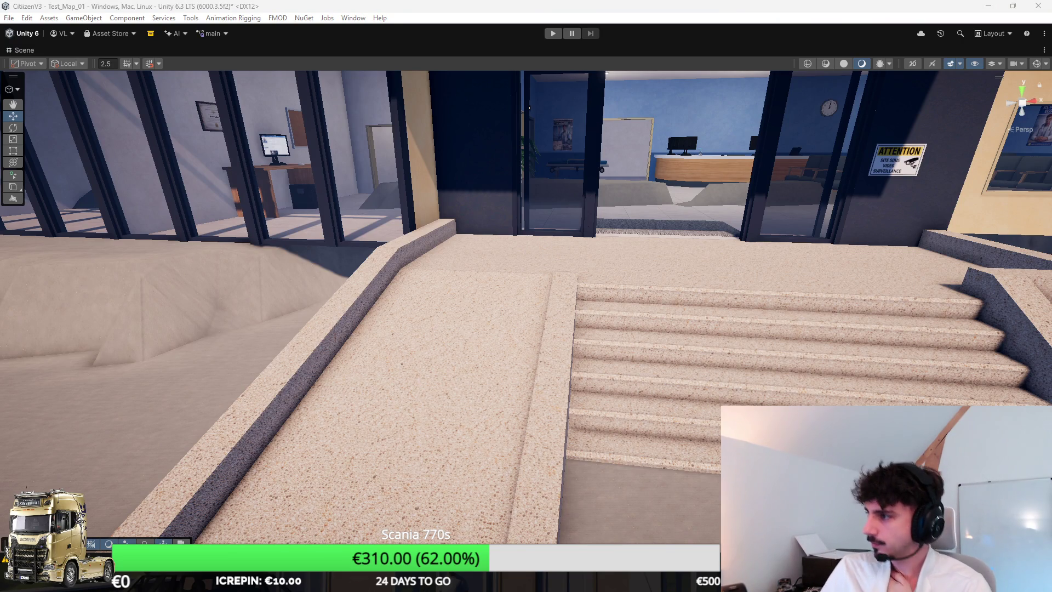
scroll(699, 294, up, 3)
drag(699, 294, 699, 306)
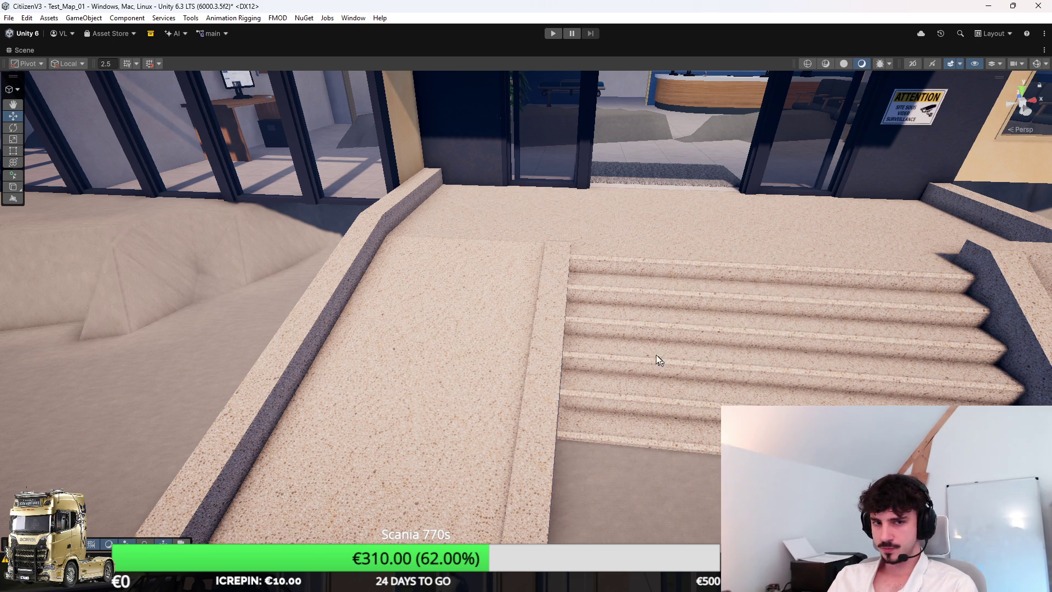
scroll(642, 335, down, 2)
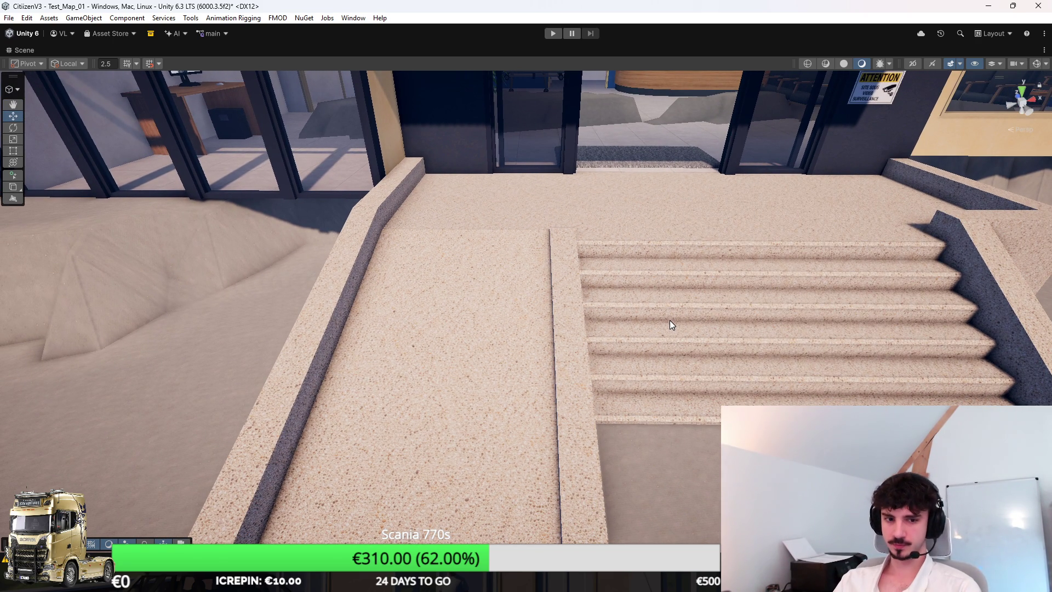
mouse_move(670, 334)
mouse_down()
mouse_move(692, 329)
mouse_move(716, 298)
mouse_move(716, 331)
mouse_move(698, 304)
mouse_move(663, 318)
mouse_up()
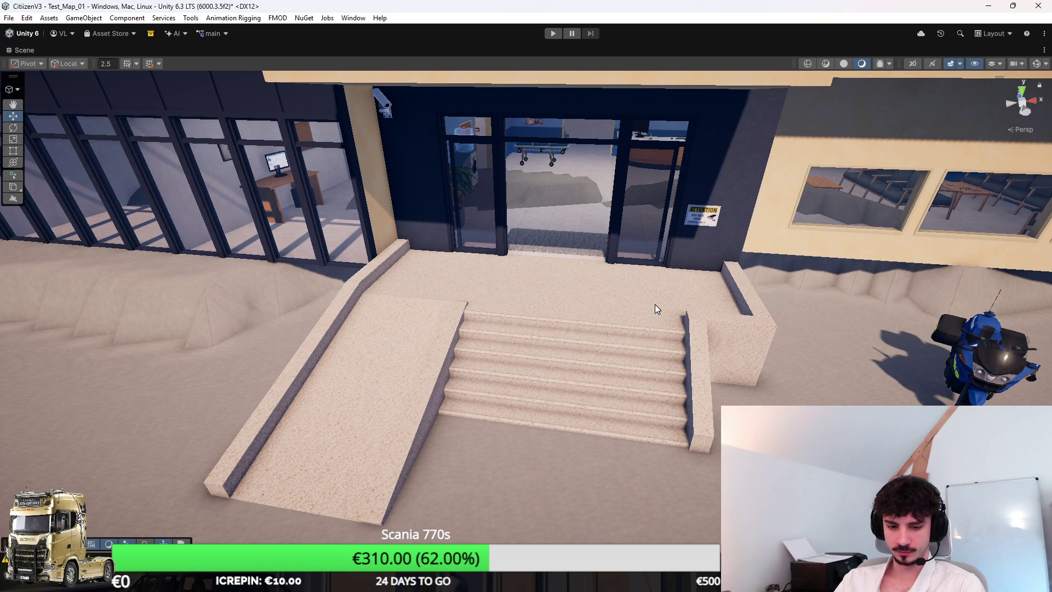
drag(656, 304, 650, 315)
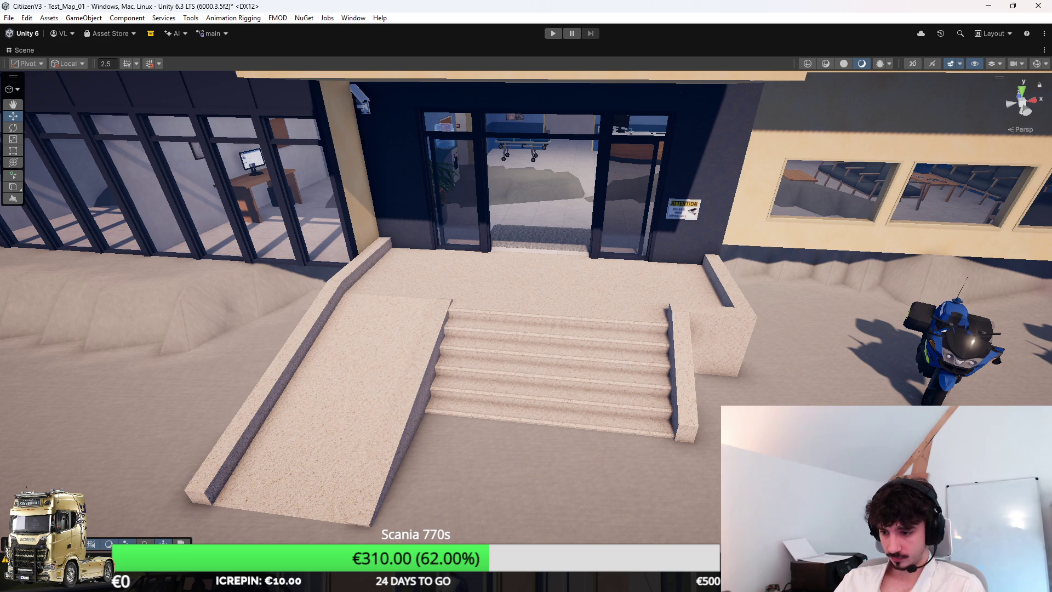
key(alt+Tab)
key(alt+Tab)
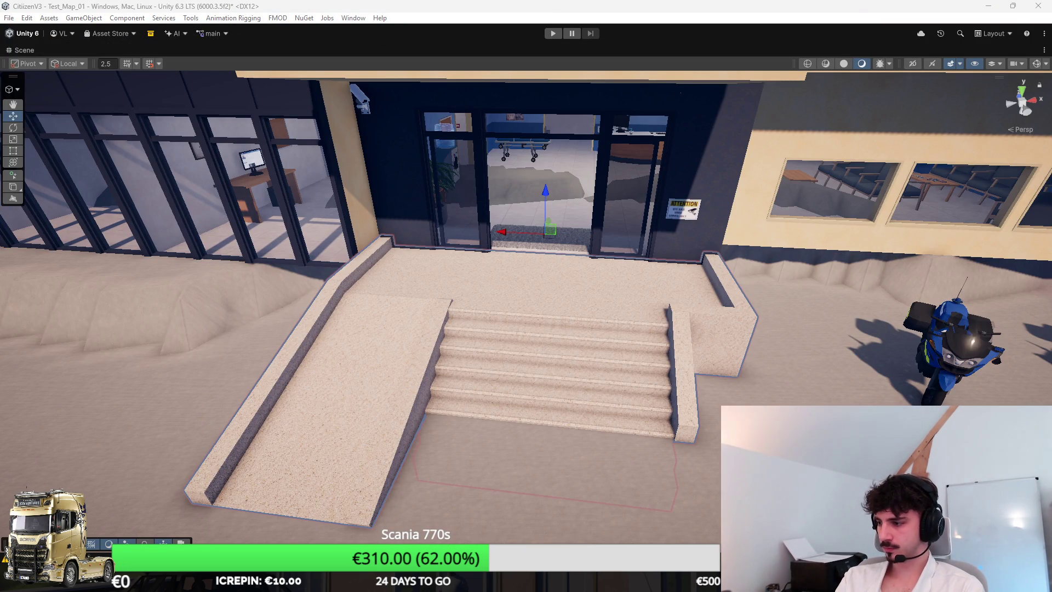
double_click(24, 50)
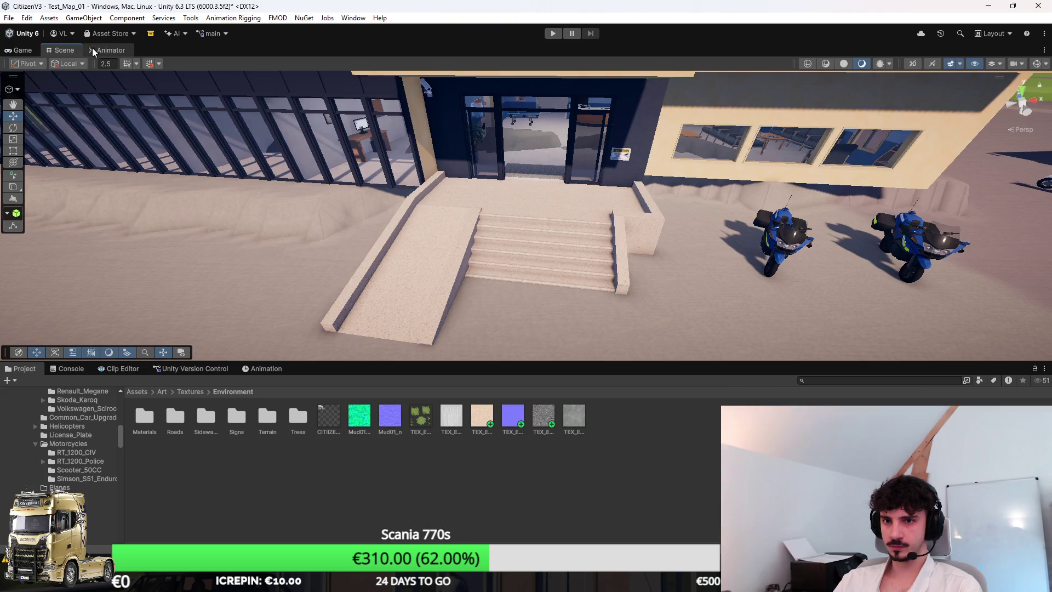
Step: Enter Play mode and join the Citizen RP server with the existing character
click(22, 50)
click(553, 33)
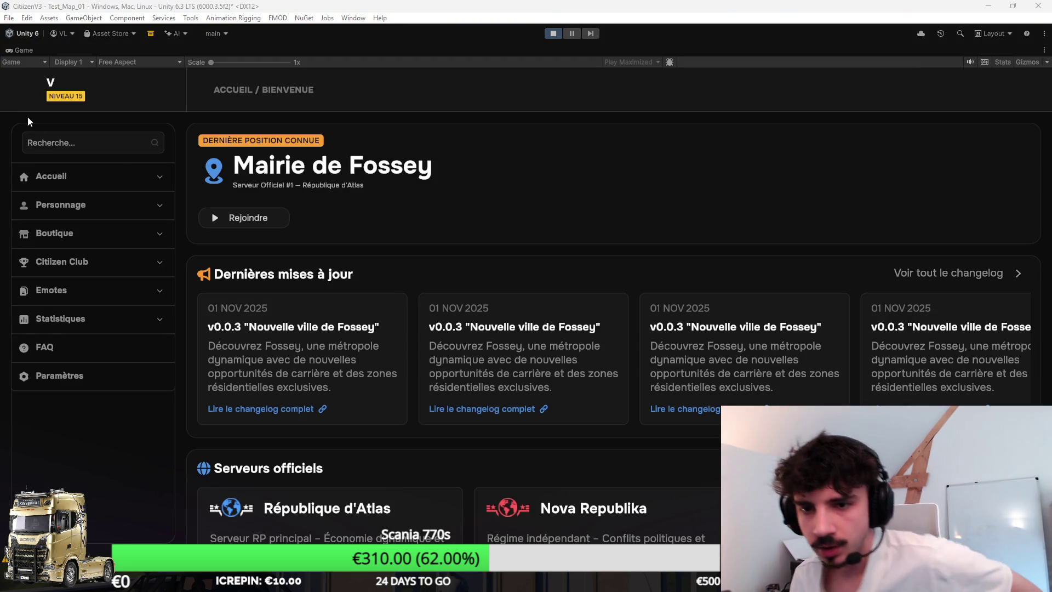
click(111, 174)
click(115, 284)
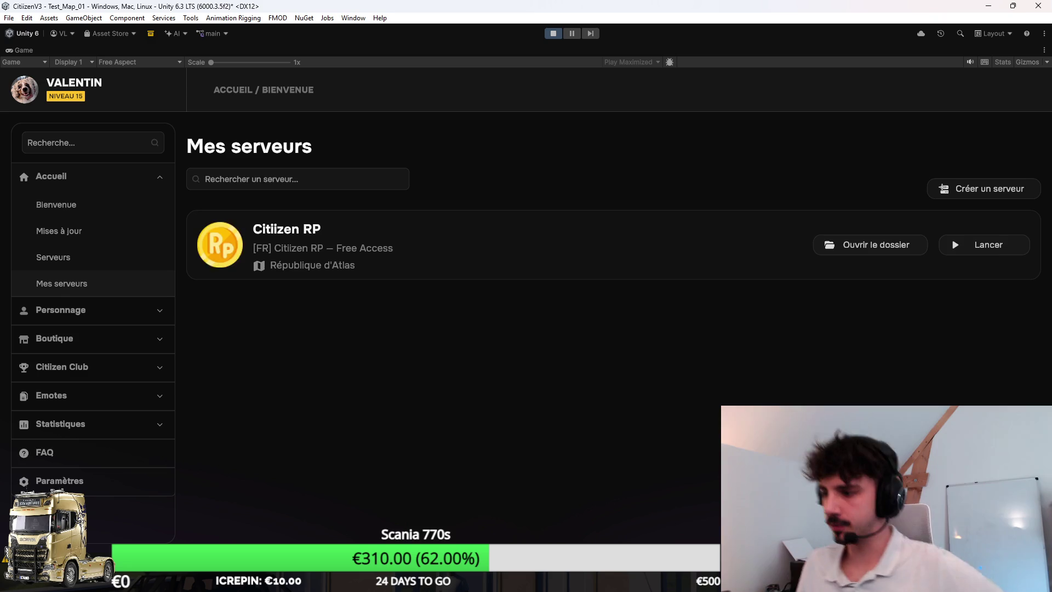
click(977, 246)
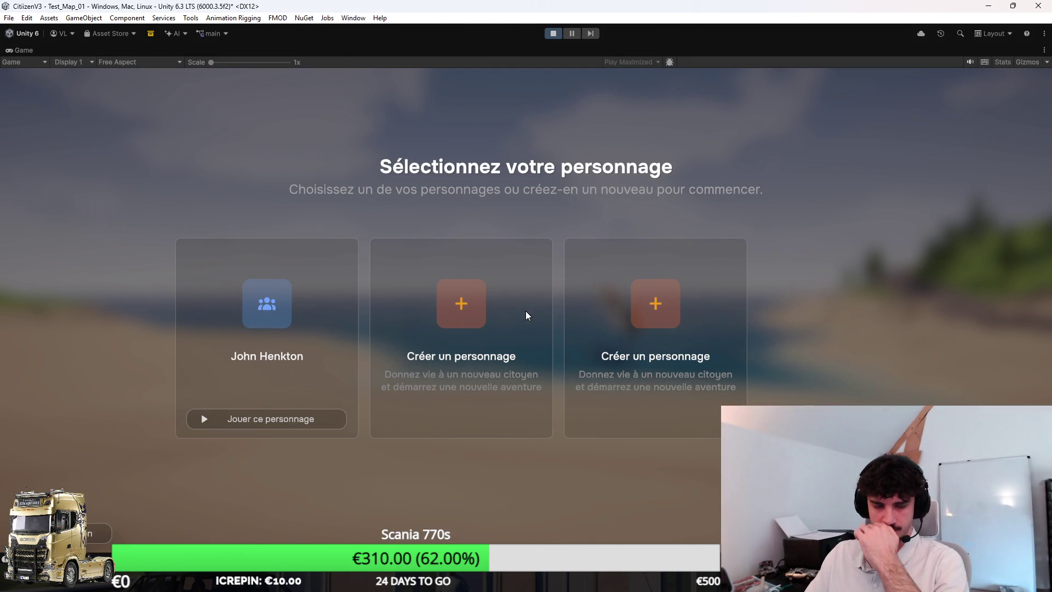
click(288, 419)
Step: Walk the character up the entrance steps and around the wheelchair, then stop Play mode
key(w)
key(w)
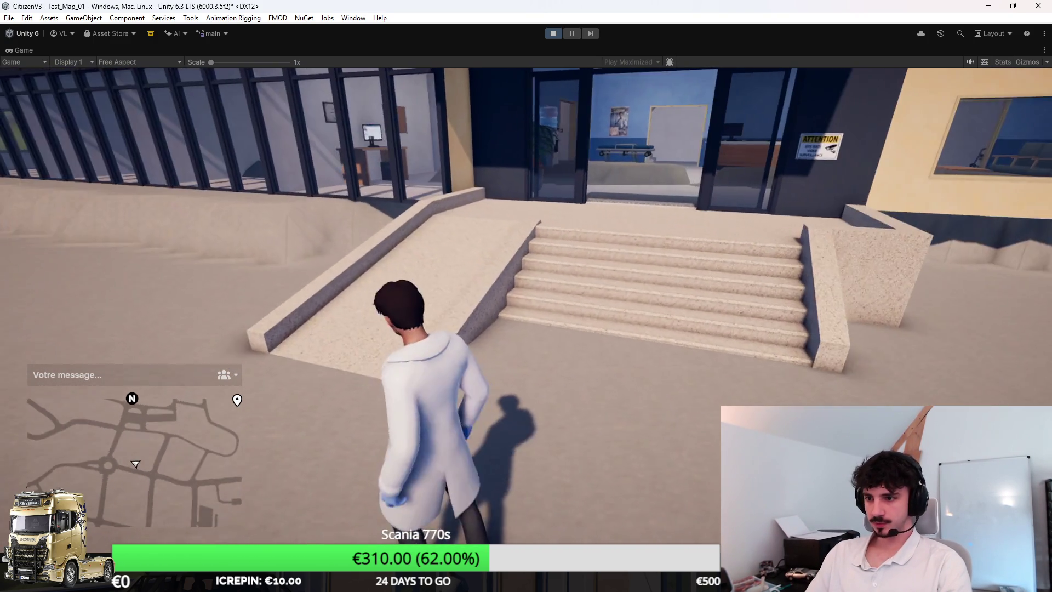
key(w)
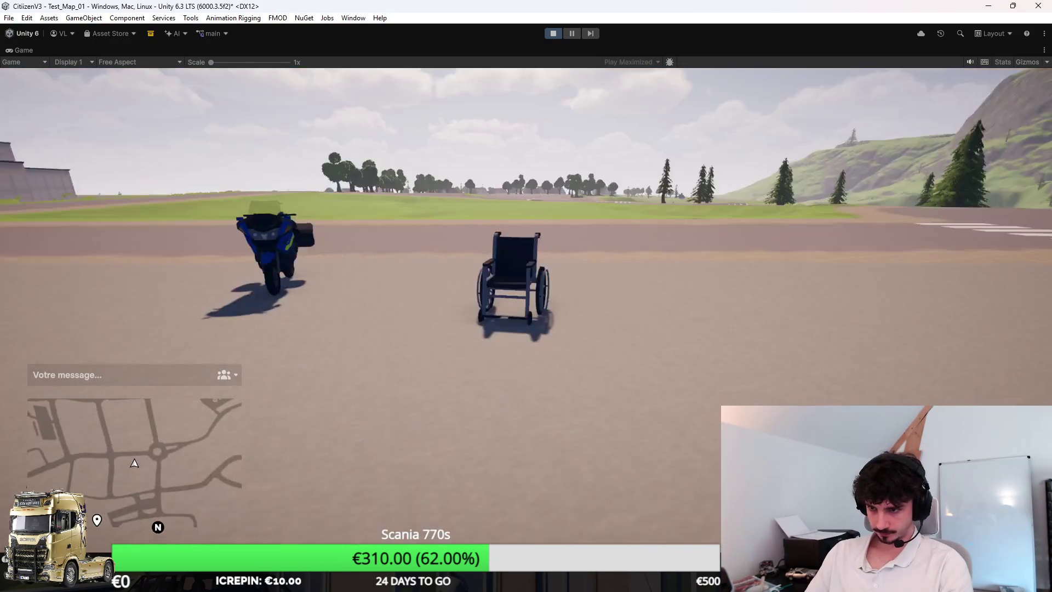
key(w)
key(w)
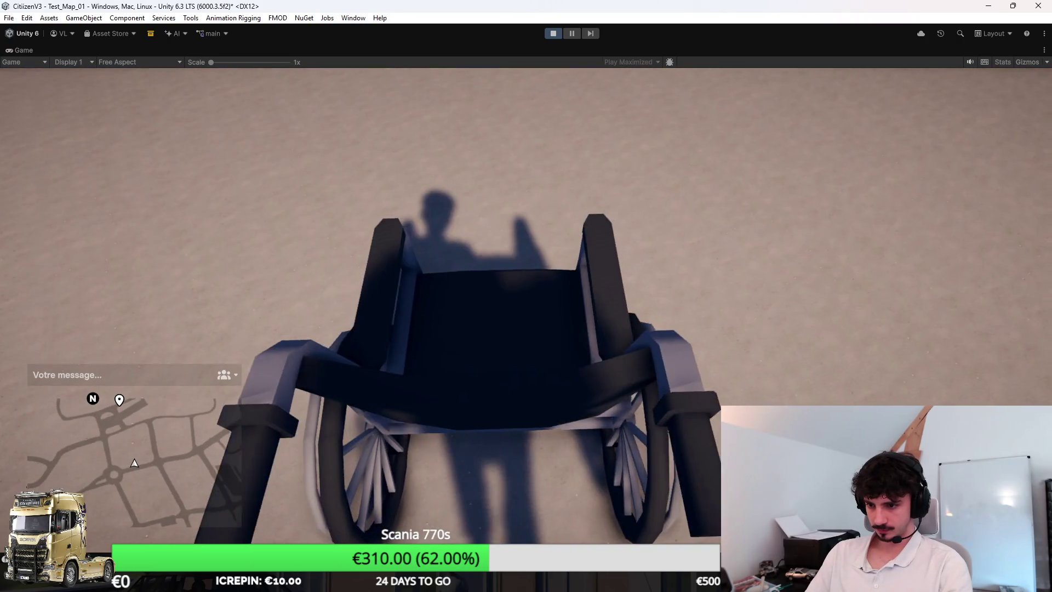
key(w)
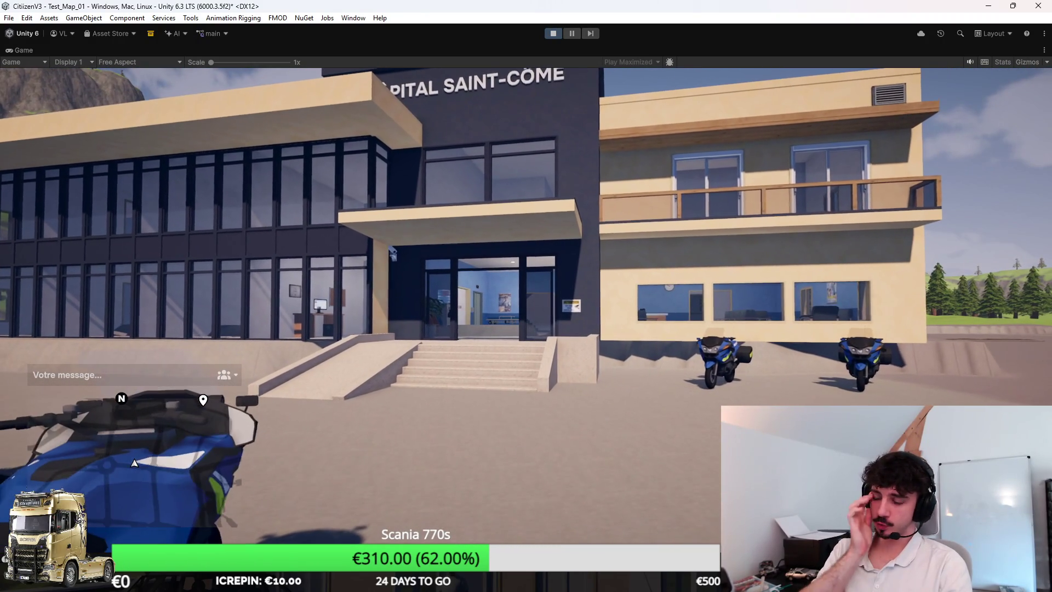
key(v)
key(f)
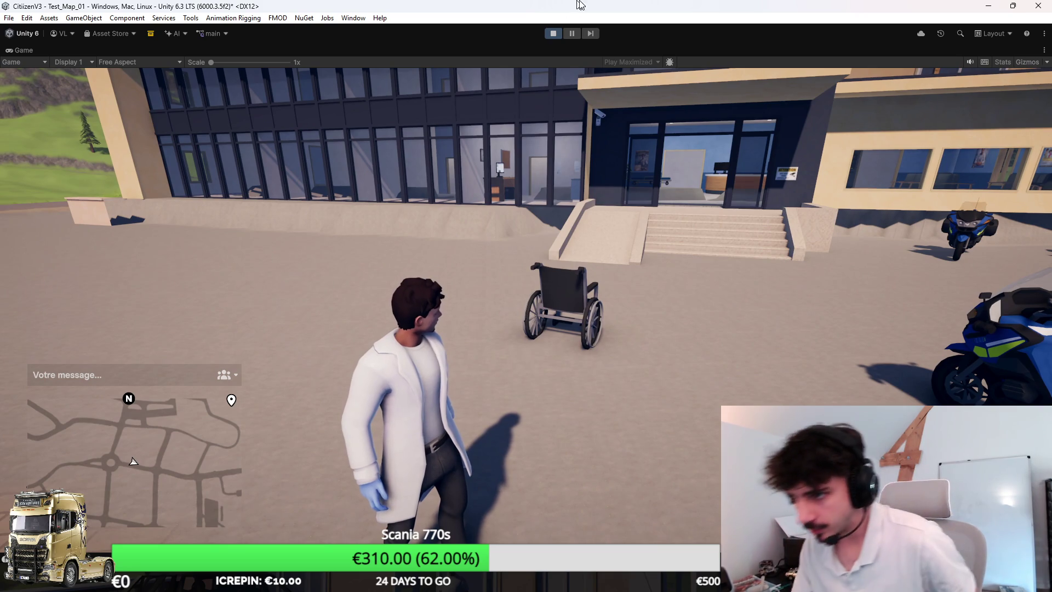
click(554, 33)
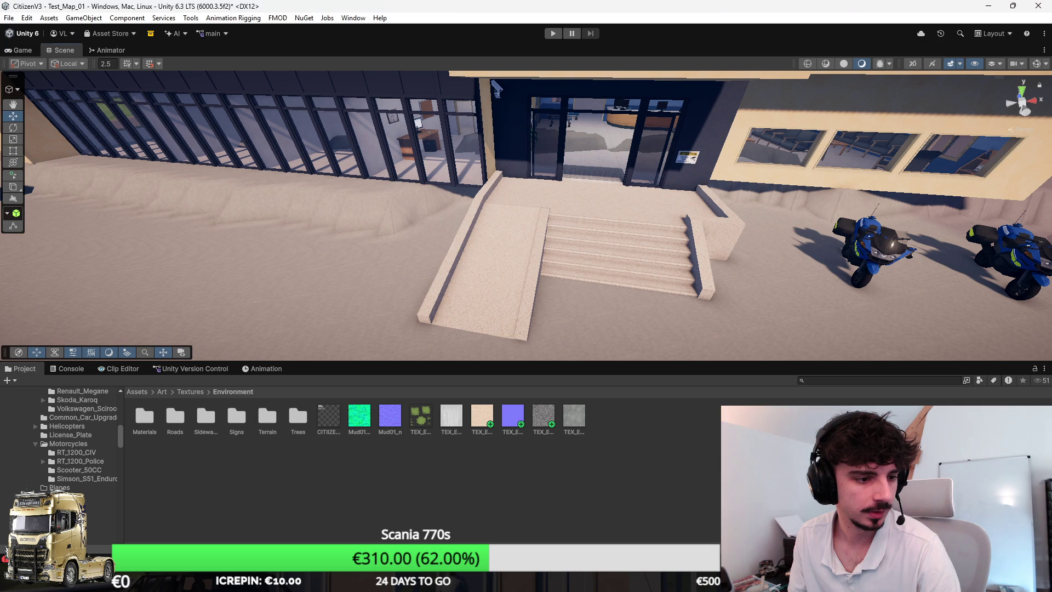
mouse_move(472, 187)
mouse_down()
mouse_move(439, 204)
mouse_move(607, 258)
mouse_up()
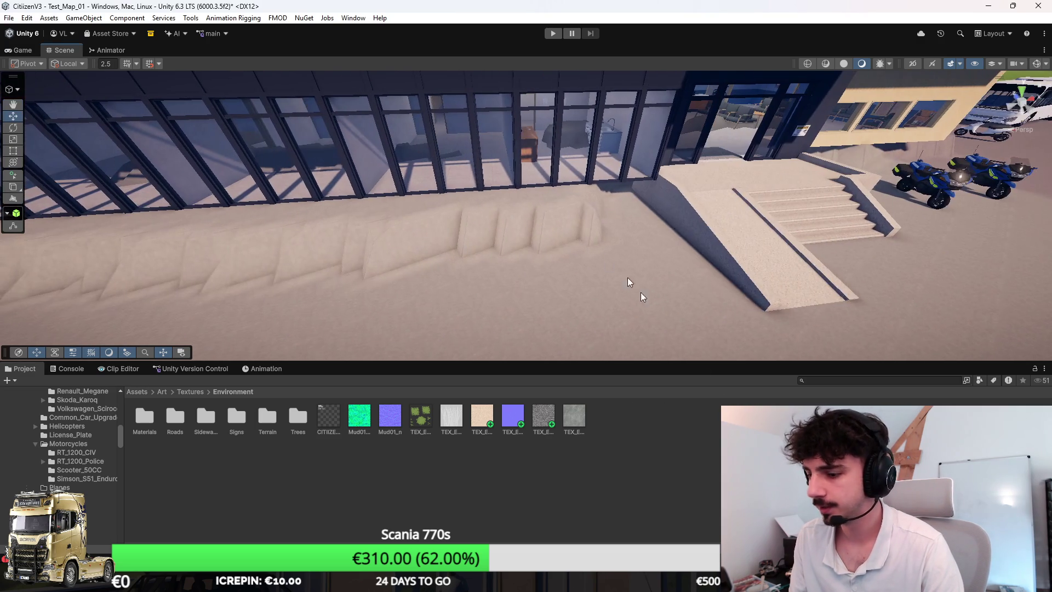
key(alt+Tab)
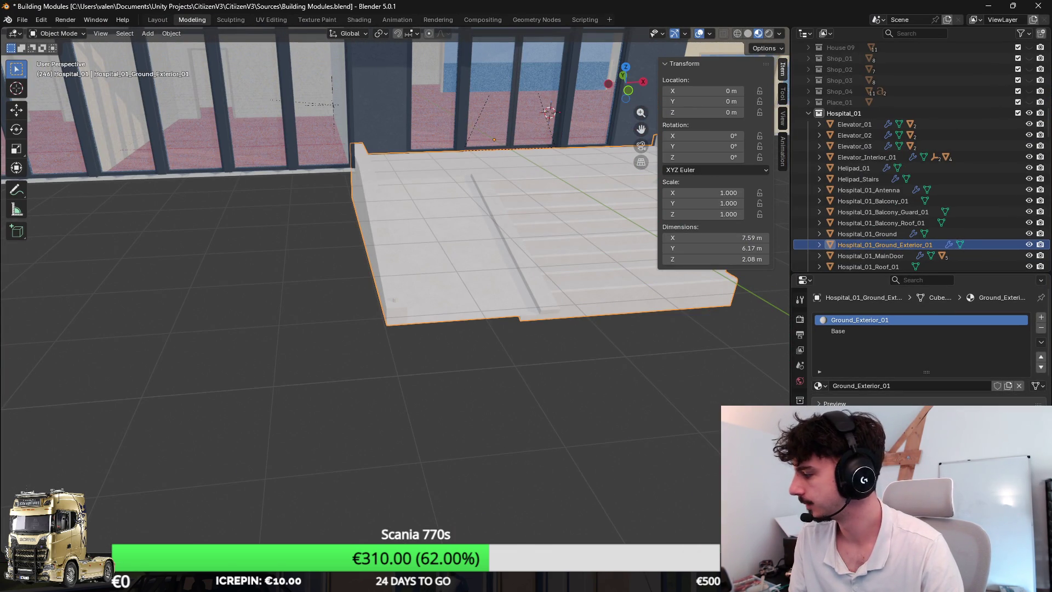
Step: Enter Edit Mode on Hospital_01_Ground_Exterior_01 and inspect the faces under the stairs
mouse_move(652, 273)
mouse_down()
mouse_move(603, 282)
mouse_move(572, 263)
mouse_move(458, 279)
mouse_move(381, 273)
mouse_up()
key(Tab)
click(453, 347)
mouse_move(454, 348)
mouse_down()
mouse_move(464, 293)
mouse_move(331, 372)
mouse_move(400, 282)
mouse_move(403, 303)
mouse_up()
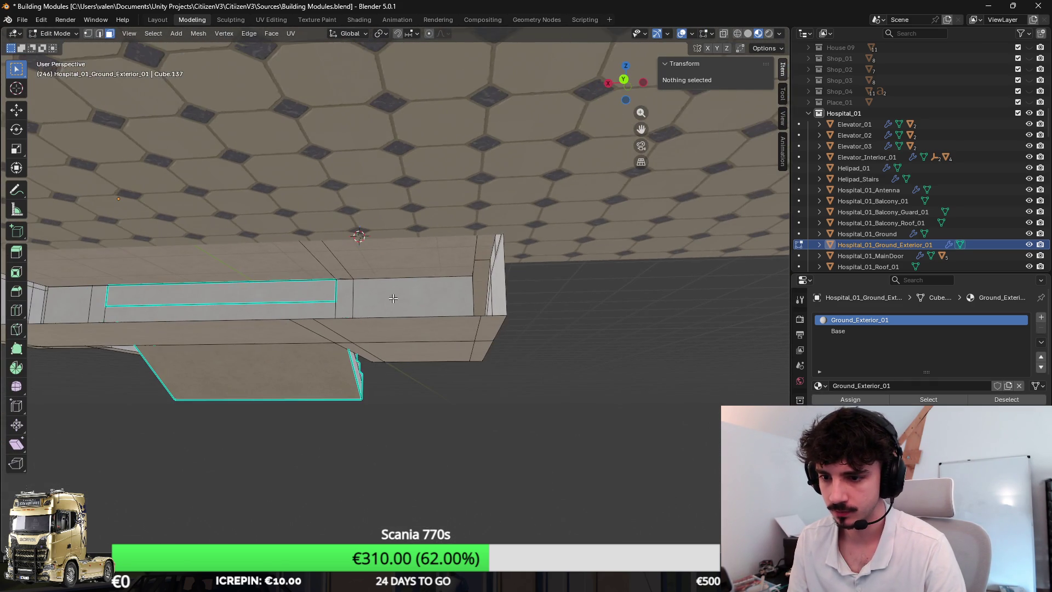
click(402, 303)
shift+click(247, 289)
drag(222, 319, 629, 315)
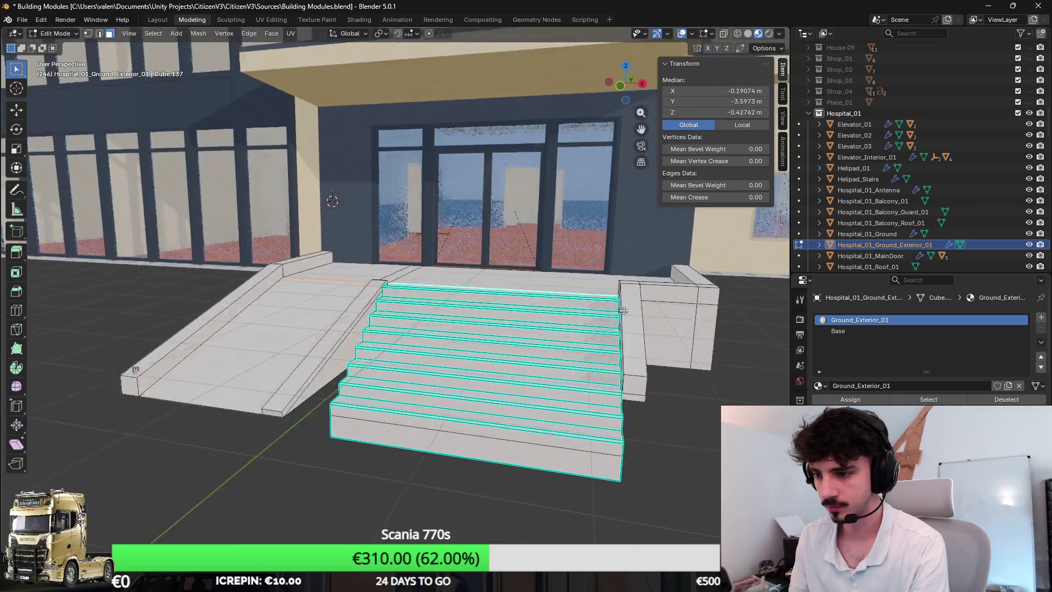
scroll(491, 301, up, 6)
click(494, 322)
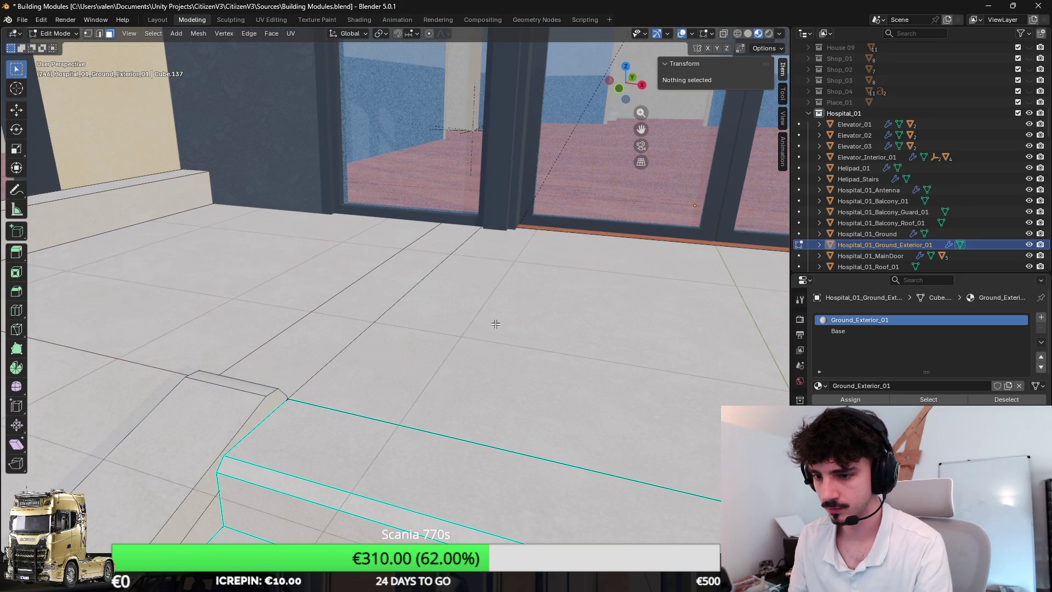
scroll(493, 322, down, 8)
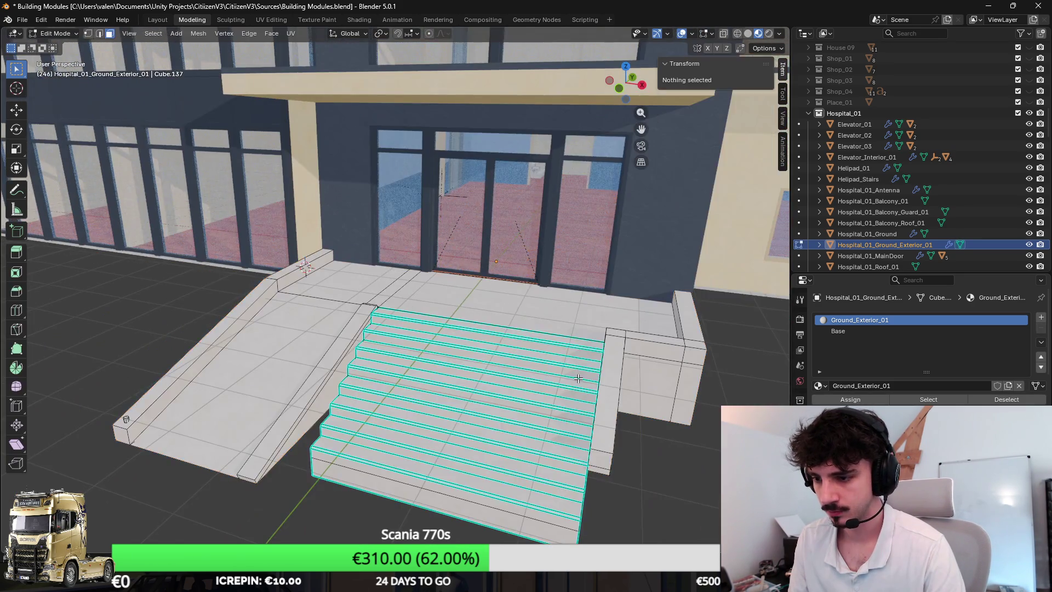
mouse_move(535, 370)
mouse_down()
mouse_move(556, 317)
mouse_move(524, 285)
mouse_move(446, 286)
mouse_move(482, 263)
mouse_move(493, 230)
mouse_move(416, 274)
mouse_move(549, 183)
mouse_up()
Step: Select and examine the bottom and side faces beneath the stairs from low angles
click(416, 274)
shift+click(482, 179)
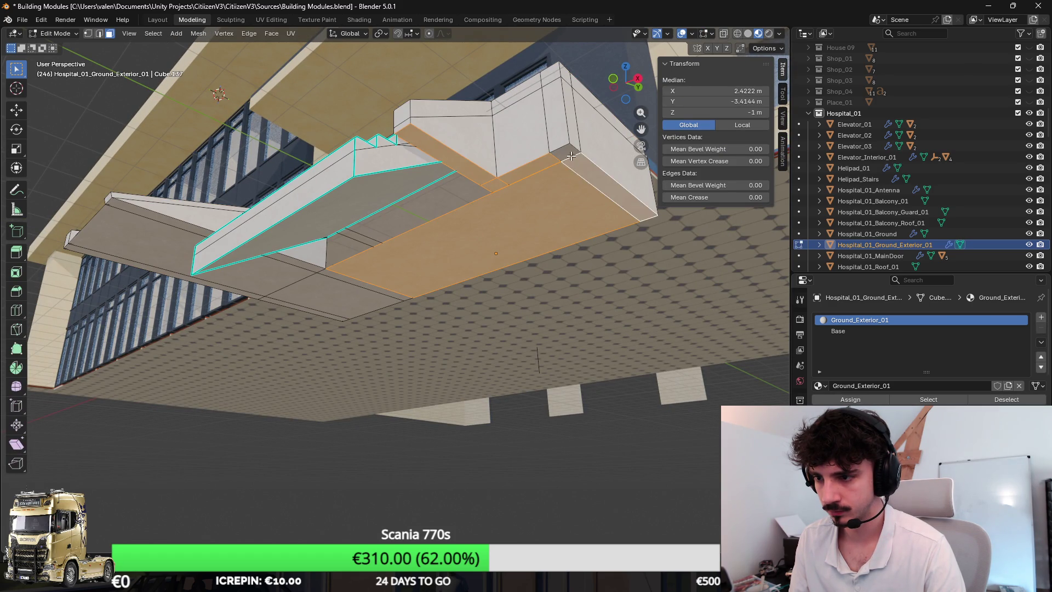
mouse_move(293, 270)
mouse_down()
mouse_move(356, 258)
mouse_move(378, 180)
mouse_move(380, 200)
mouse_move(402, 185)
mouse_up()
shift+click(376, 174)
key(alt+a)
mouse_move(462, 214)
mouse_down()
mouse_move(453, 274)
mouse_move(317, 269)
mouse_up()
mouse_move(390, 216)
mouse_down()
mouse_move(384, 241)
mouse_move(485, 232)
mouse_move(547, 313)
mouse_move(588, 274)
mouse_up()
drag(523, 313, 418, 301)
scroll(418, 301, up, 3)
Step: Delete faces under the stairs, redoing it once, then leave Edit Mode and save the file
key(x)
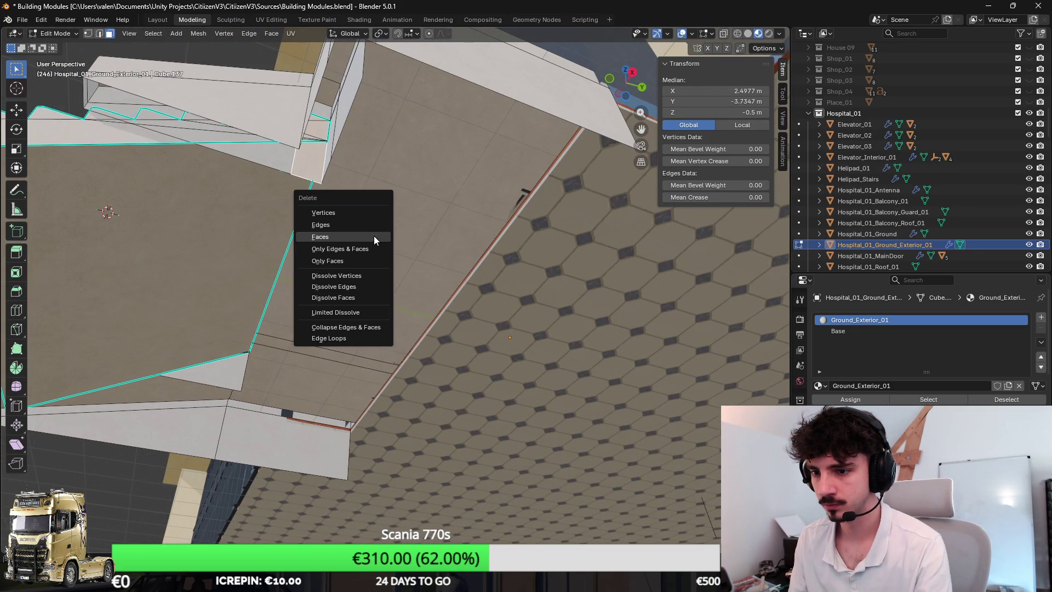
click(373, 235)
mouse_move(373, 236)
mouse_down()
mouse_move(484, 197)
mouse_move(418, 295)
mouse_move(459, 275)
mouse_move(412, 304)
mouse_move(423, 234)
mouse_up()
key(ctrl+z)
key(x)
click(458, 275)
key(Tab)
key(ctrl+s)
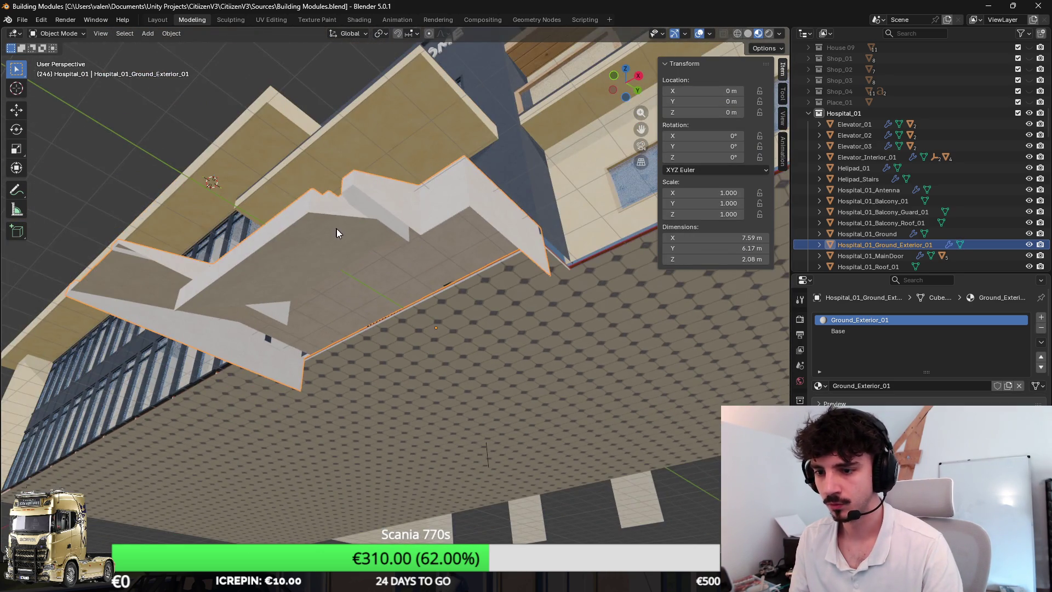
Step: Add a new Plane mesh near the entrance, replacing an accidental cube, and start renaming it
key(KP_Decimal)
mouse_move(468, 215)
mouse_down()
mouse_move(559, 258)
mouse_move(362, 235)
mouse_move(491, 237)
mouse_move(423, 243)
mouse_up()
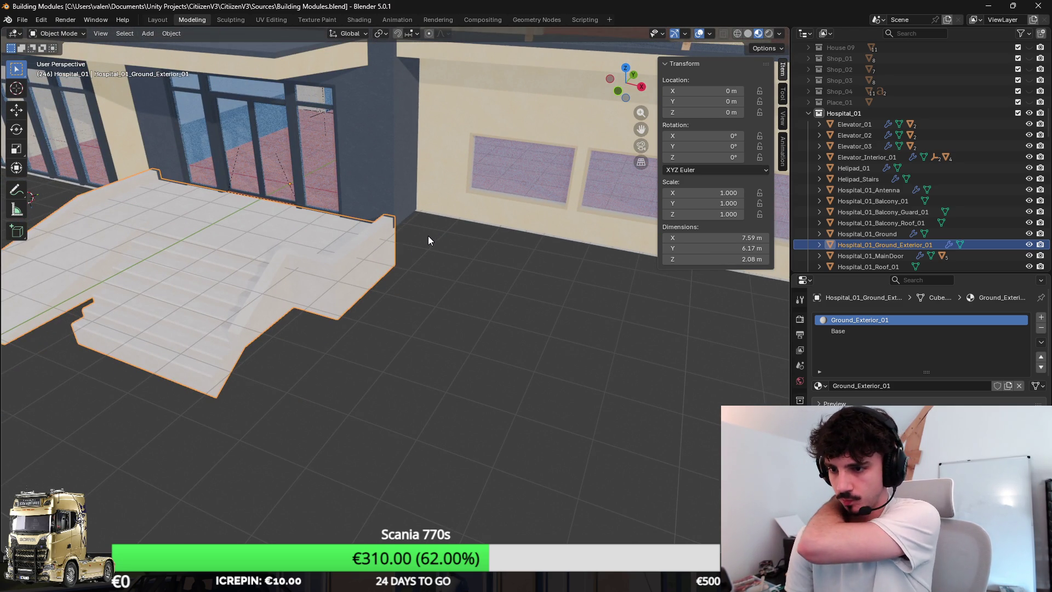
drag(429, 237, 514, 234)
click(393, 305)
key(shift+a)
mouse_move(425, 281)
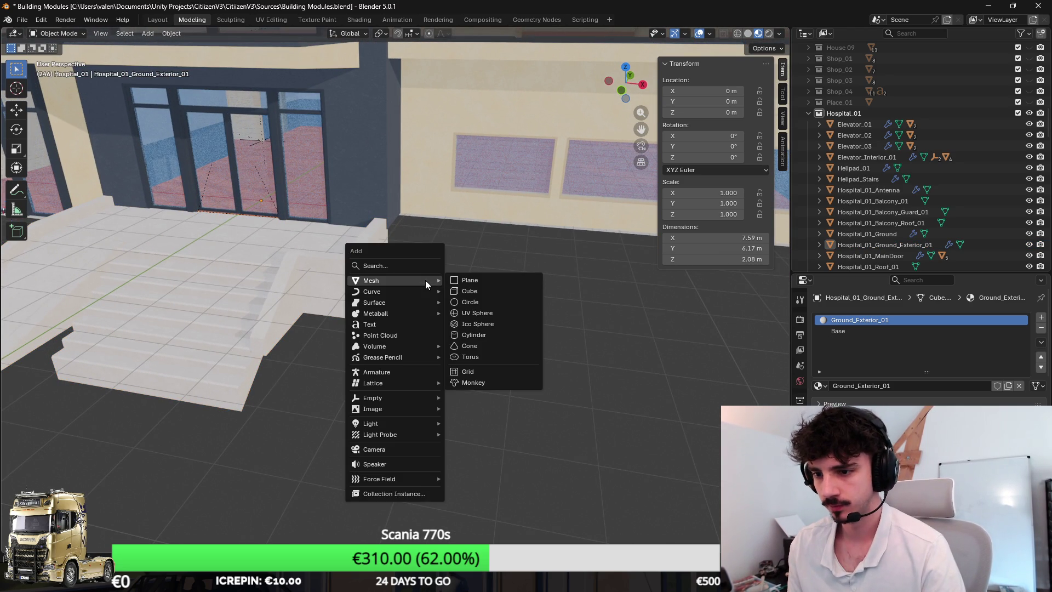
click(508, 290)
key(ctrl+z)
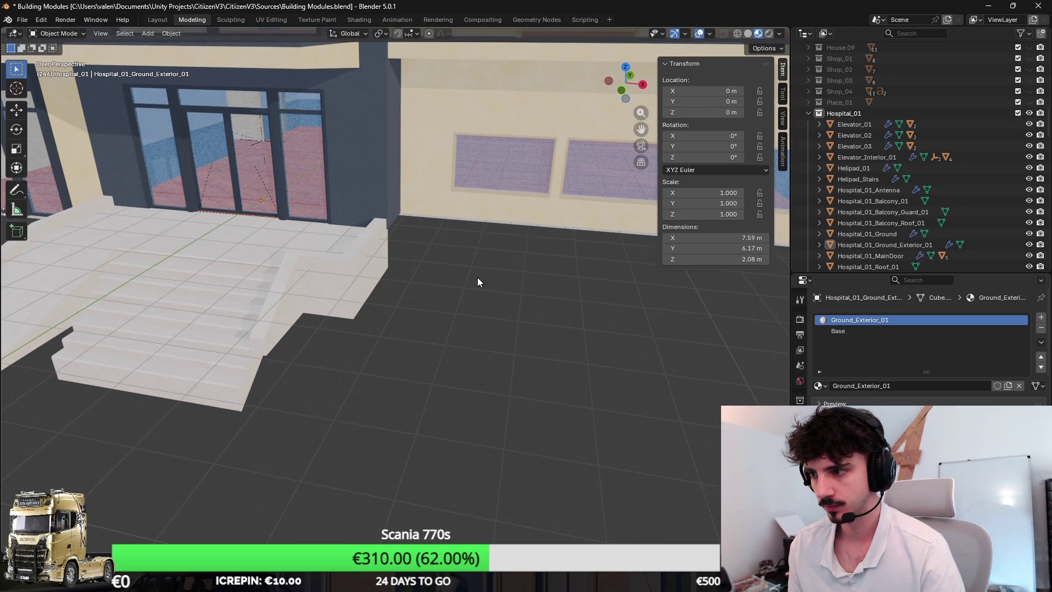
key(shift+a)
mouse_move(478, 276)
click(522, 277)
scroll(465, 274, down, 3)
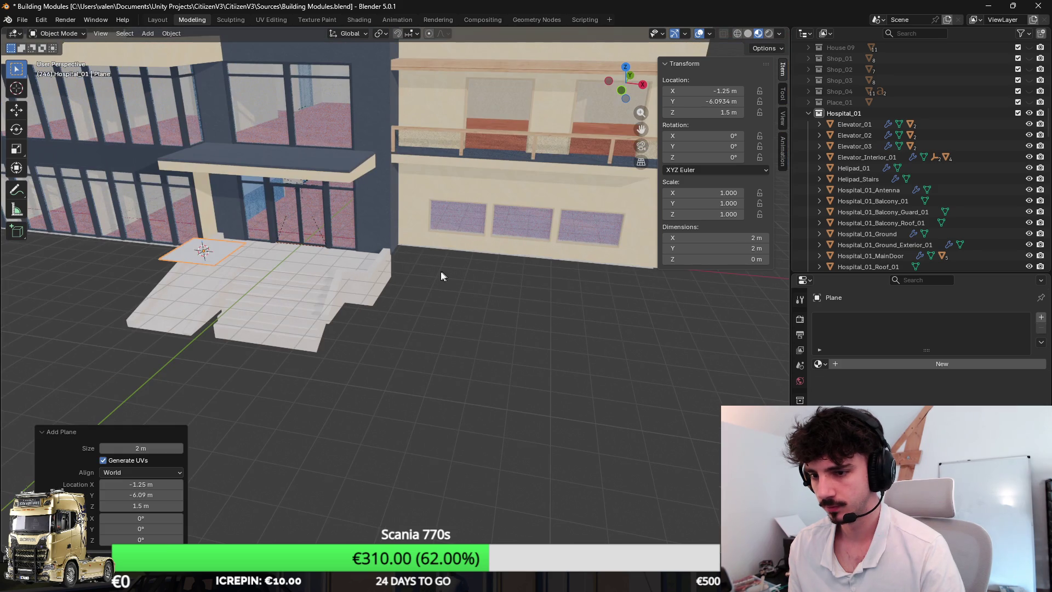
key(F2)
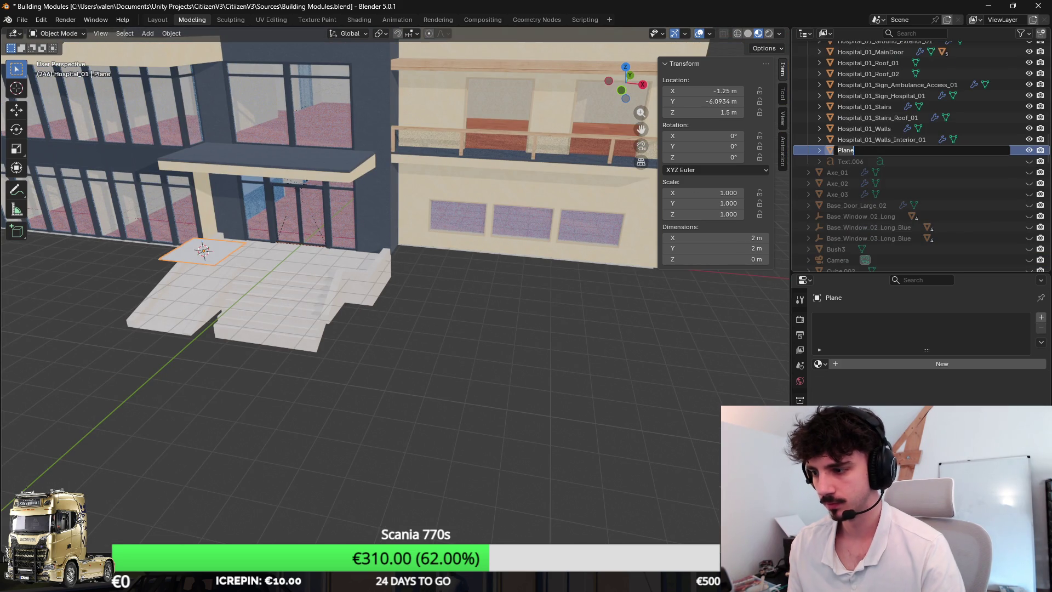
Step: Rename the new plane to Hospital_01_Grass and clear its location to the origin
text(Hospital_01_)
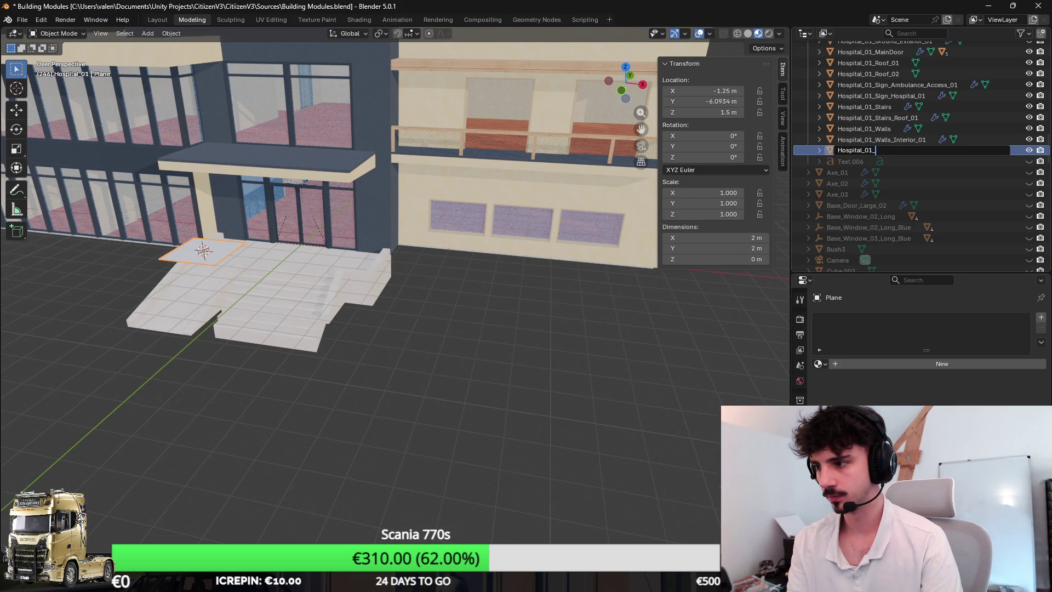
text(s)
key(Return)
scroll(247, 301, up, 4)
key(Tab)
key(Tab)
key(Escape)
key(alt+g)
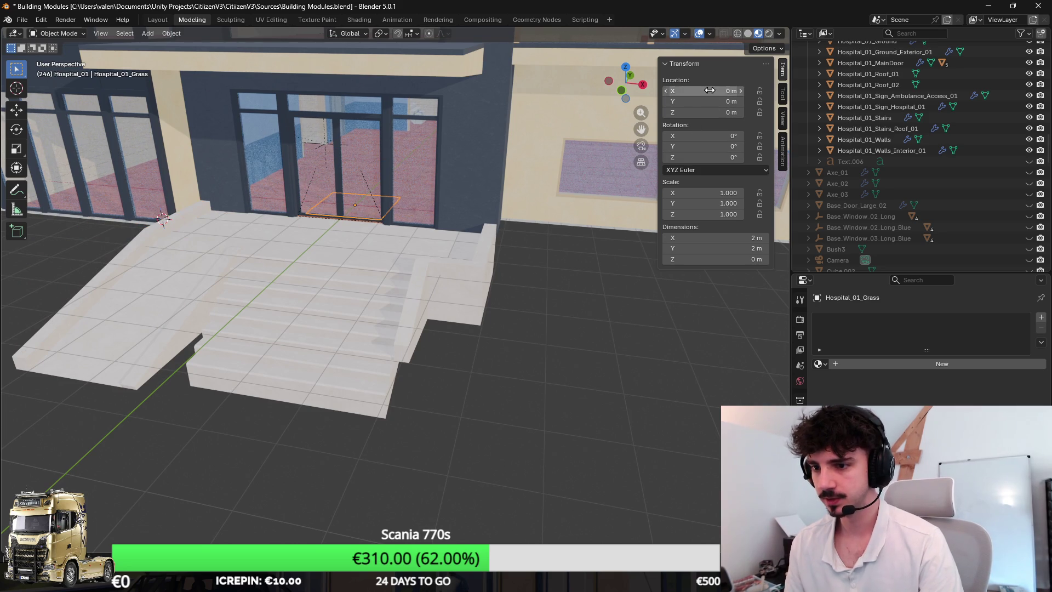
Step: In Edit Mode, move the plane's faces 4.65 m along X
key(Tab)
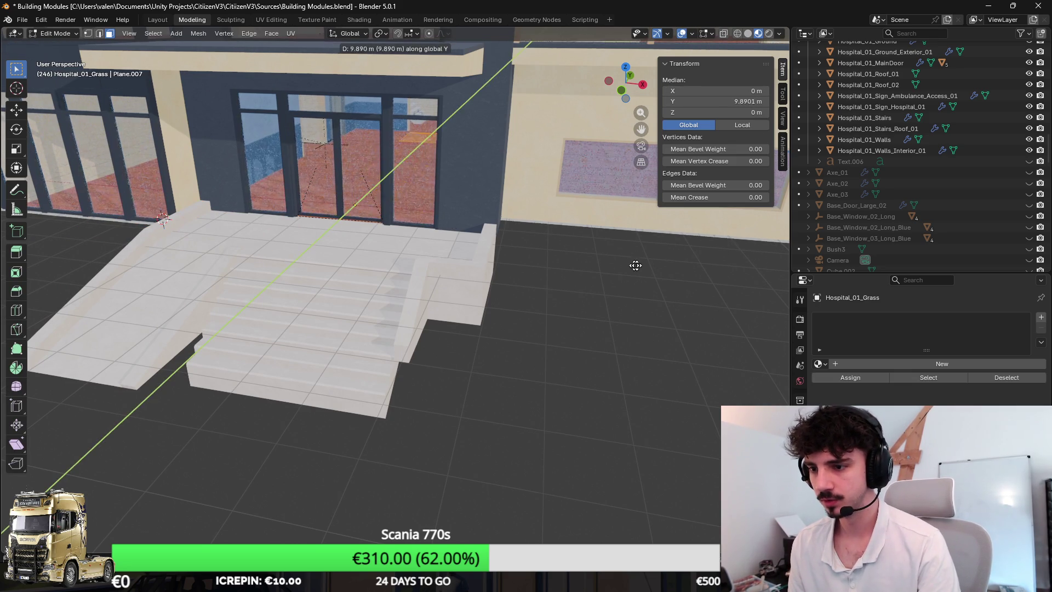
key(g)
key(x)
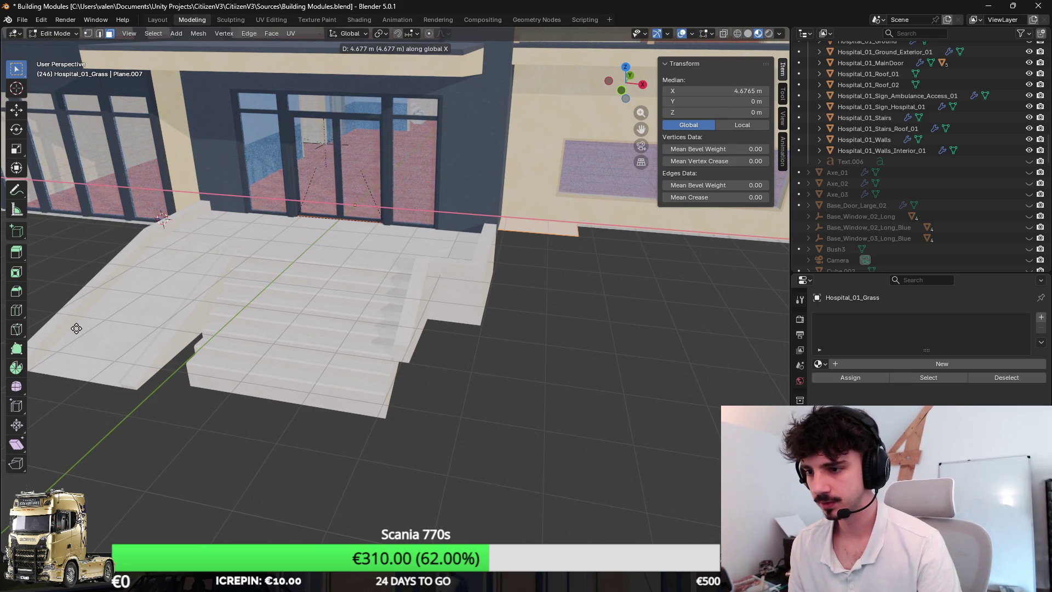
click(80, 328)
scroll(456, 273, up, 5)
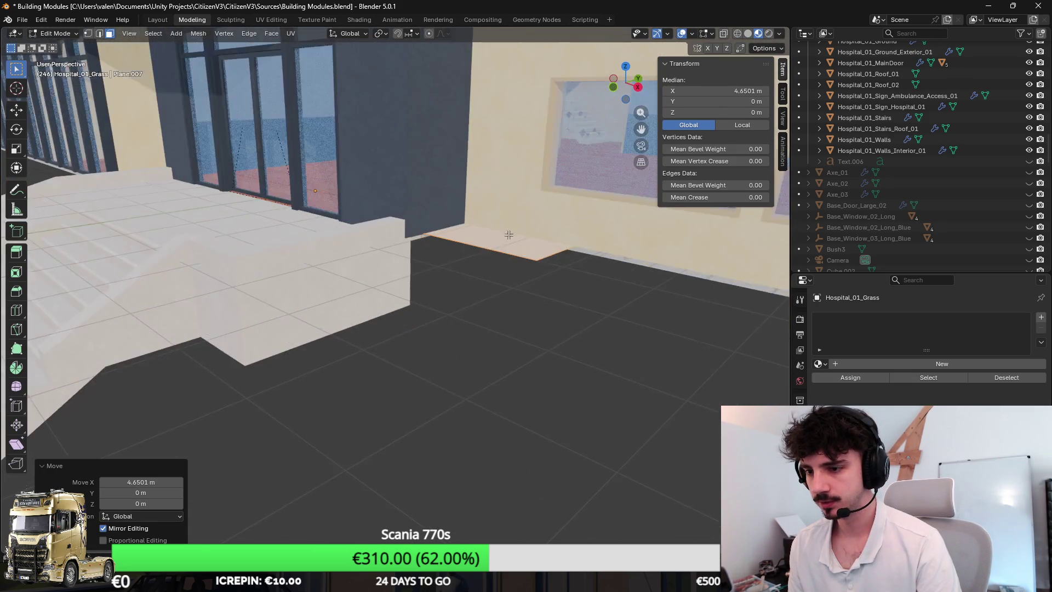
Step: Select the plane's edge beside the wall, undoing and redoing recent edits to recover it
click(456, 273)
click(99, 33)
drag(460, 285, 517, 309)
key(ctrl+z)
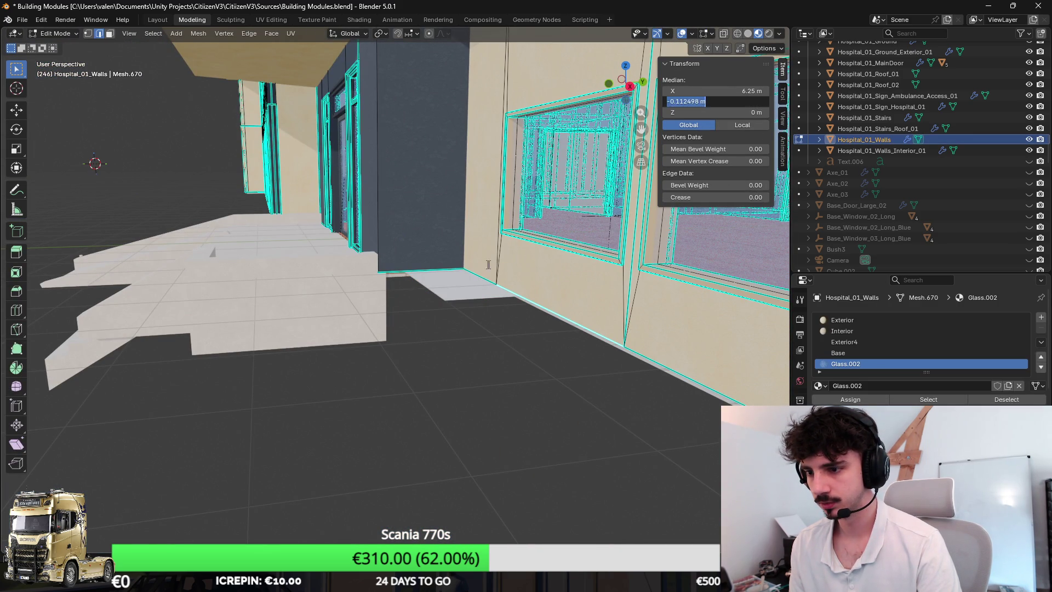
key(Escape)
key(ctrl+shift+z)
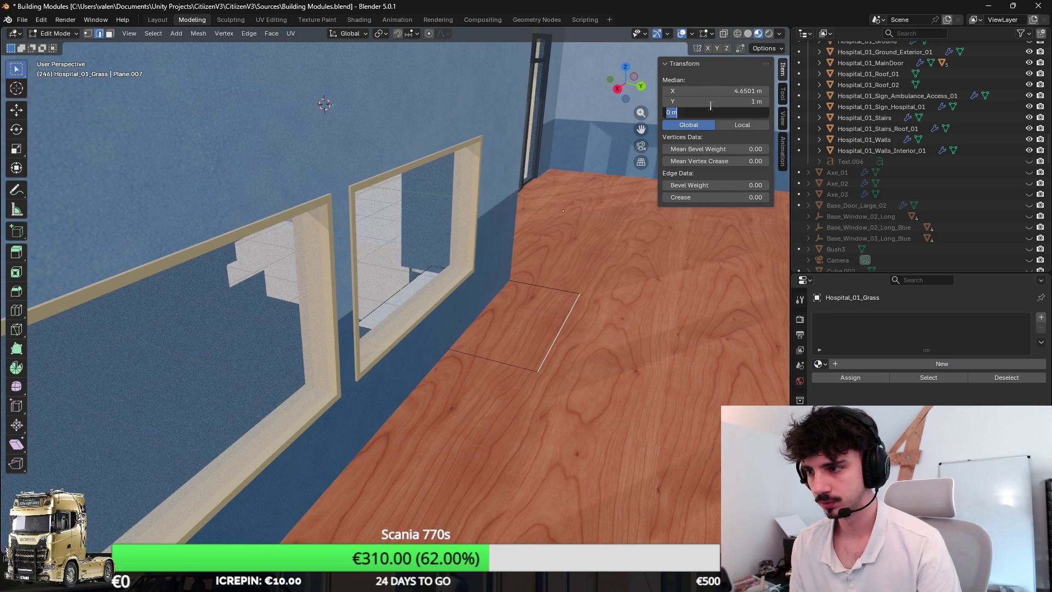
key(ctrl+z)
key(ctrl+z)
key(ctrl+shift+z)
key(ctrl+shift+z)
key(ctrl+shift+z)
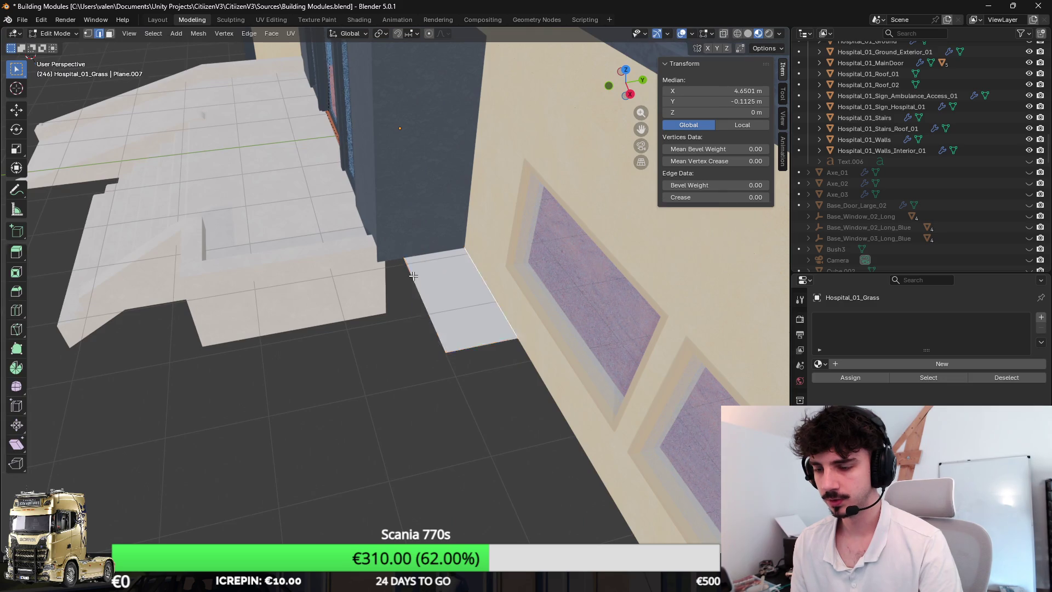
Step: Slide the selected edge a small distance along X toward the wall
key(ctrl+z)
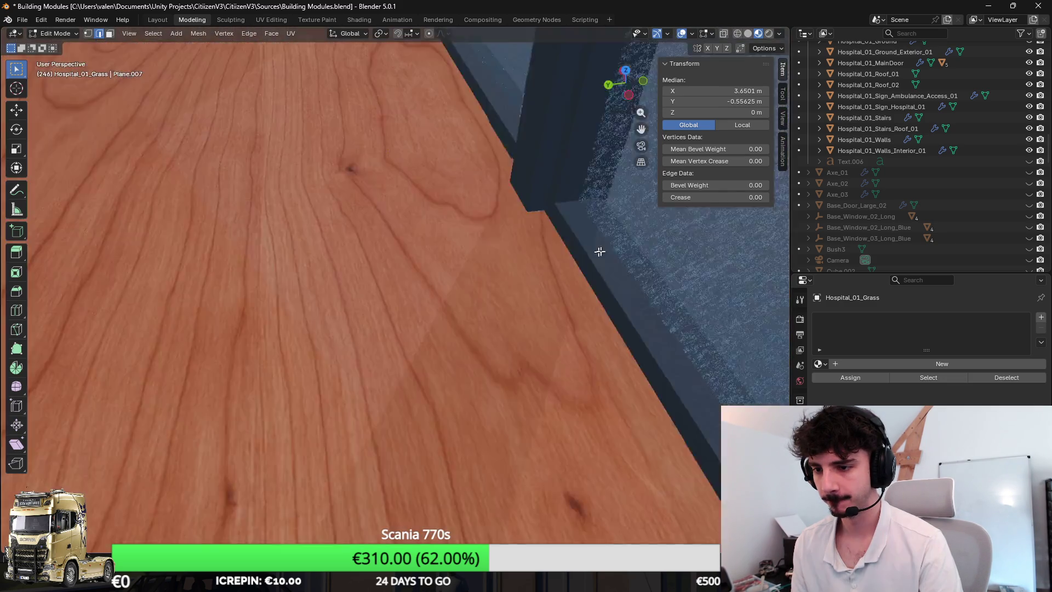
key(g)
key(x)
key(Escape)
key(ctrl+z)
key(ctrl+z)
key(ctrl+shift+z)
key(ctrl+shift+z)
key(ctrl+shift+z)
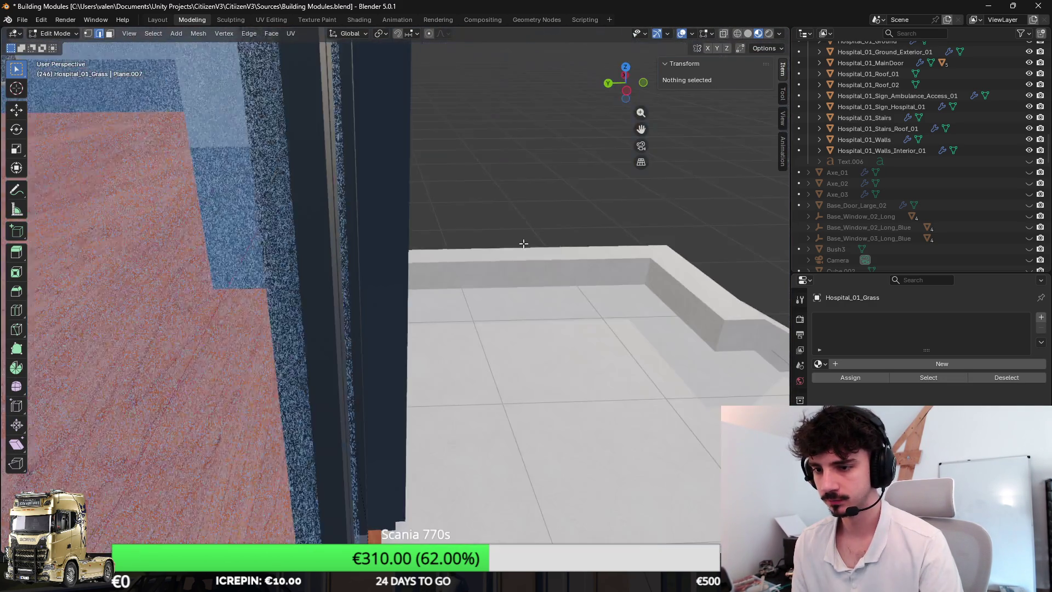
key(g)
key(x)
click(481, 290)
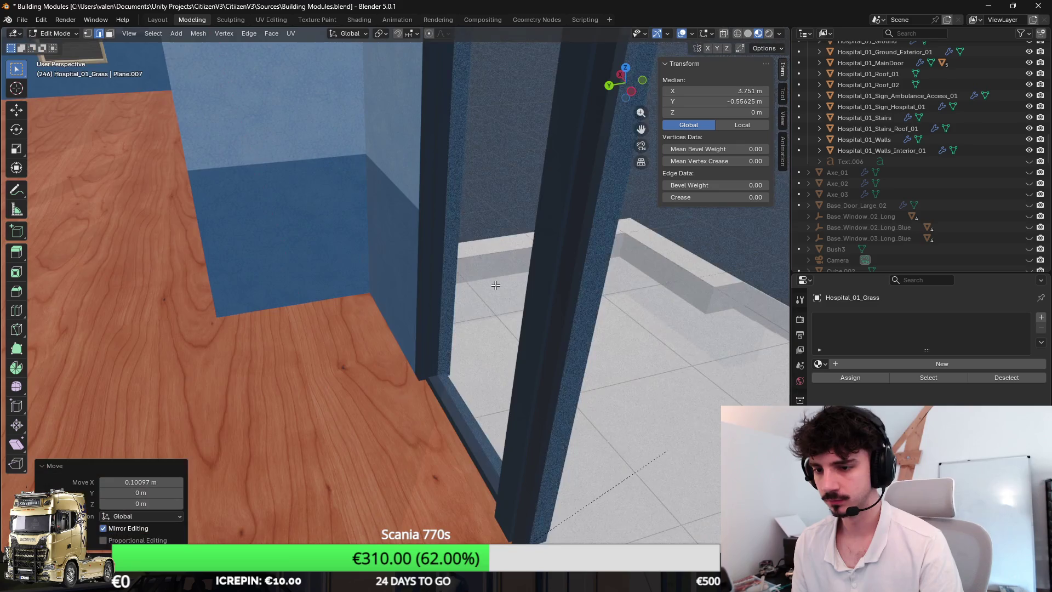
Step: Move the edge along X until it sits flush against the wall
key(g)
key(x)
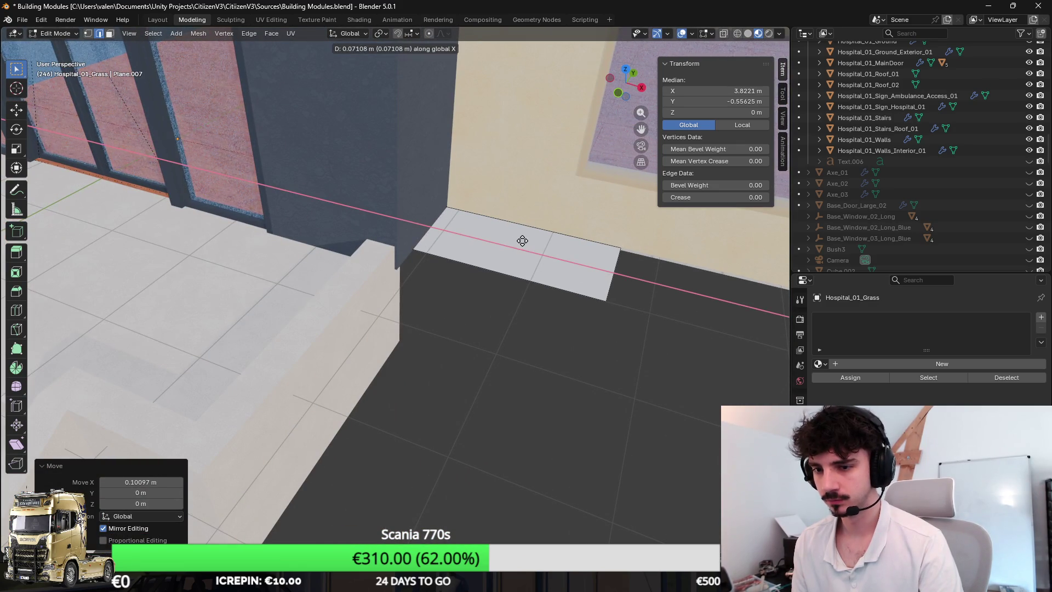
click(545, 248)
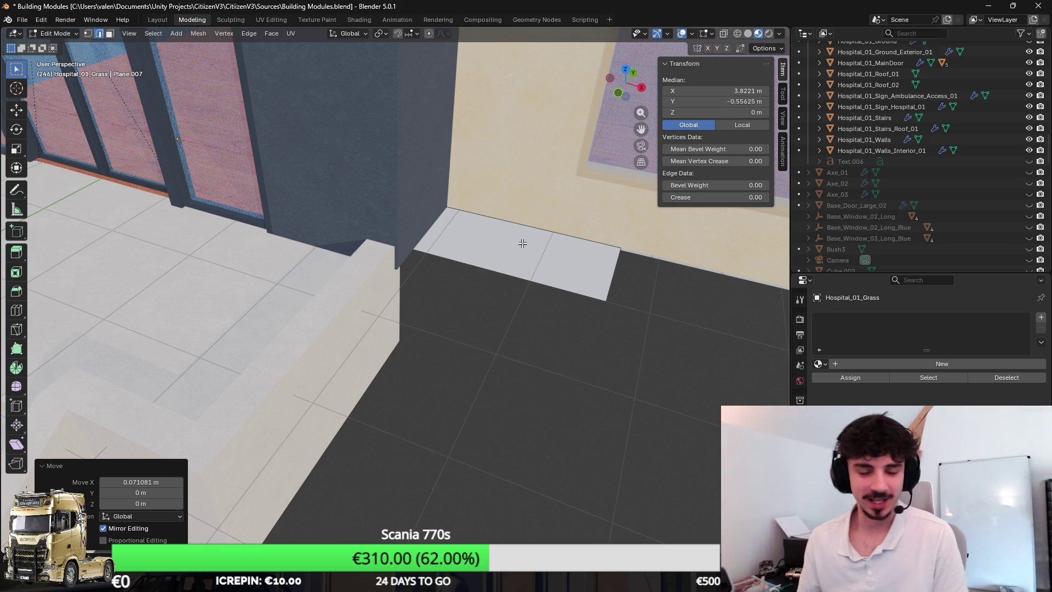
Step: Drag the strip's far end edge along X to the building corner, about 10.1 m long
click(465, 237)
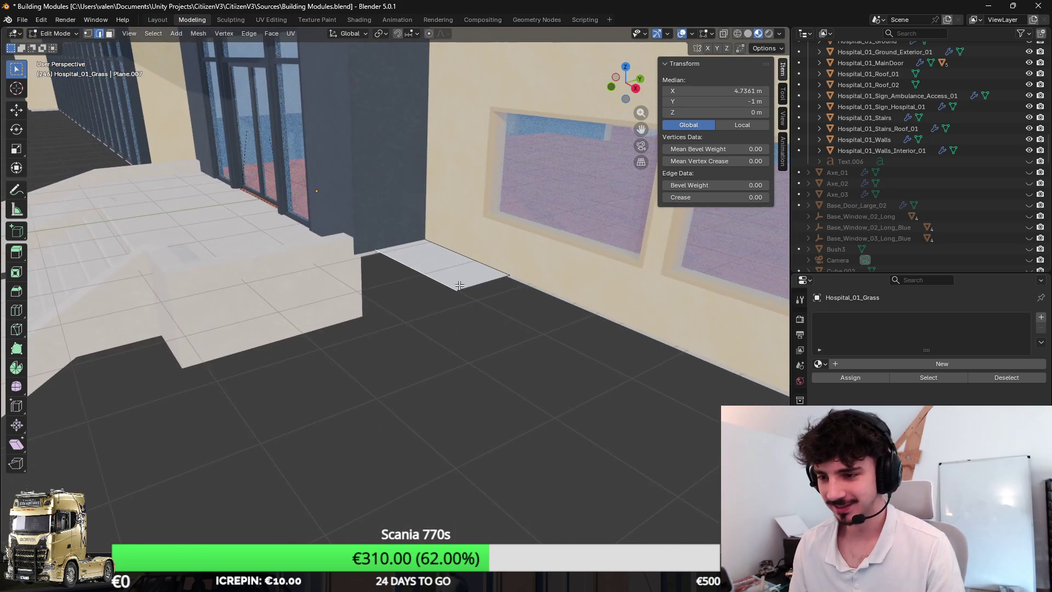
mouse_move(466, 286)
mouse_down()
mouse_move(347, 288)
mouse_move(444, 306)
mouse_move(632, 291)
mouse_up()
key(g)
key(x)
click(219, 279)
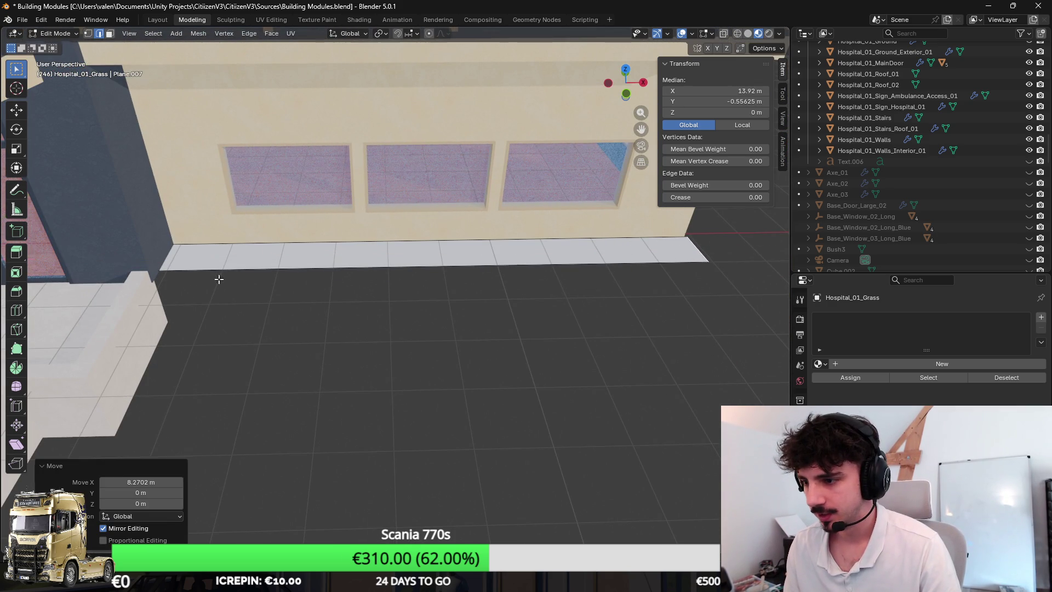
drag(219, 280, 583, 258)
click(562, 295)
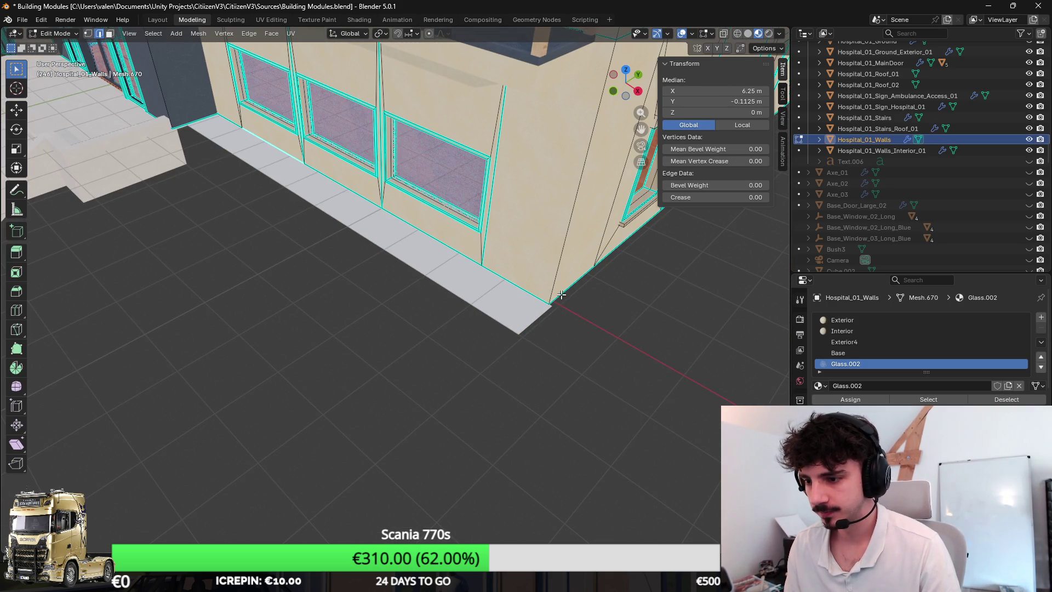
click(715, 91)
click(536, 308)
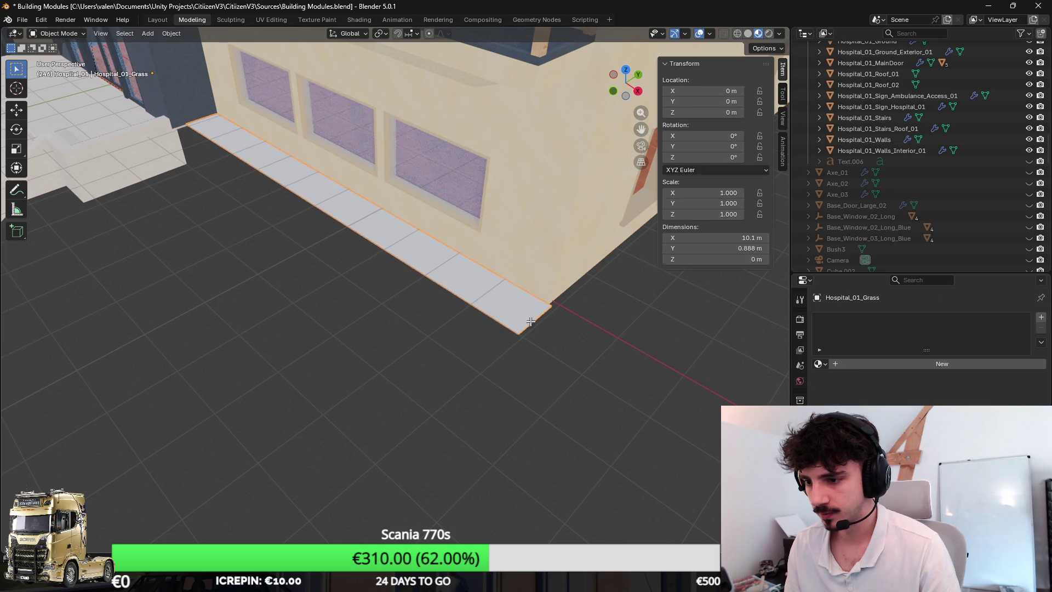
mouse_move(317, 221)
mouse_down()
mouse_move(270, 223)
mouse_move(292, 221)
mouse_up()
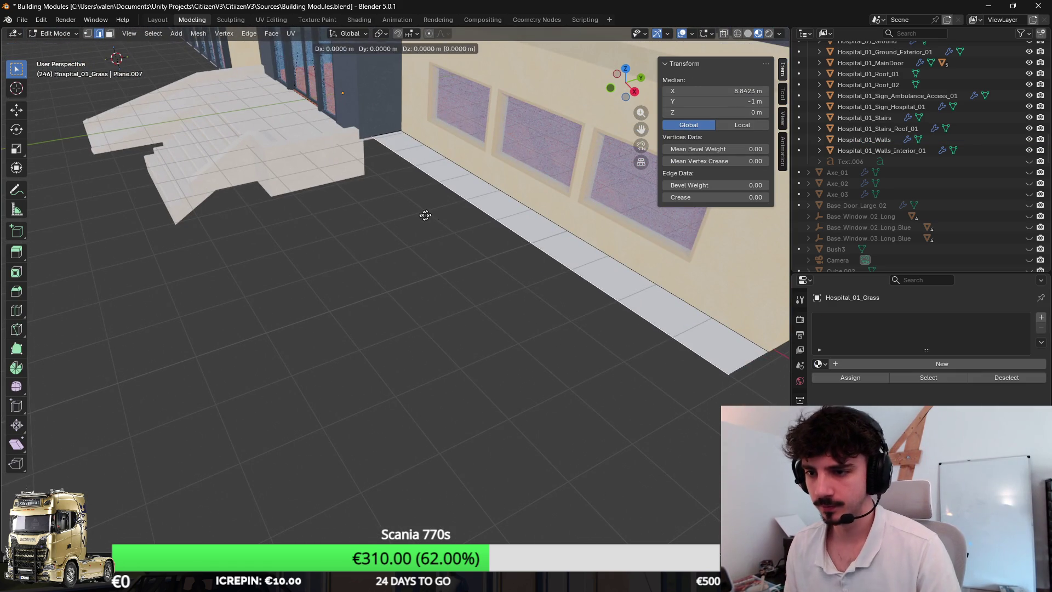
Step: Extrude a trial floor outward from the strip along Y and lower its edge
key(f)
drag(387, 279, 357, 237)
key(ctrl+z)
key(g)
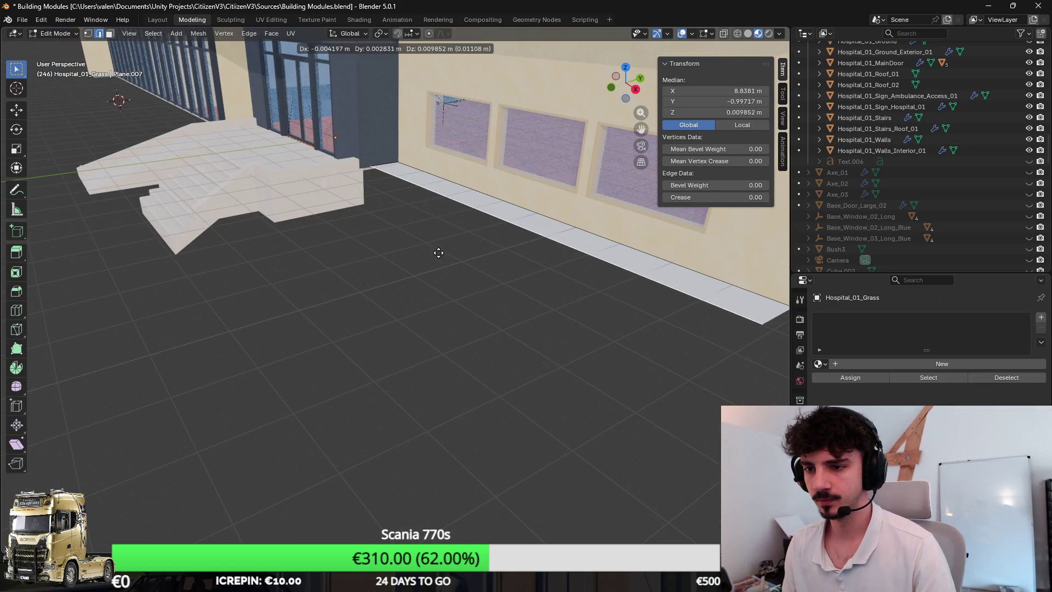
key(Escape)
key(e)
key(Escape)
key(g)
key(y)
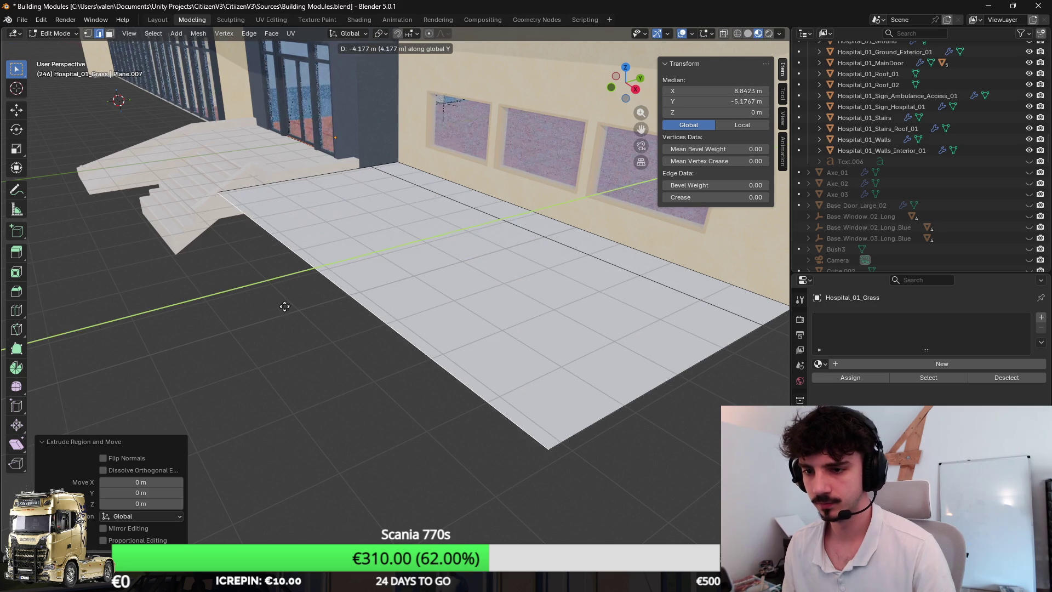
key(z)
click(285, 306)
mouse_move(285, 306)
mouse_down()
mouse_move(296, 279)
mouse_move(450, 282)
mouse_move(467, 269)
mouse_up()
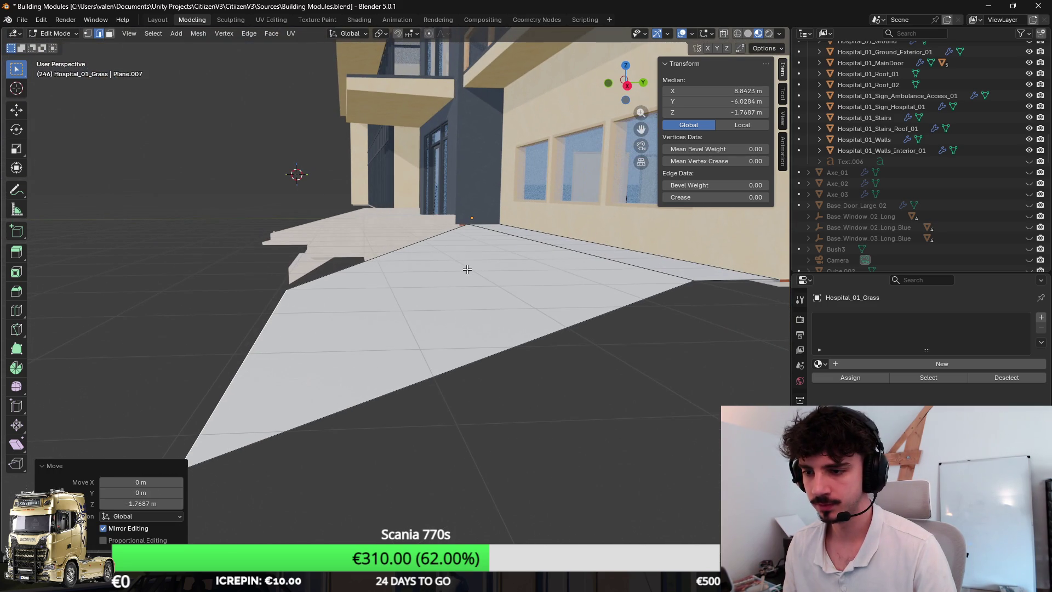
Step: Add loop cuts across the trial floor and raise one, undoing the extra cut
key(ctrl+r)
click(397, 273)
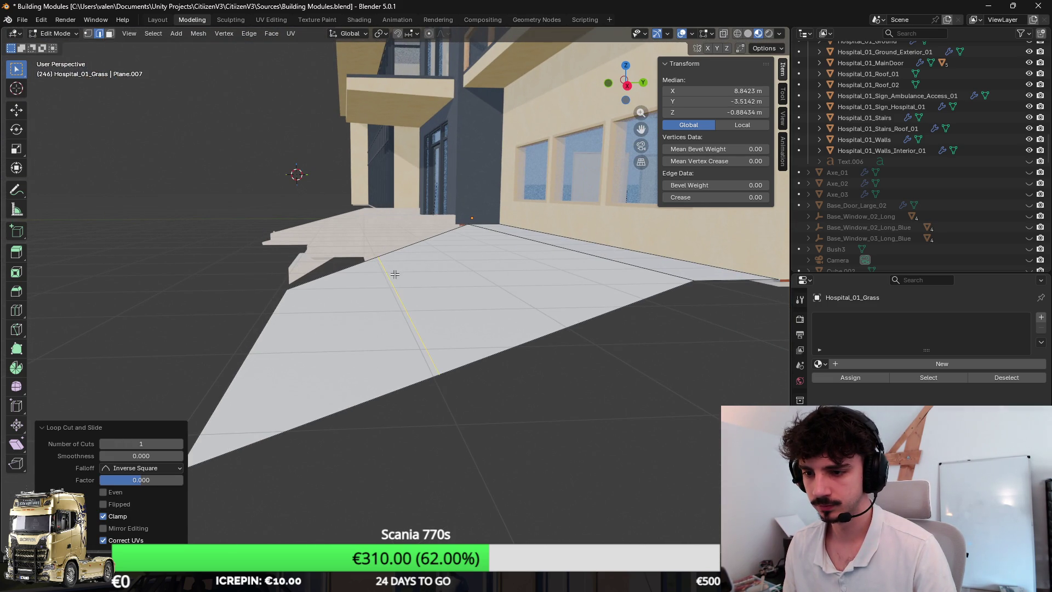
key(g)
key(z)
click(458, 255)
key(ctrl+r)
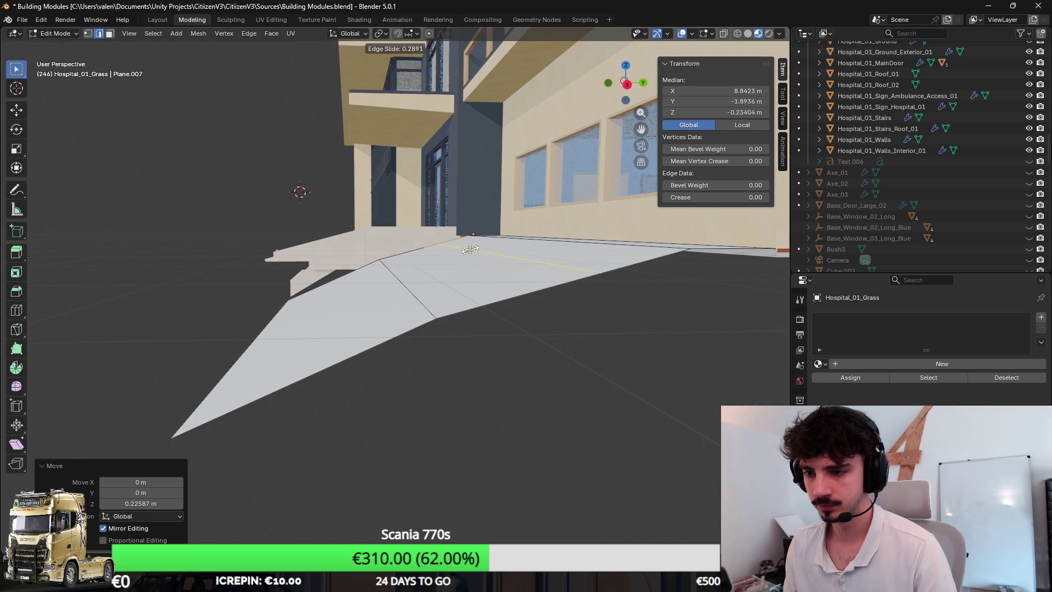
click(458, 254)
drag(458, 254, 504, 246)
key(ctrl+z)
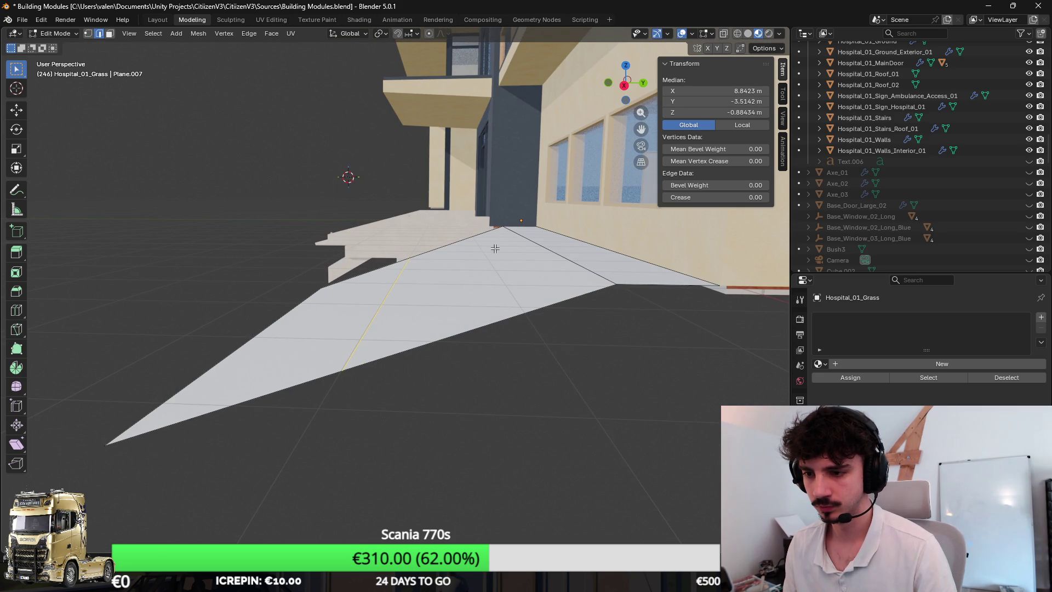
scroll(469, 249, up, 2)
scroll(452, 248, up, 2)
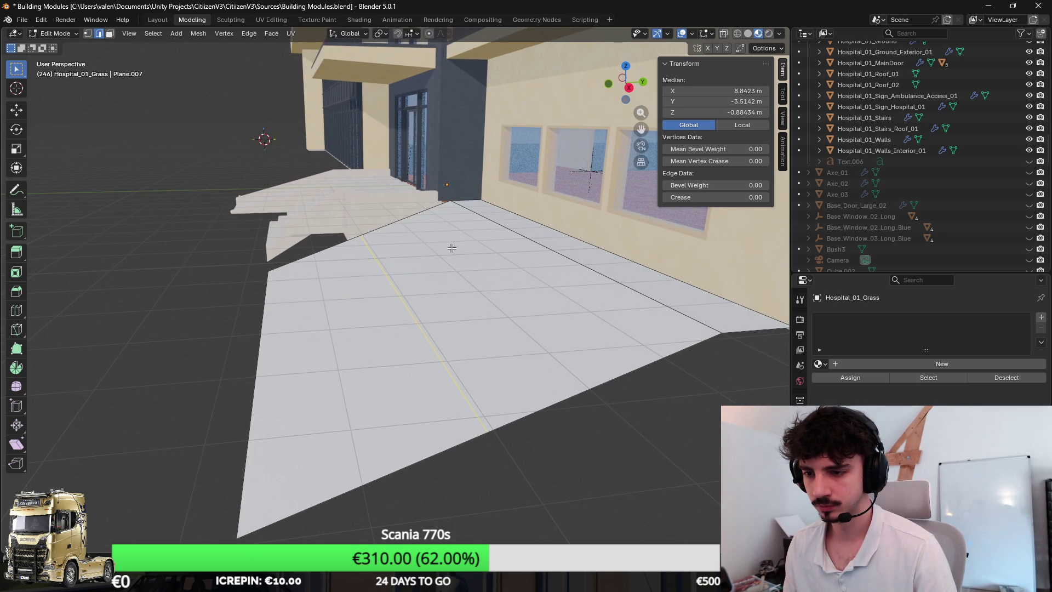
scroll(444, 280, up, 2)
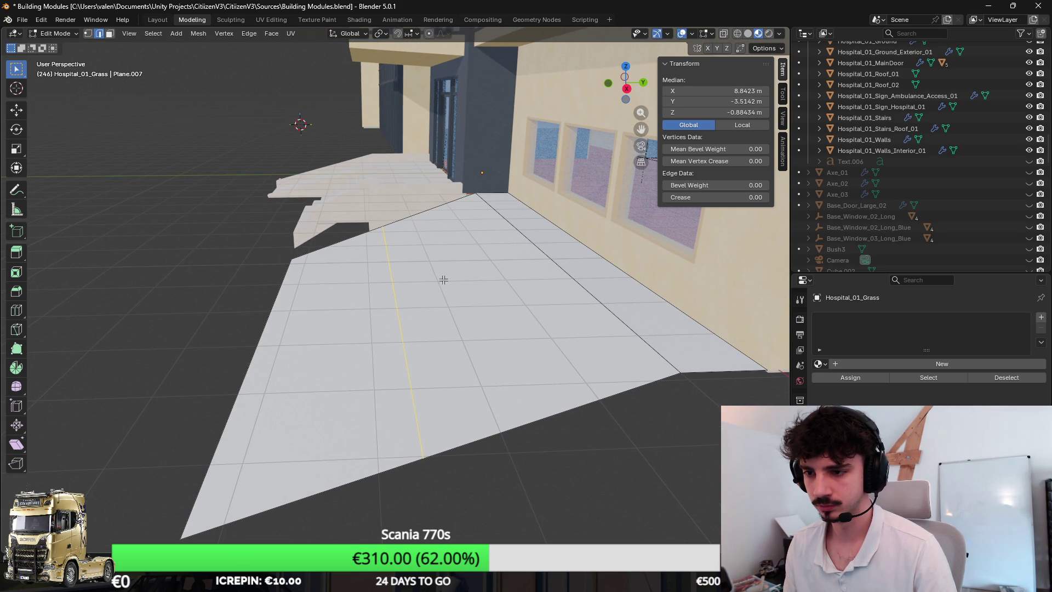
scroll(343, 305, up, 3)
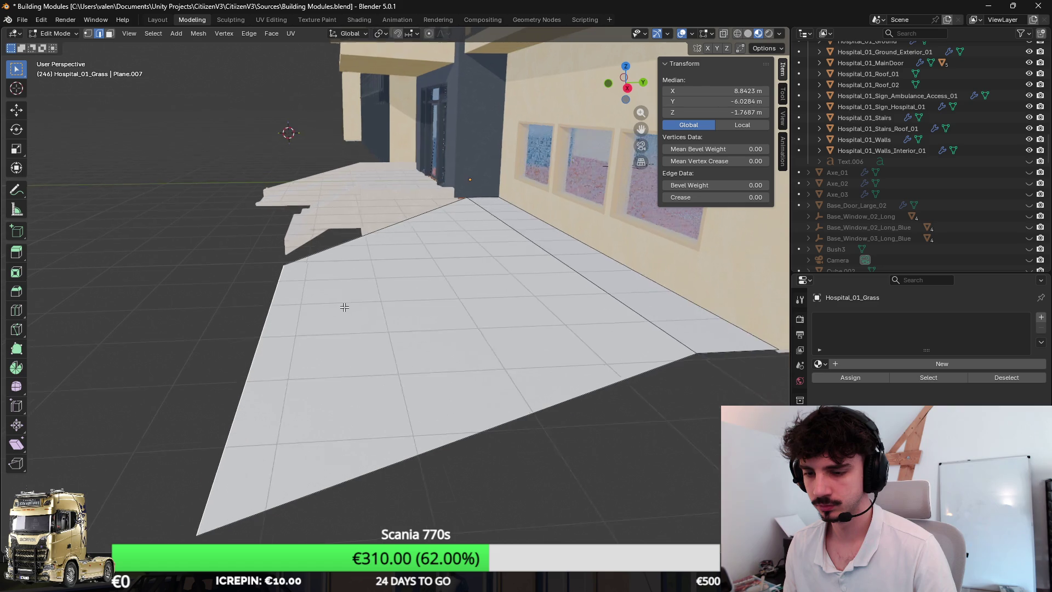
Step: Delete the wide floor section's edges, removing its large face
click(110, 33)
click(403, 270)
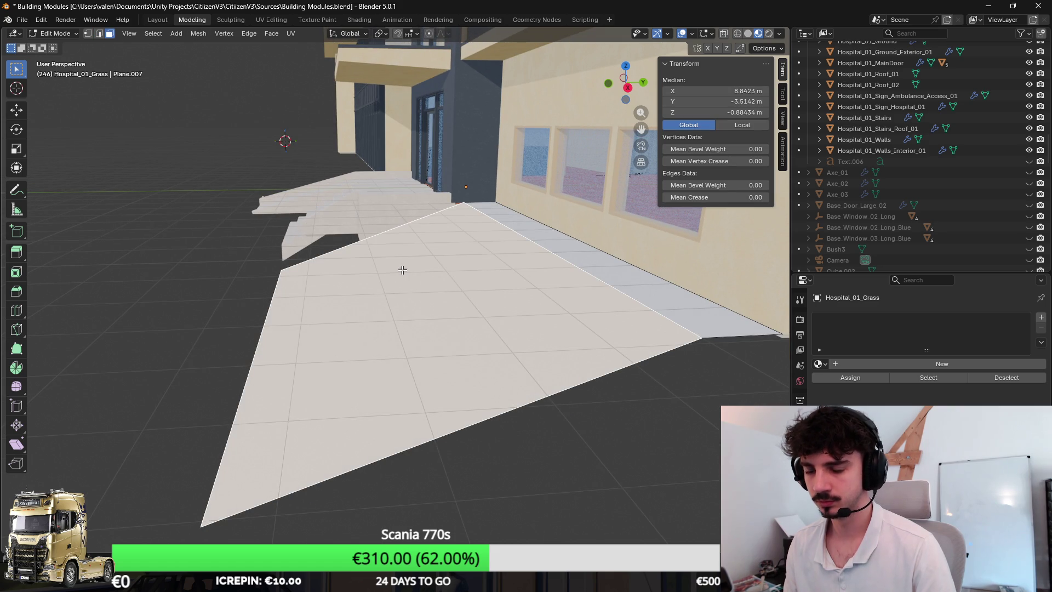
click(99, 34)
click(388, 271)
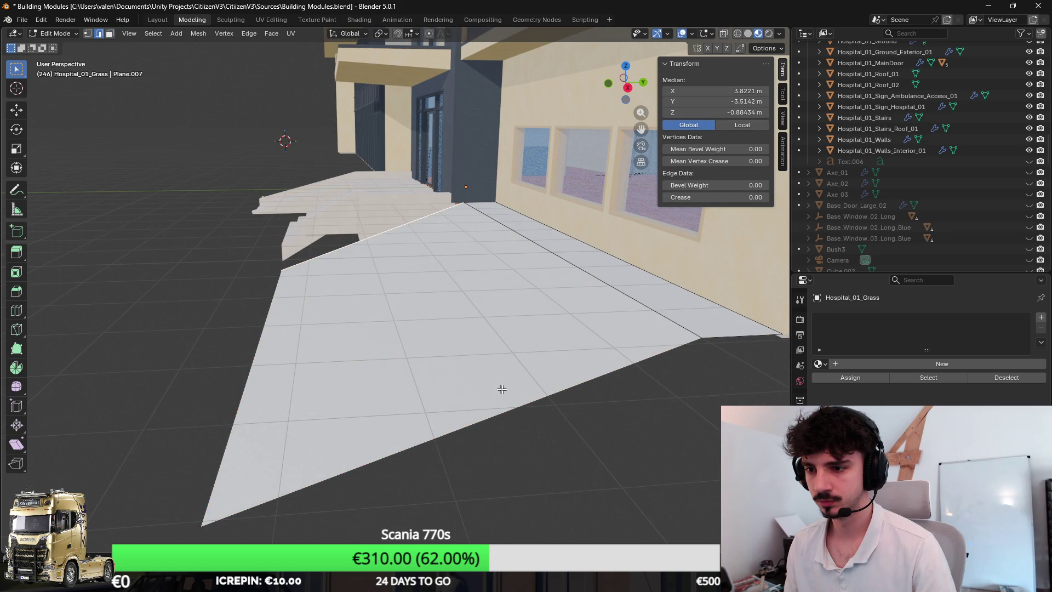
key(x)
click(463, 357)
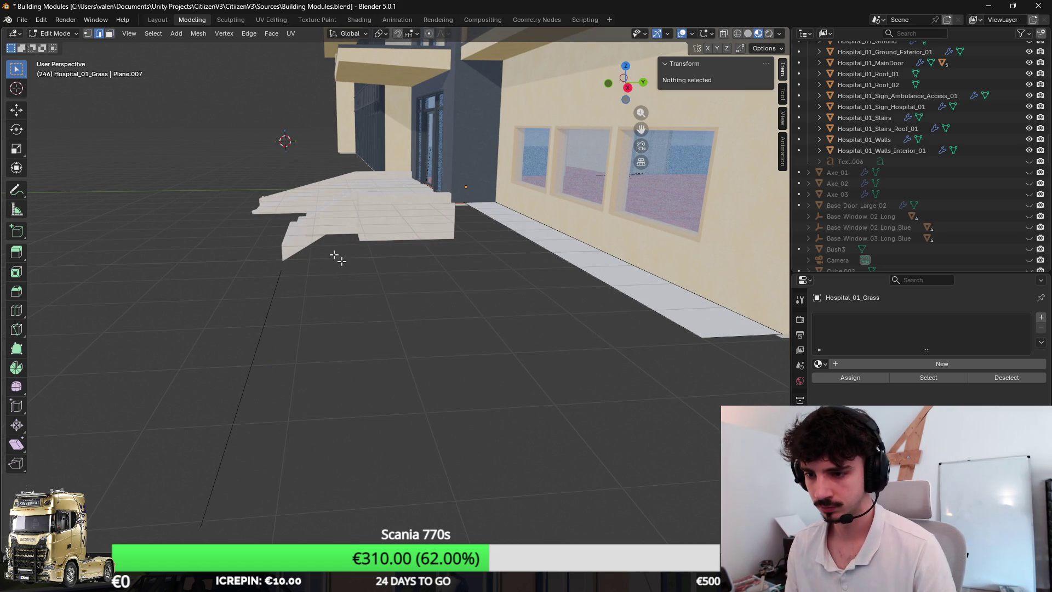
Step: Try a Bridge Edge Loops fill between the wall-base and left edges, then undo it
click(494, 215)
shift+click(263, 331)
key(F3)
text(bri)
key(Return)
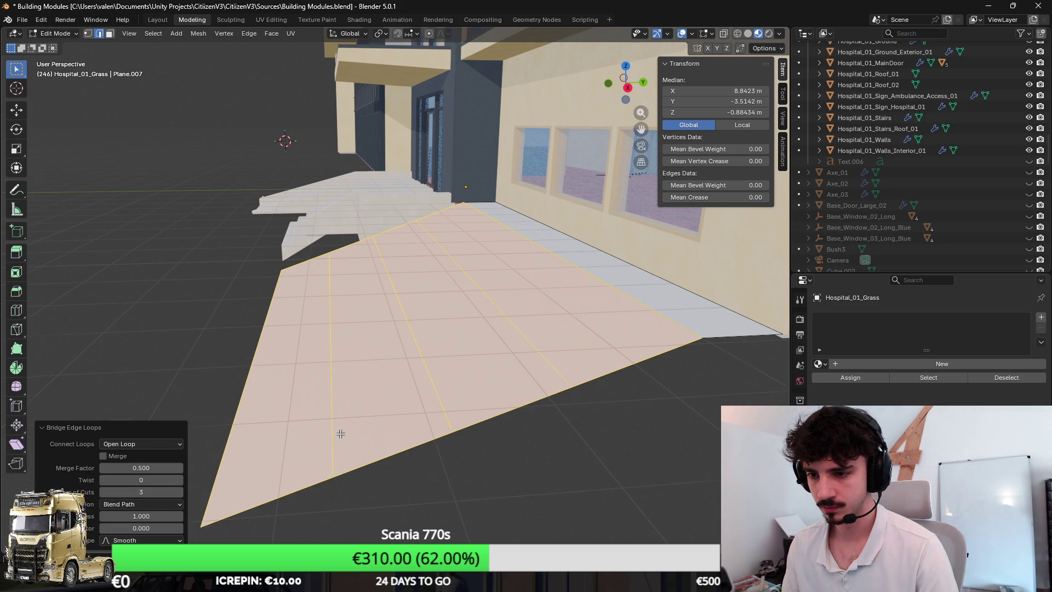
drag(340, 433, 340, 423)
mouse_move(274, 340)
mouse_down()
mouse_move(274, 330)
mouse_move(251, 335)
mouse_up()
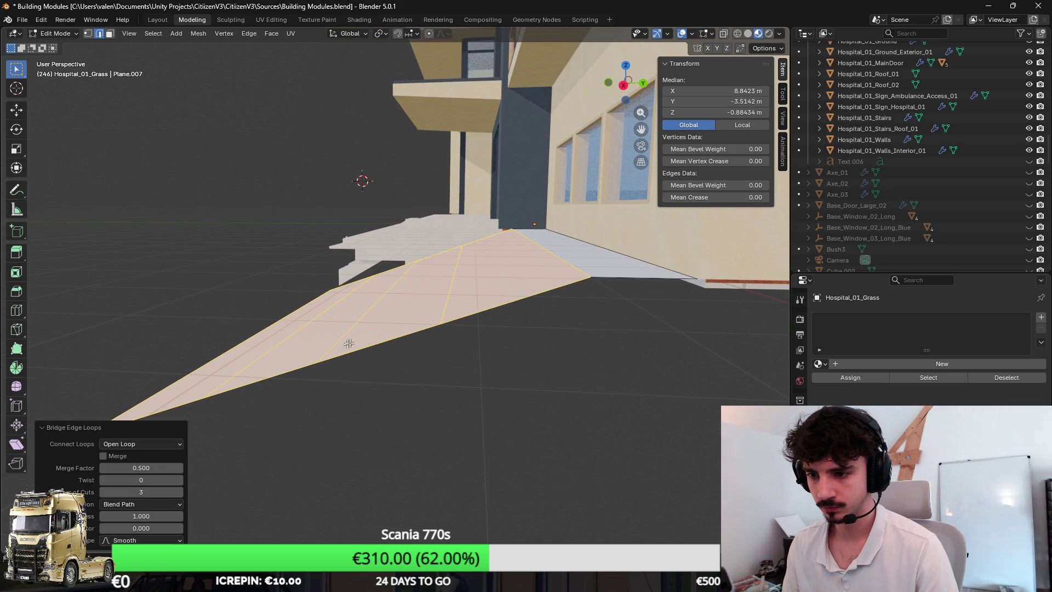
mouse_move(422, 290)
mouse_down()
mouse_move(442, 287)
mouse_move(434, 280)
mouse_up()
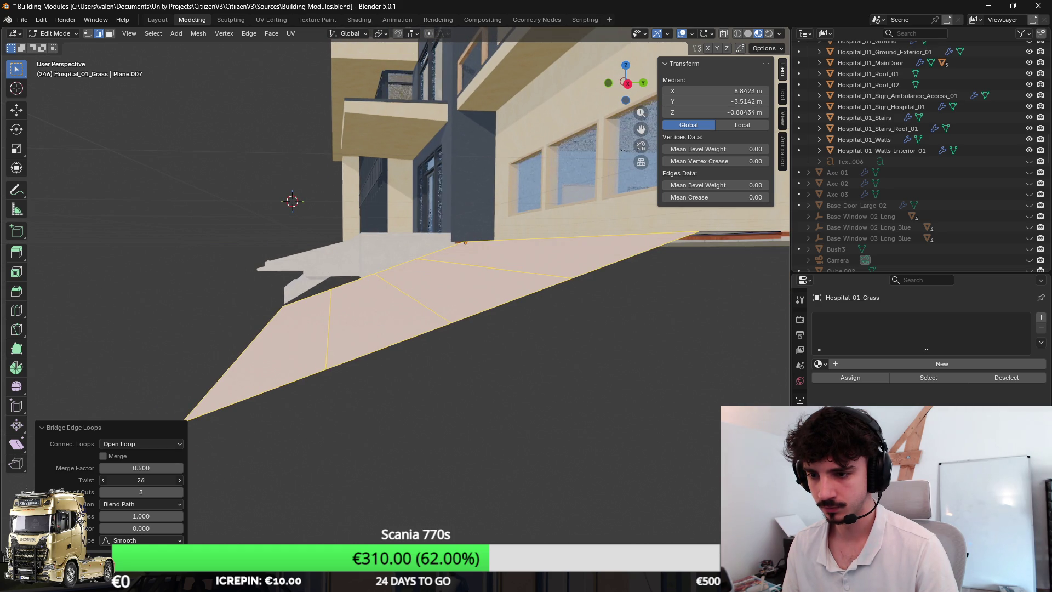
key(ctrl+z)
drag(291, 407, 442, 340)
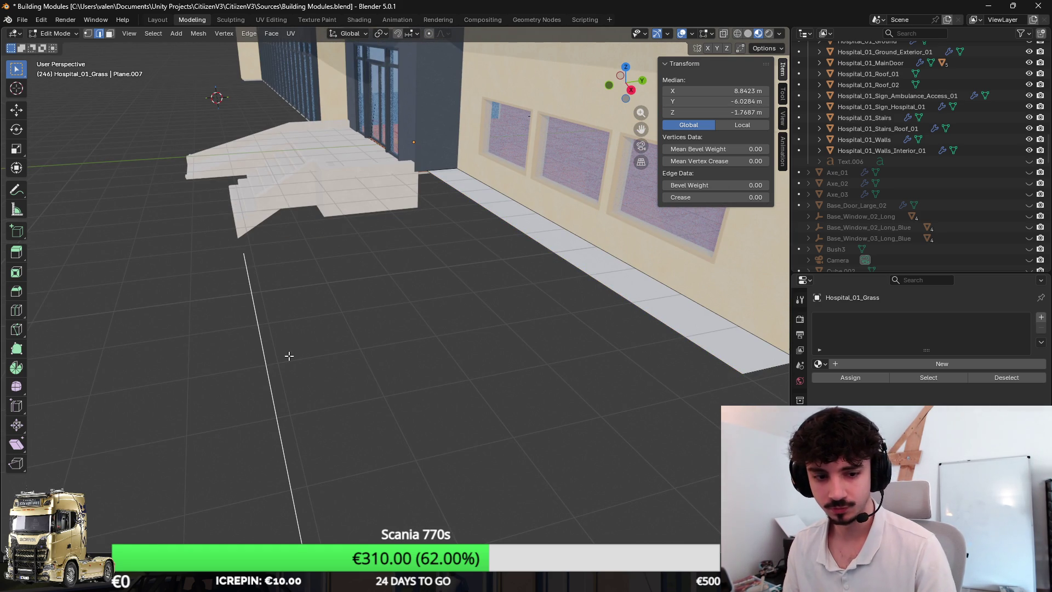
Step: Delete the stray edge and push the wall strip outward along Y into a wide floor
key(x)
click(263, 350)
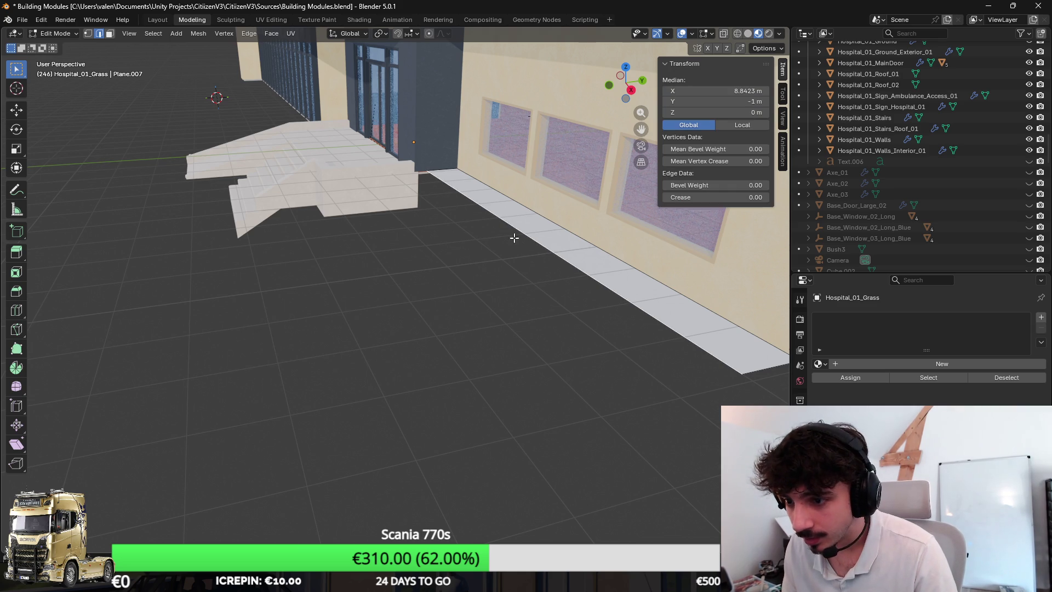
right_click(531, 247)
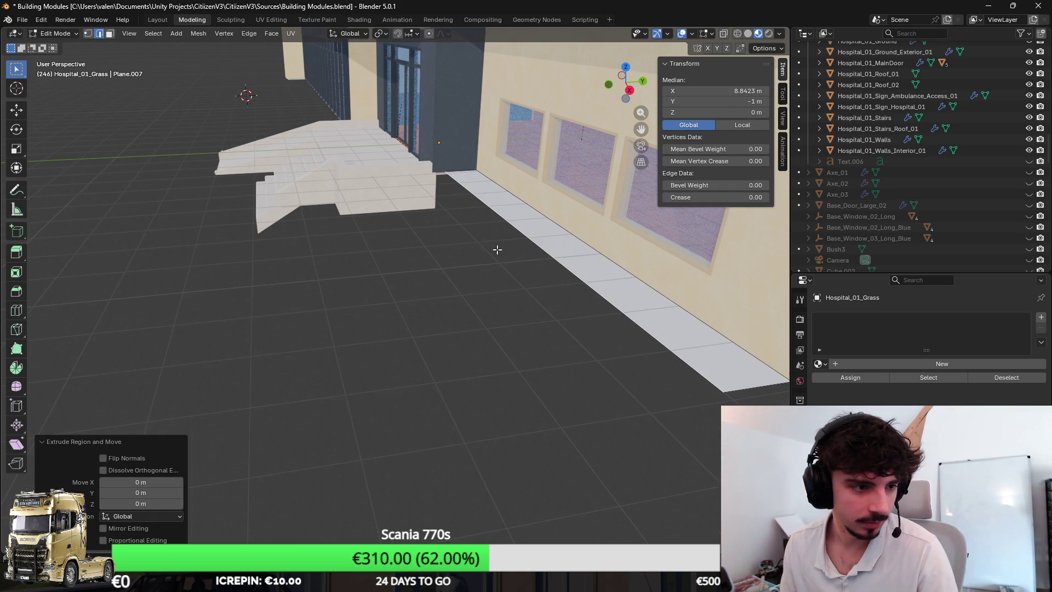
scroll(528, 240, up, 2)
key(g)
key(y)
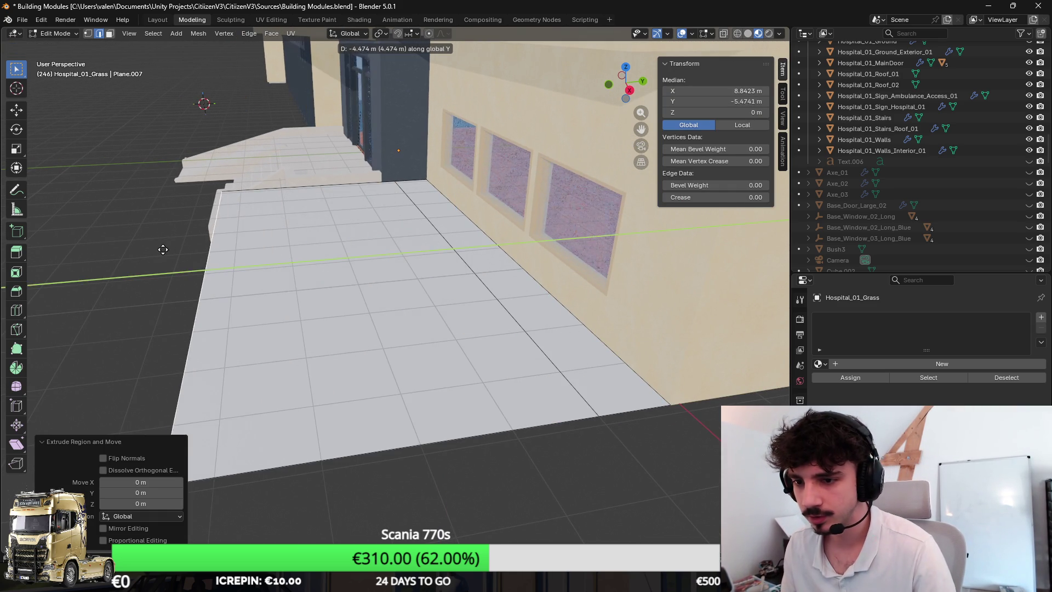
click(229, 241)
key(g)
key(y)
click(140, 300)
Step: Extrude another outer floor edge further out, then try and undo a loop cut
click(299, 264)
key(e)
click(242, 294)
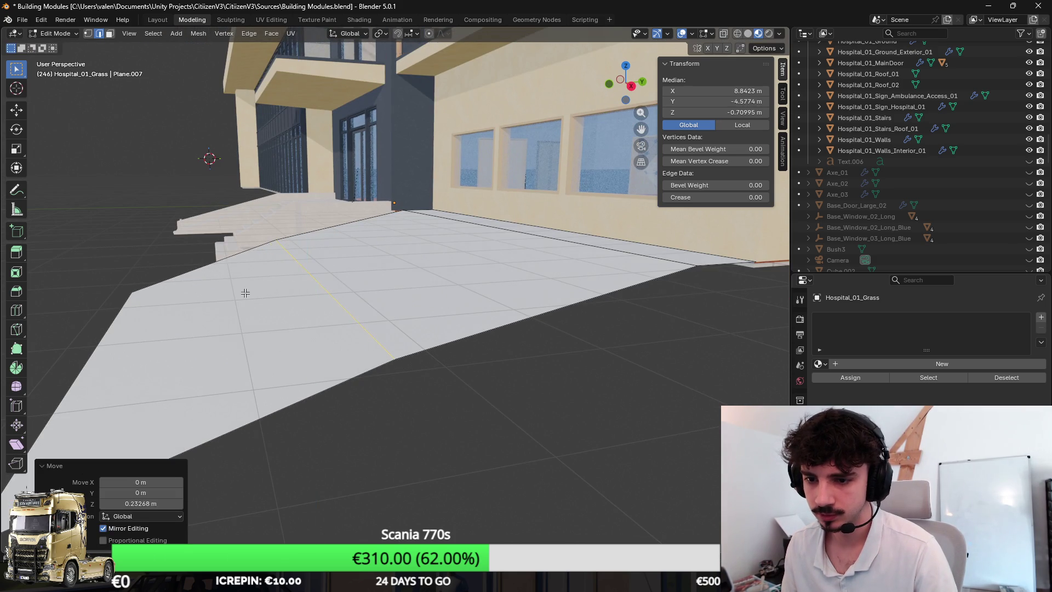
key(ctrl+r)
click(391, 259)
key(g)
key(z)
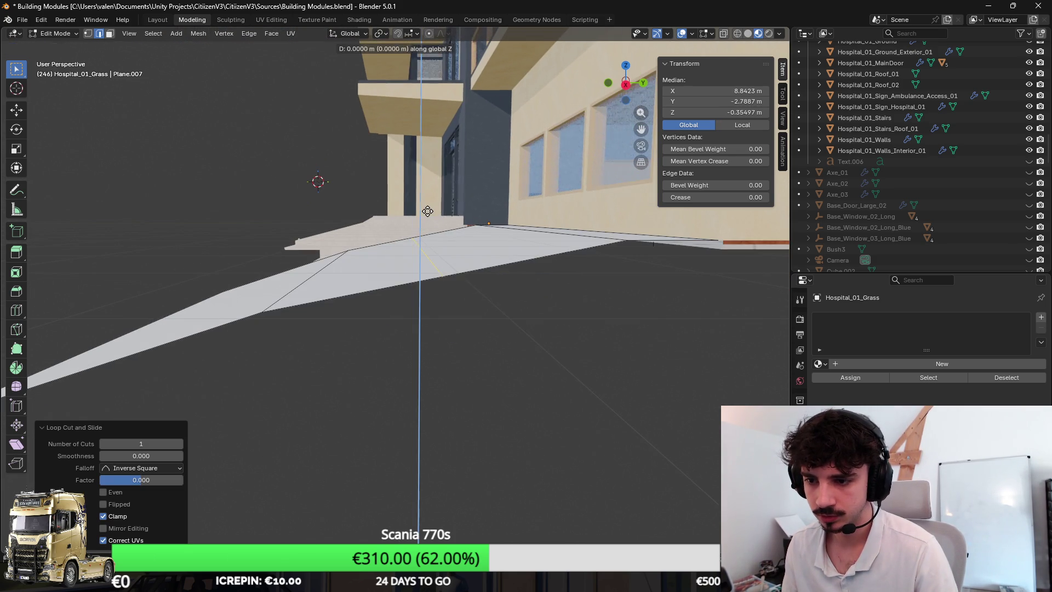
key(Escape)
key(ctrl+z)
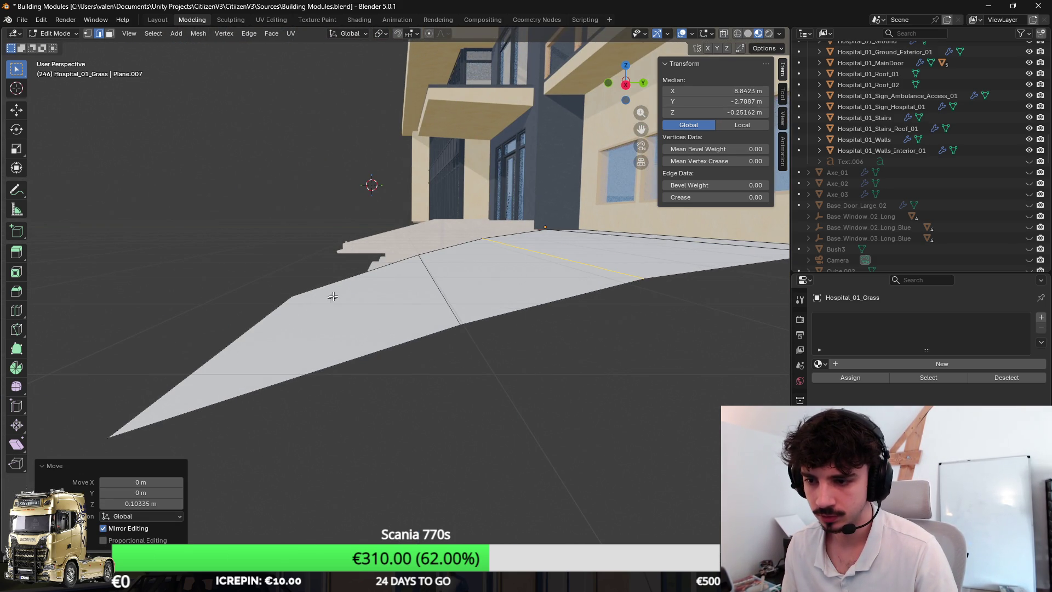
Step: Add two loop cuts and raise them slightly along Z to slope the ground
key(ctrl+r)
click(348, 265)
key(g)
key(z)
click(353, 265)
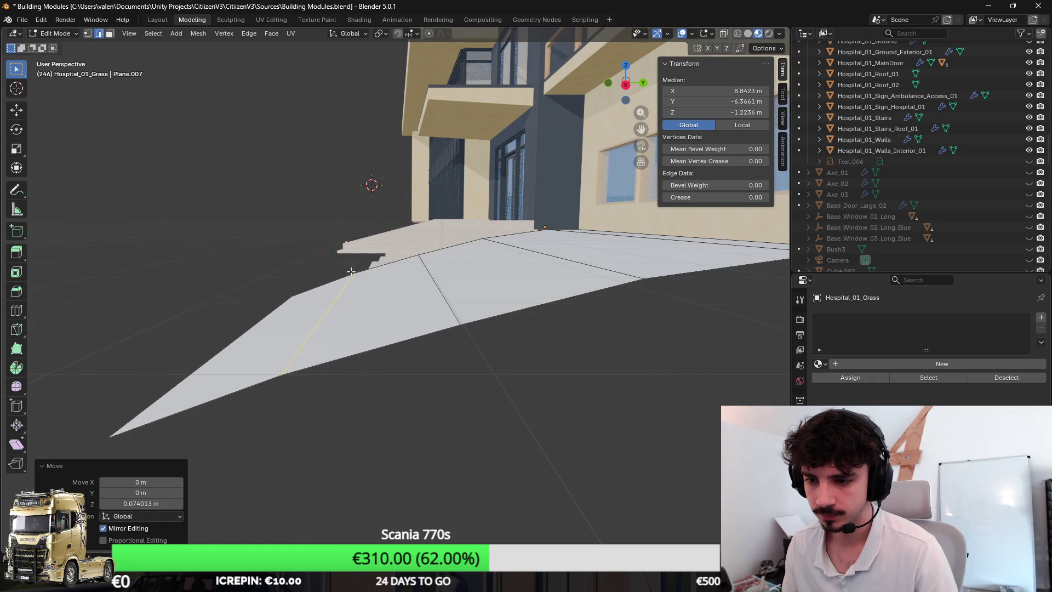
key(ctrl+r)
click(446, 271)
key(g)
key(z)
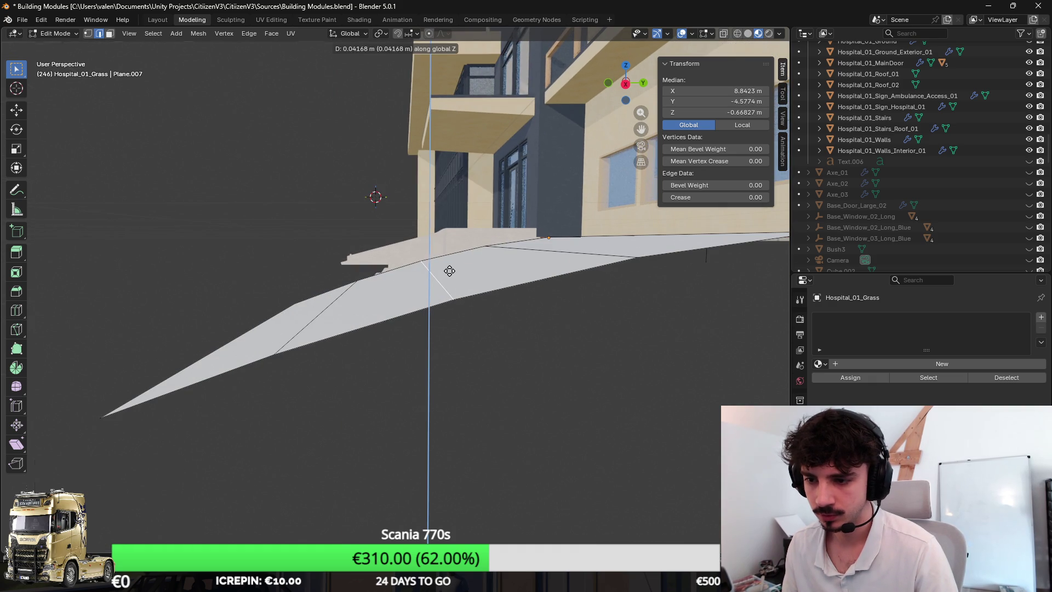
click(491, 277)
key(Tab)
scroll(452, 309, down, 5)
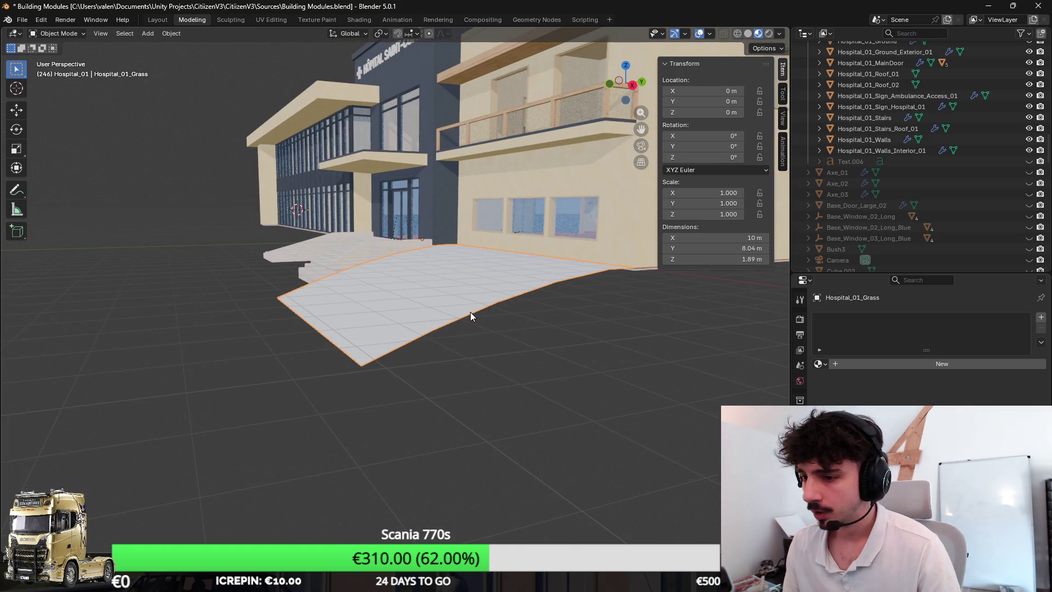
Step: Assign the GRASS material and cube-project UVs on all the ground's faces
click(821, 364)
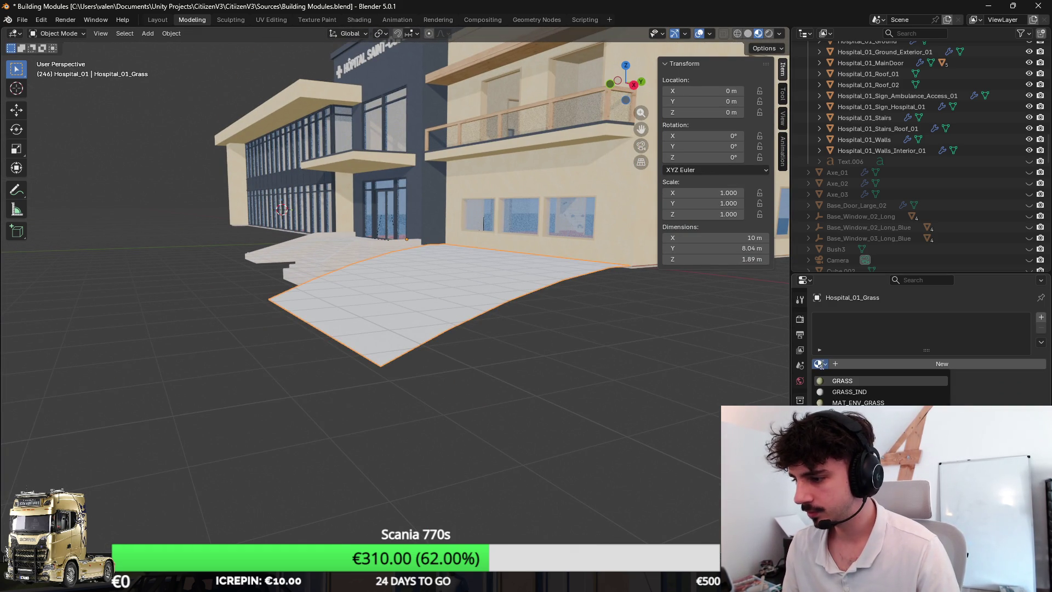
click(843, 380)
key(Tab)
key(a)
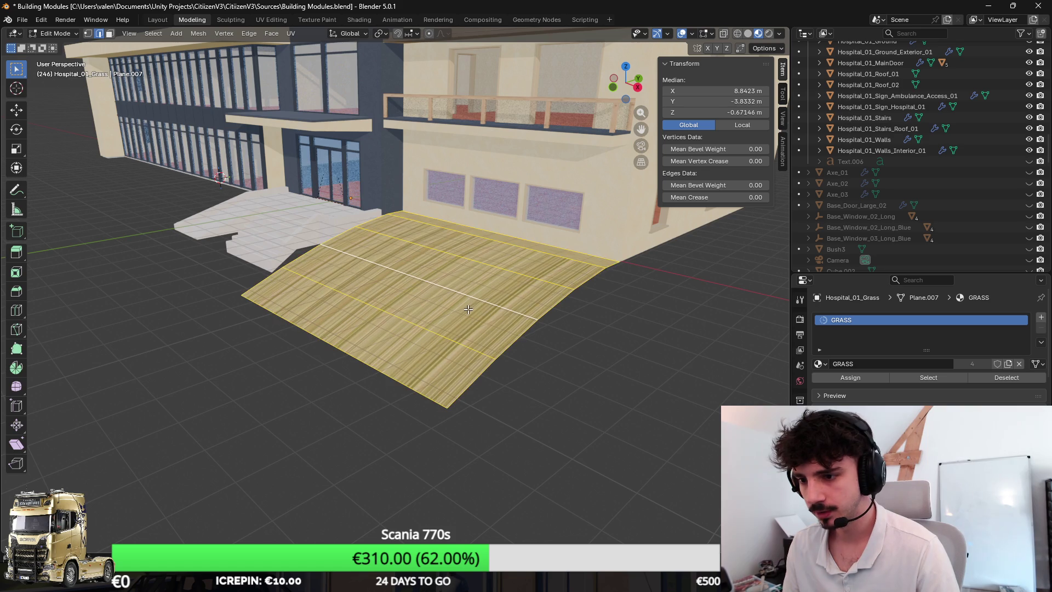
key(F3)
key(Escape)
key(u)
click(481, 275)
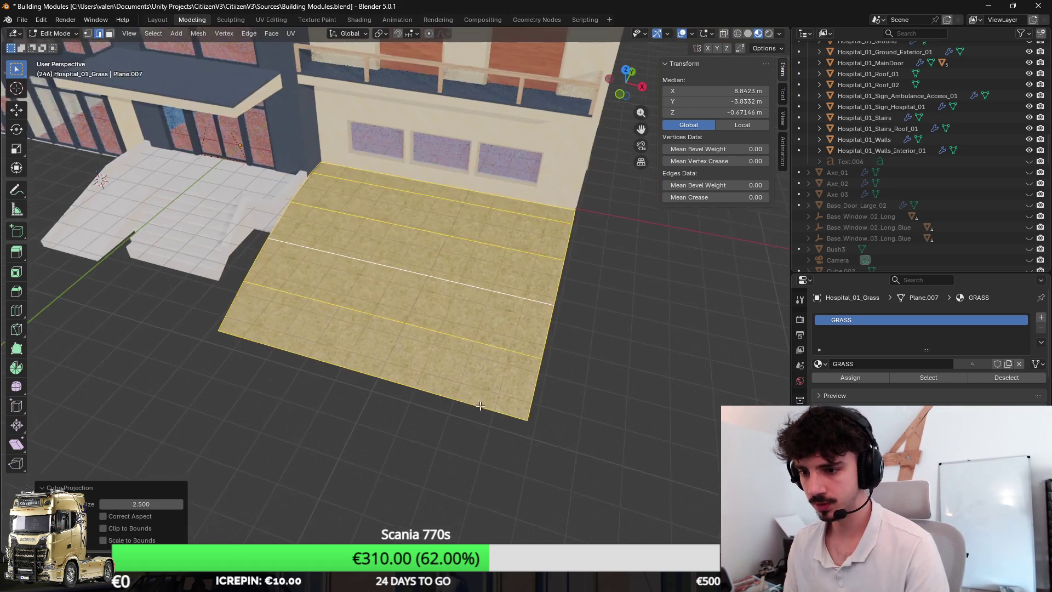
key(Tab)
drag(469, 320, 480, 311)
Step: Save the blend file and export the model as Hospital_01.fbx, then check it in Unity
key(ctrl+s)
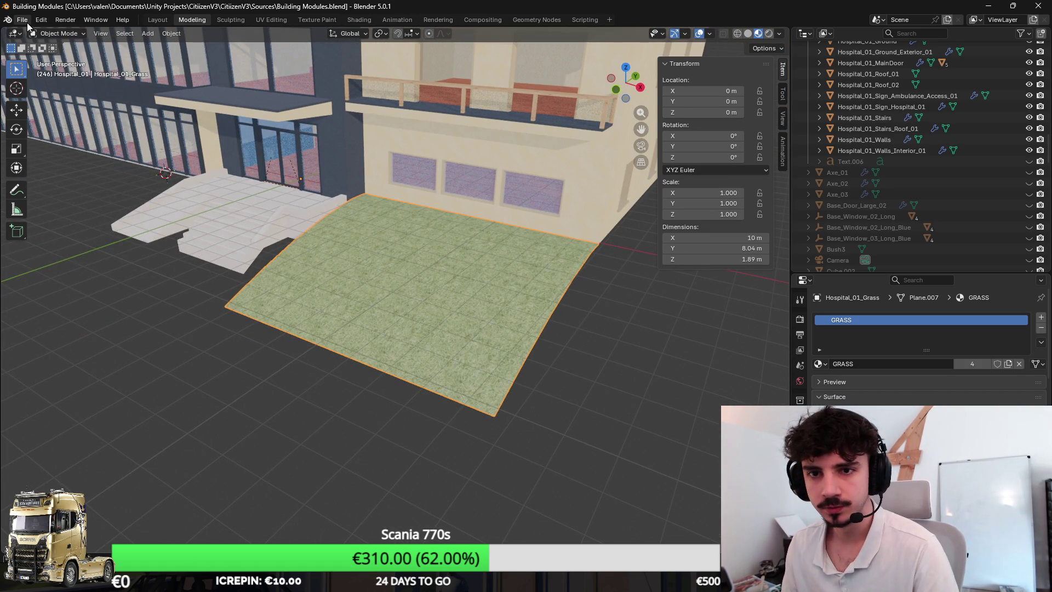
click(22, 20)
mouse_move(72, 186)
click(216, 275)
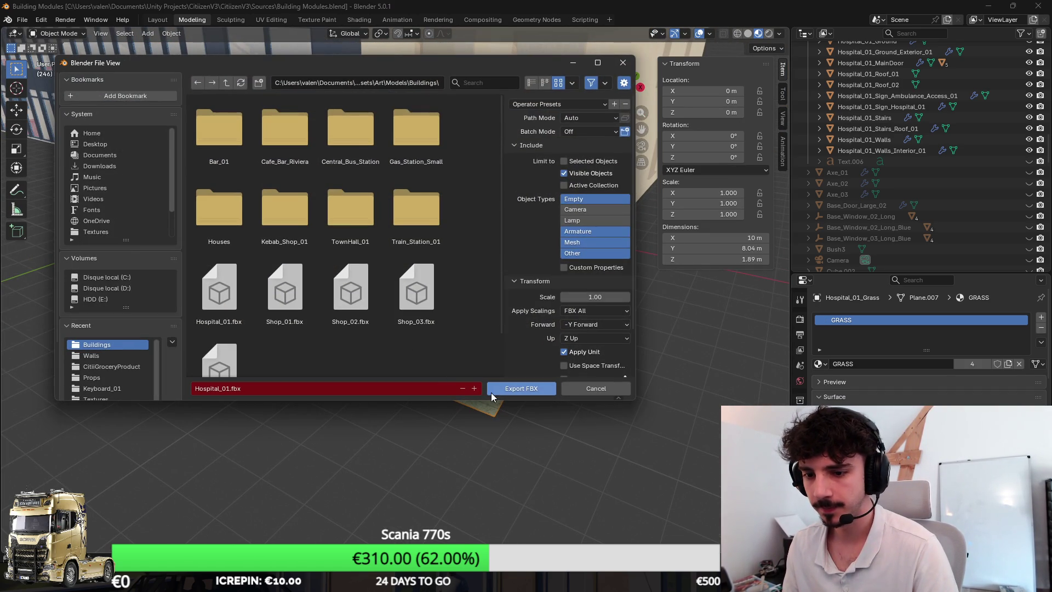
click(518, 389)
key(alt+Tab)
mouse_move(610, 315)
mouse_down()
mouse_move(629, 266)
mouse_move(611, 234)
mouse_move(763, 225)
mouse_move(567, 263)
mouse_up()
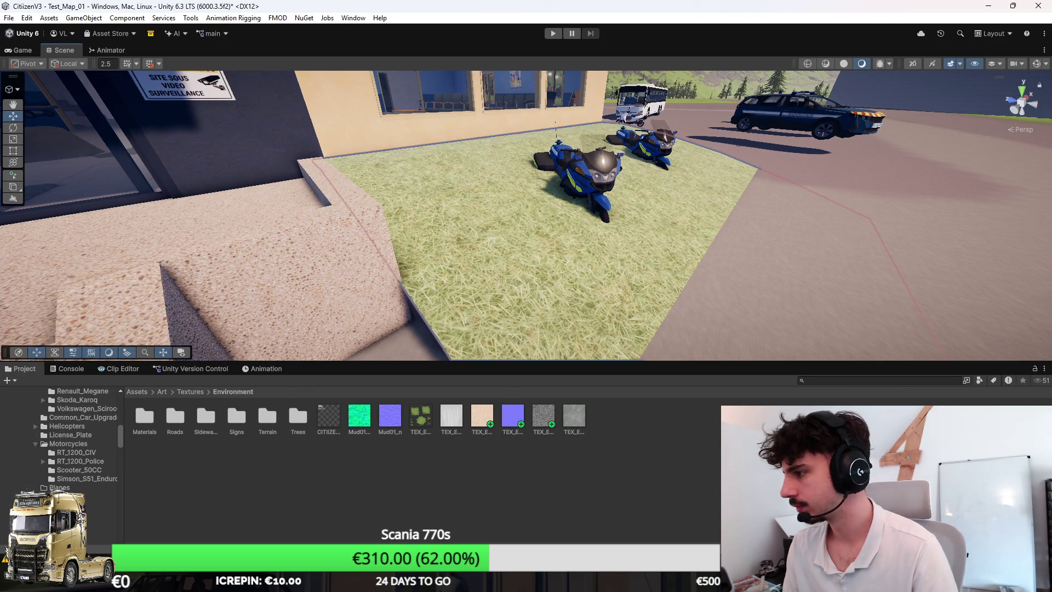
Step: Open the Buildings folder, expand the hospital model, and frame the whole building to inspect the grass
scroll(61, 438, up, 5)
click(55, 390)
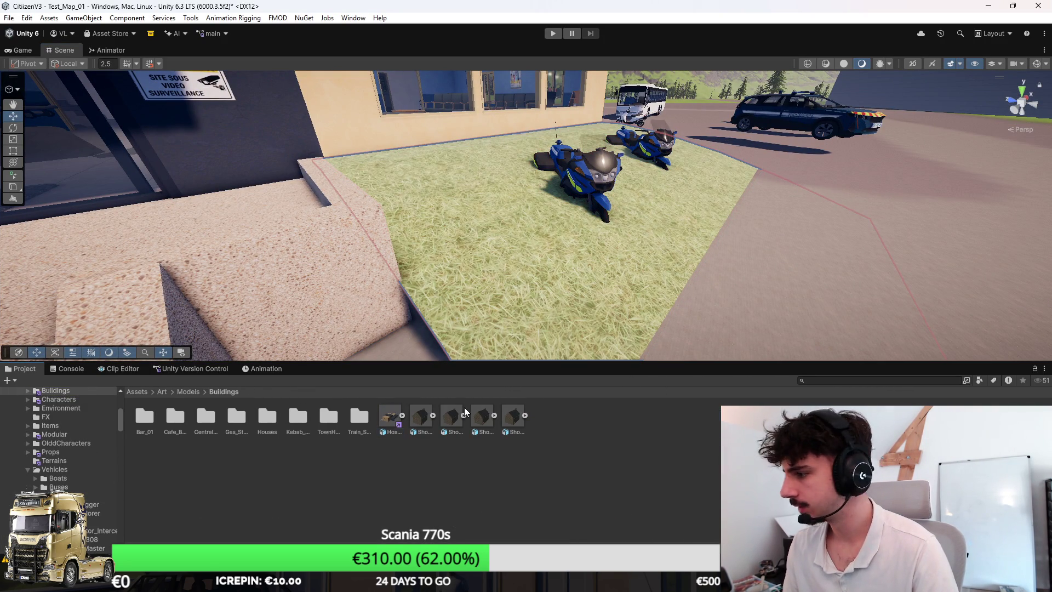
click(402, 415)
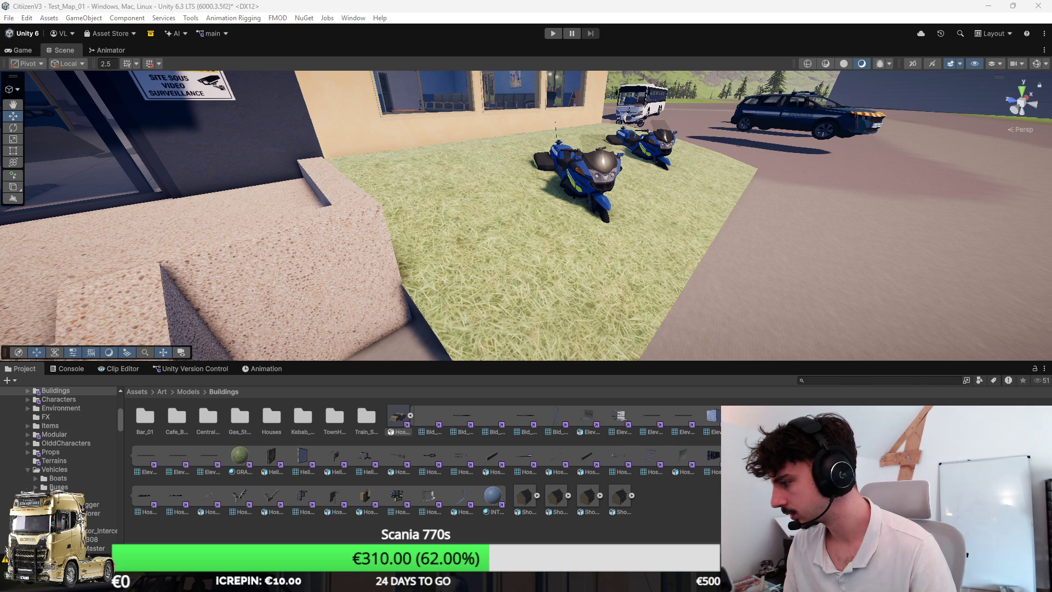
key(f)
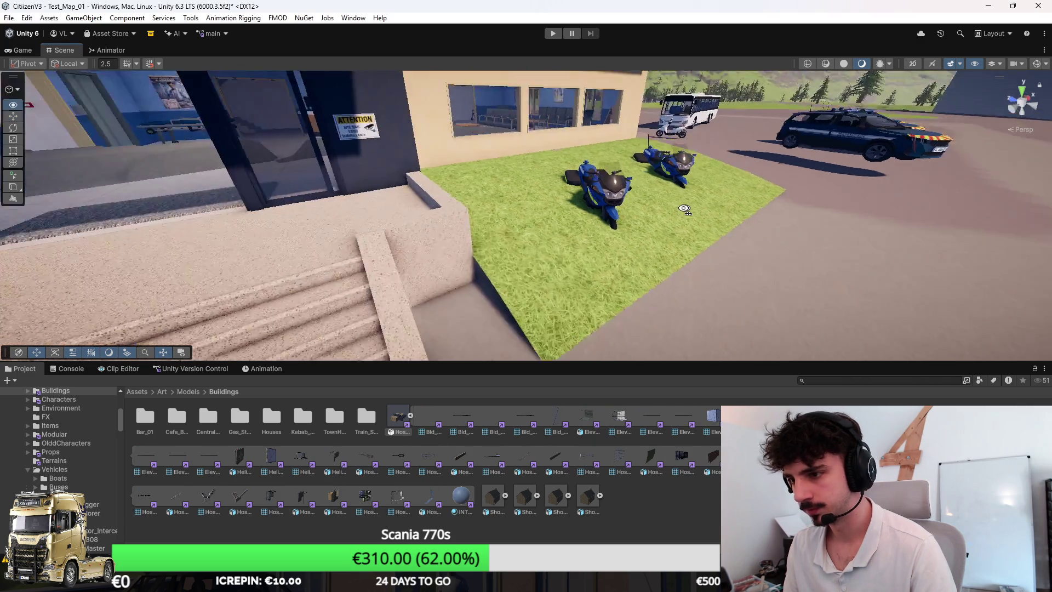
key(alt+Tab)
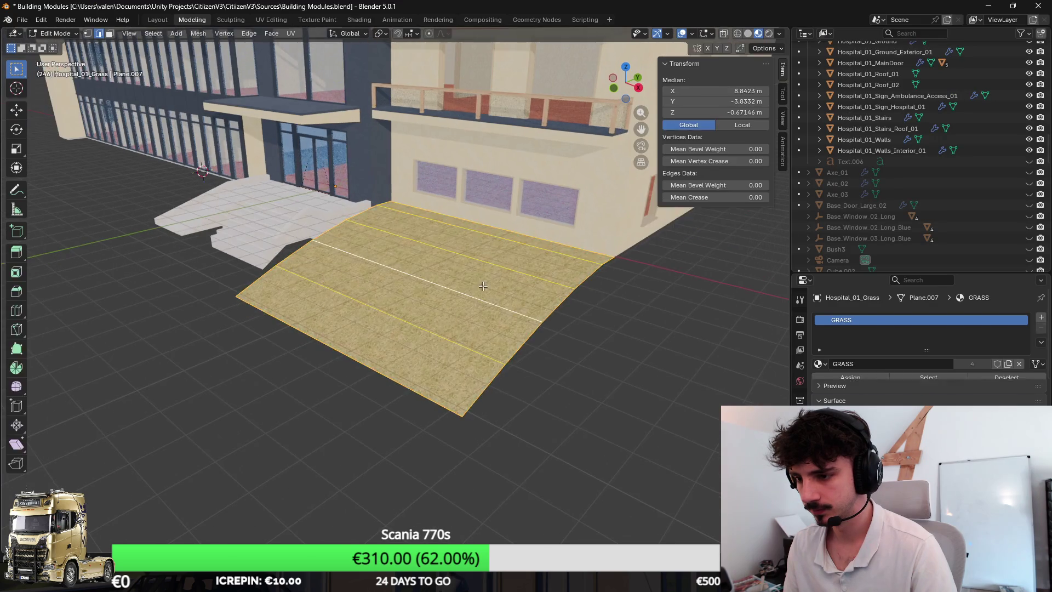
Step: Apply Shade Auto Smooth to the grass plane
right_click(435, 267)
click(435, 271)
scroll(515, 294, up, 3)
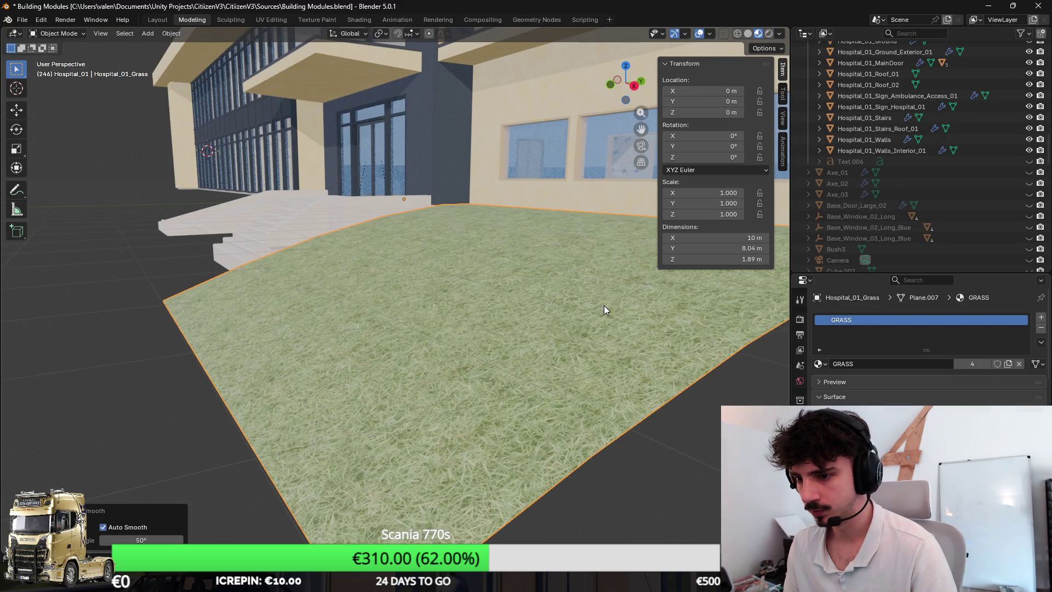
Step: Enter Edit Mode on the grass plane and select one of its edges
scroll(477, 308, down, 2)
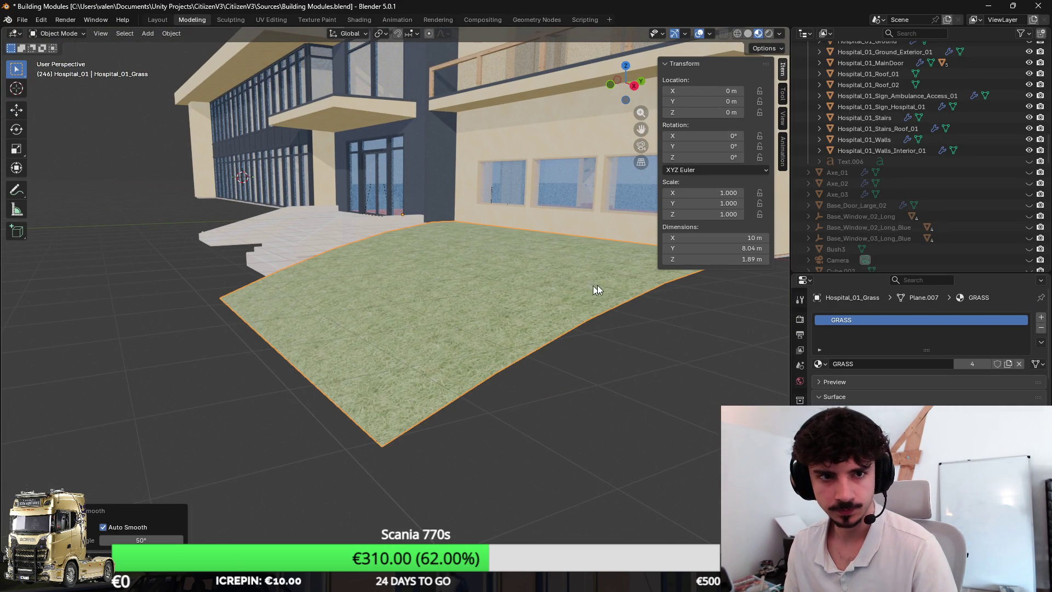
key(Tab)
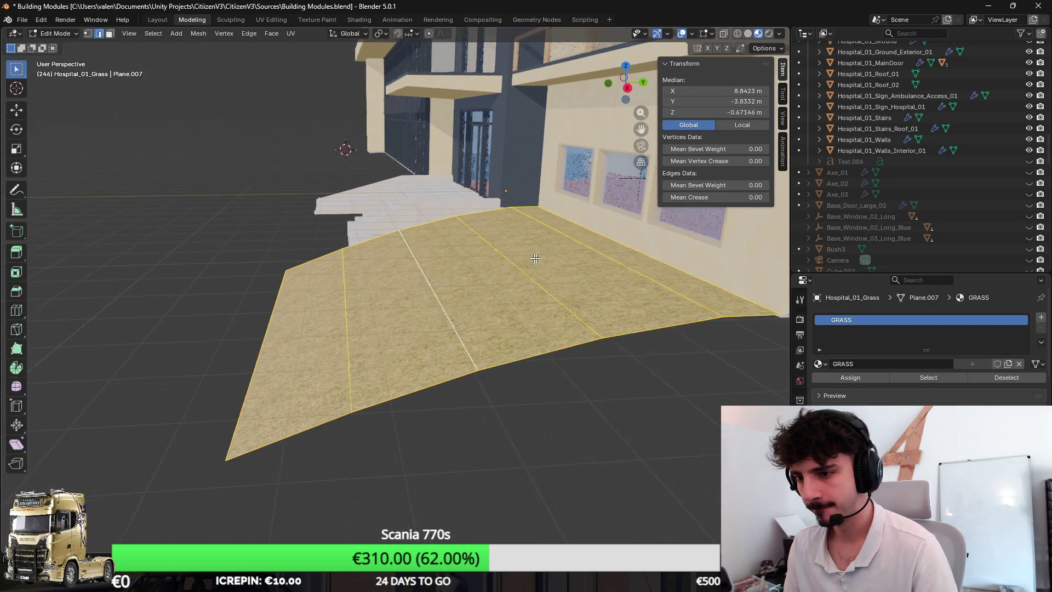
click(574, 255)
Step: In Unity's Scene view, check where the lawn ends near the motorbikes and stairs
key(alt+Tab)
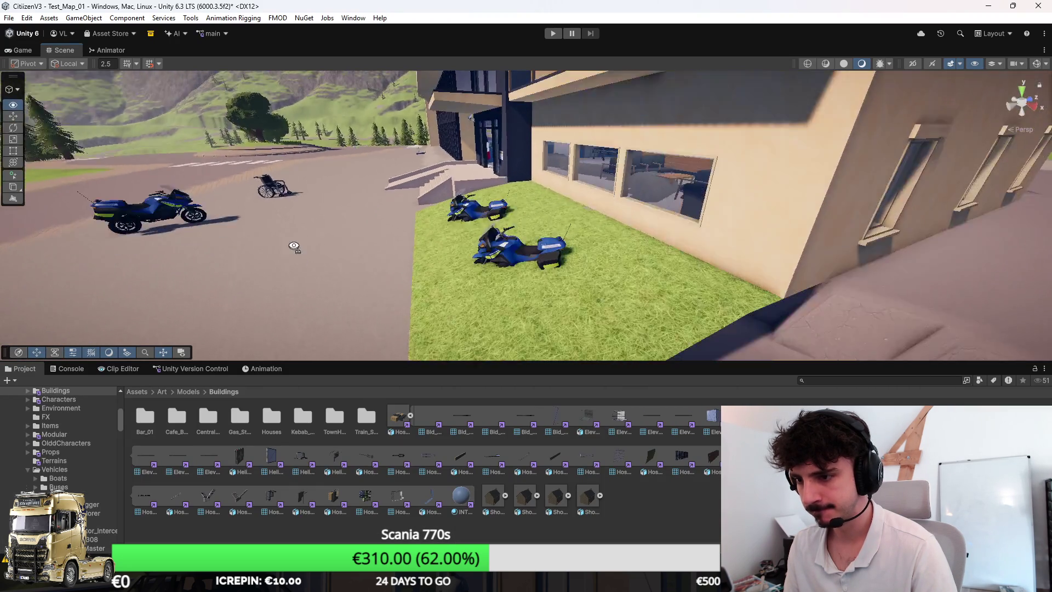
mouse_move(294, 247)
mouse_down()
mouse_move(284, 230)
mouse_move(347, 232)
mouse_move(592, 334)
mouse_move(467, 363)
mouse_up()
key(alt+Tab)
Step: Back in Blender, select the grass edges running along the entrance stairs
mouse_move(567, 299)
mouse_down()
mouse_move(417, 310)
mouse_move(443, 356)
mouse_move(502, 400)
mouse_up()
click(418, 310)
scroll(418, 311, up, 4)
click(424, 327)
shift+click(458, 384)
scroll(501, 401, down, 3)
Step: Extrude the selected grass edges along X into a new strip toward the stairs, then reposition its edge
key(e)
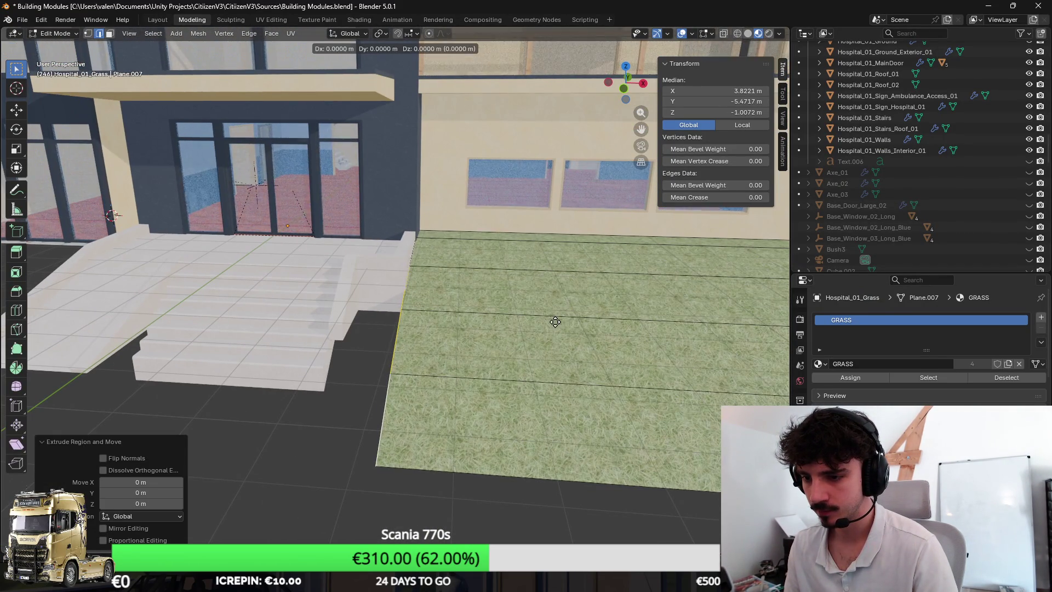
key(x)
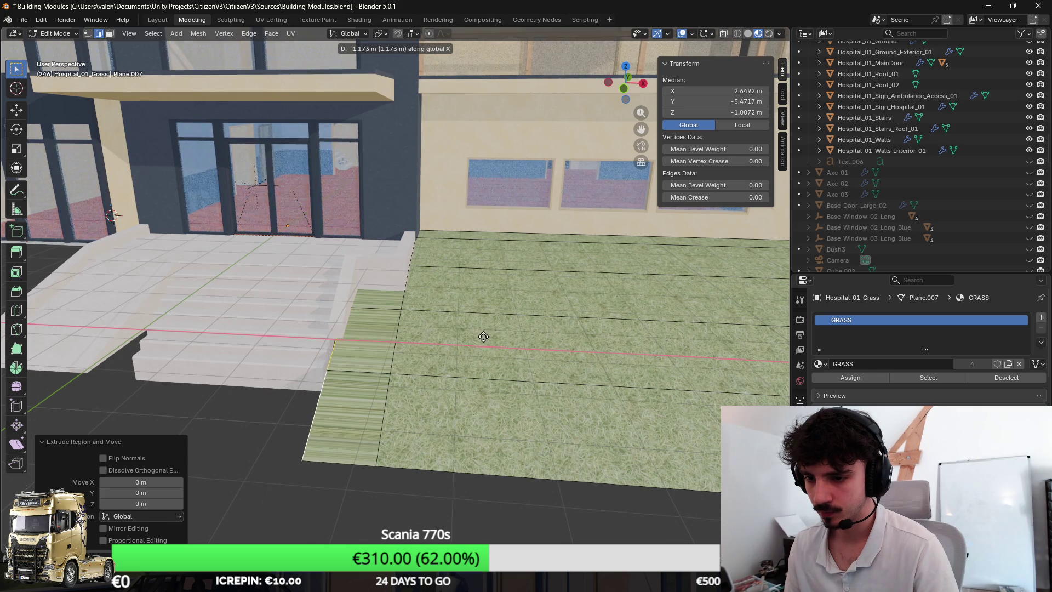
click(480, 337)
mouse_move(480, 336)
mouse_down()
mouse_move(590, 294)
mouse_move(571, 287)
mouse_up()
key(g)
key(x)
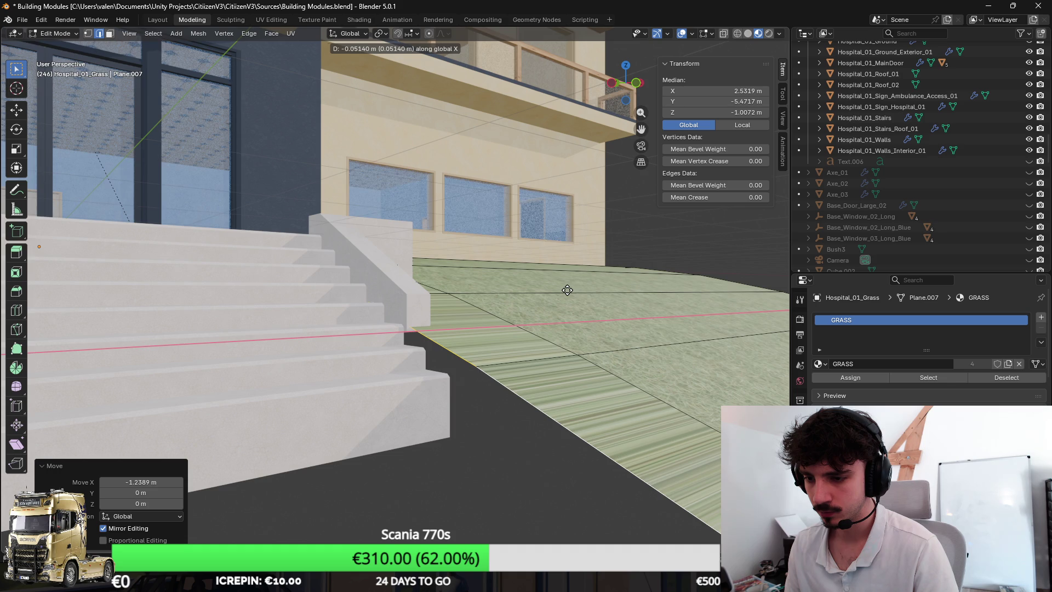
click(576, 294)
mouse_move(575, 294)
mouse_down()
mouse_move(535, 331)
mouse_move(487, 339)
mouse_move(591, 371)
mouse_move(565, 340)
mouse_up()
Step: Select the two outer faces beyond the strip and delete them as faces
click(488, 333)
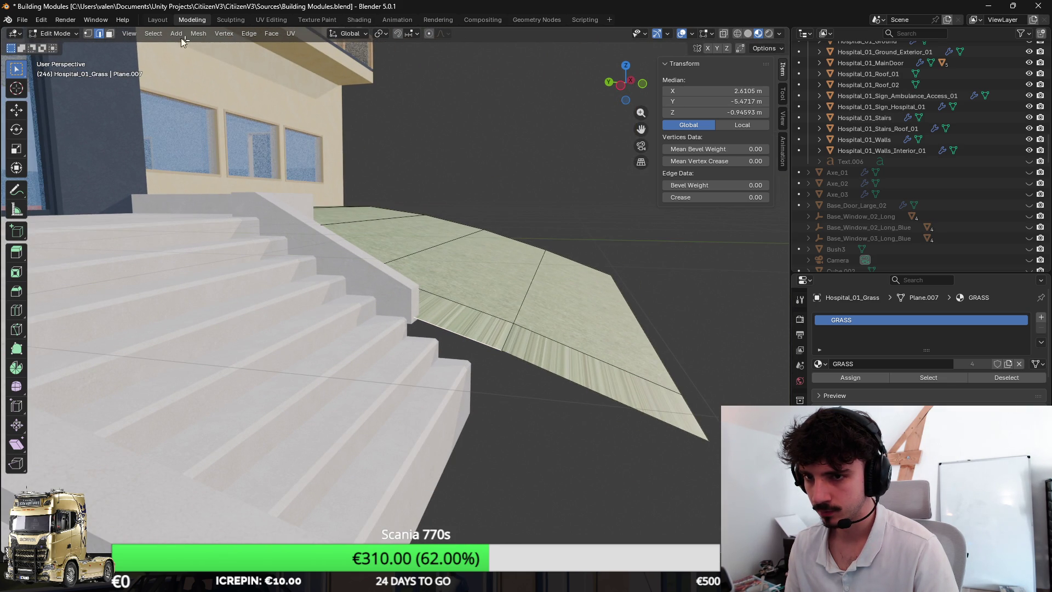
click(110, 35)
click(577, 293)
shift+click(551, 355)
key(x)
click(551, 354)
key(ctrl+z)
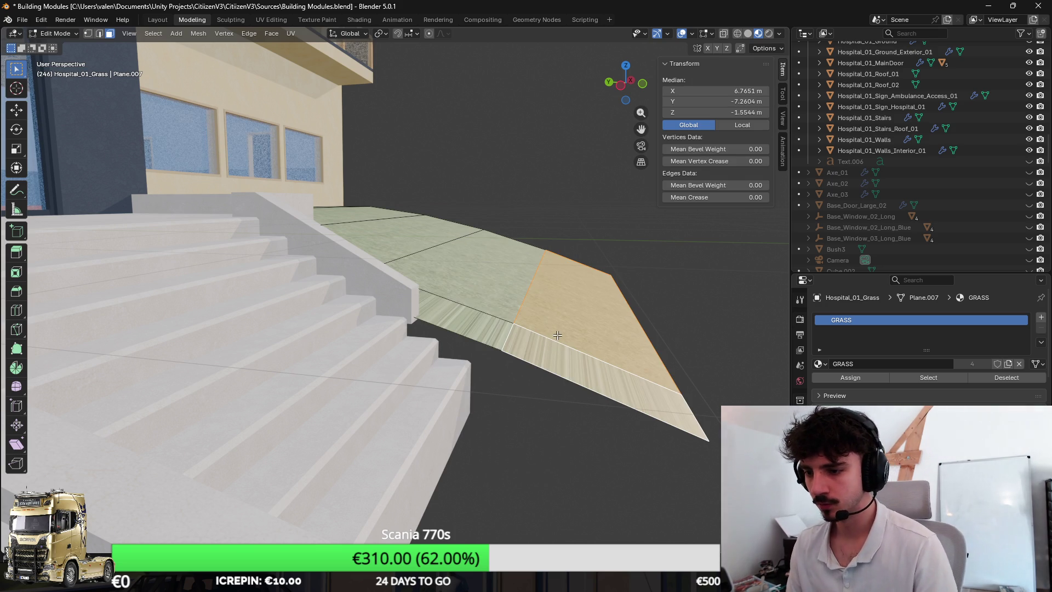
key(x)
click(545, 347)
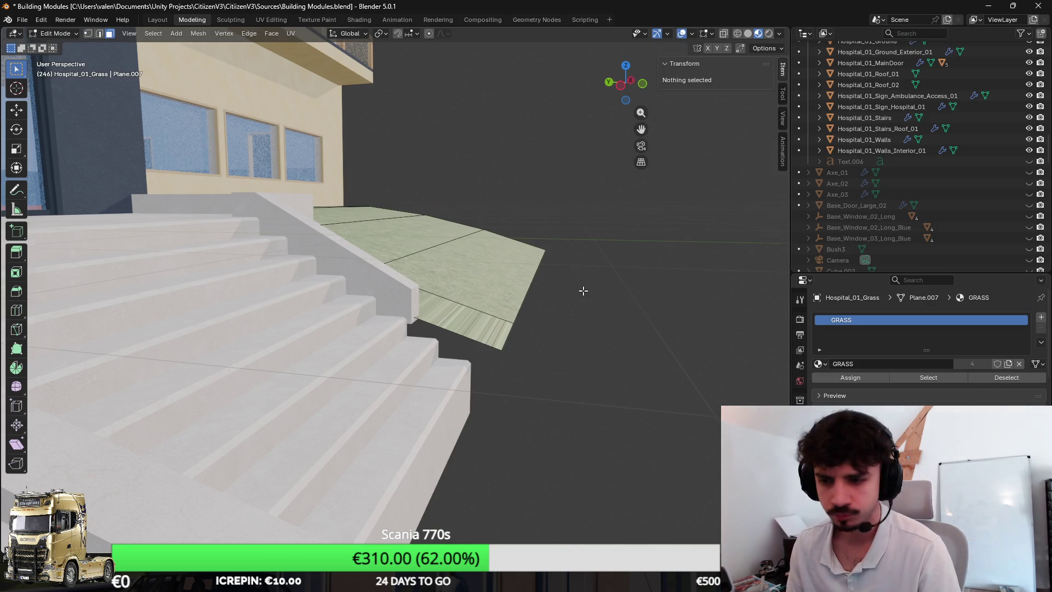
Step: In wireframe view, move the strip edge along X in under the stairs
scroll(584, 290, up, 5)
click(400, 356)
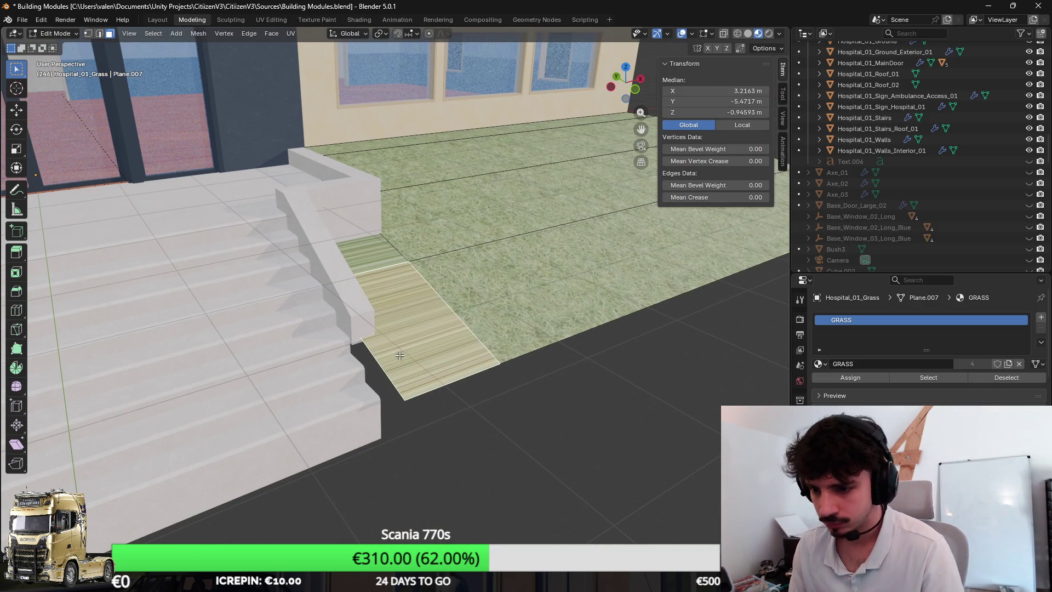
click(99, 33)
click(390, 359)
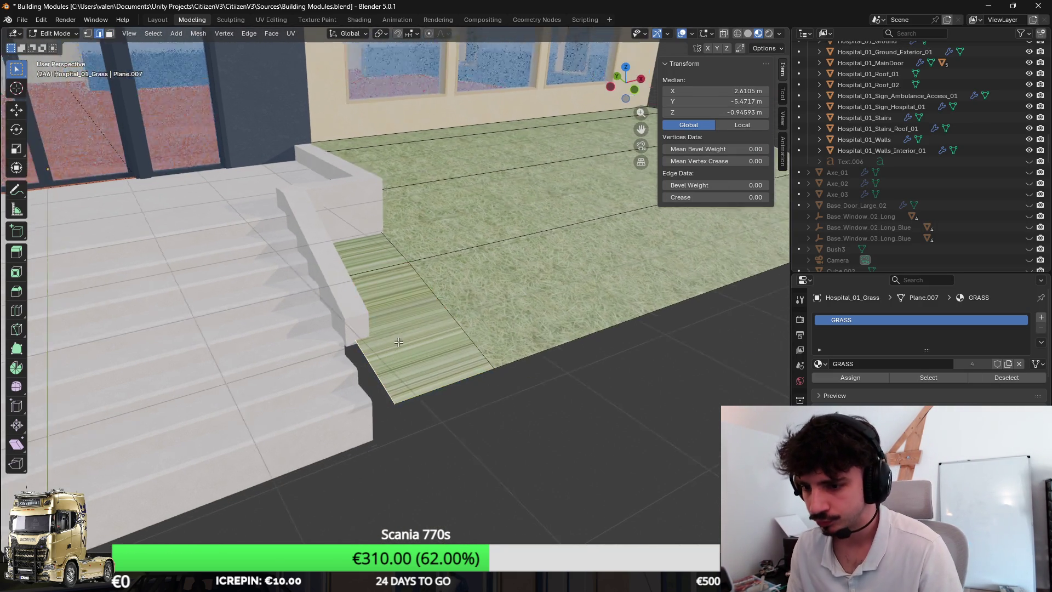
key(z)
click(393, 294)
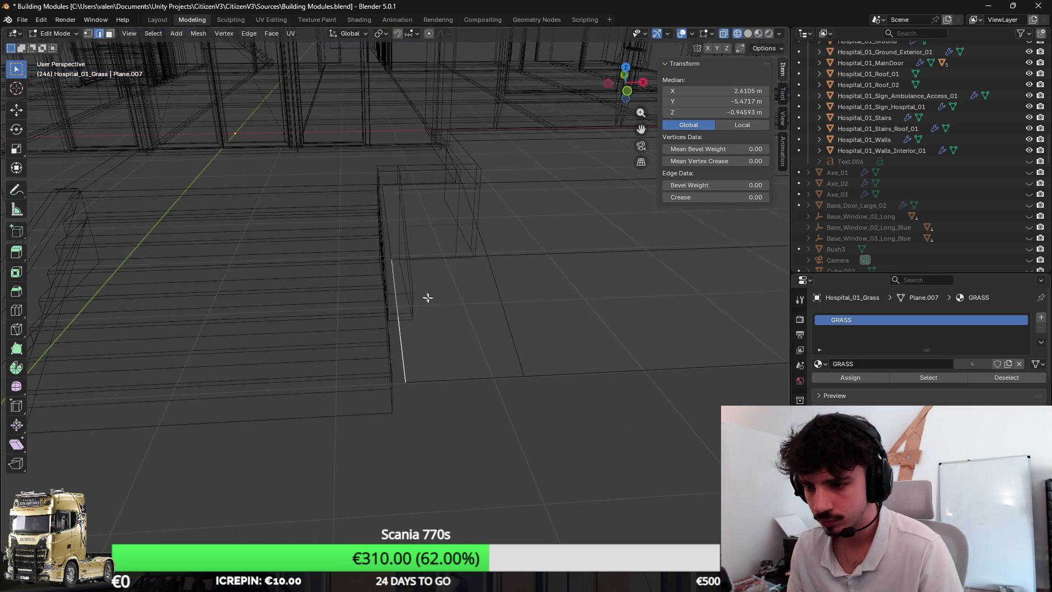
drag(466, 287, 482, 291)
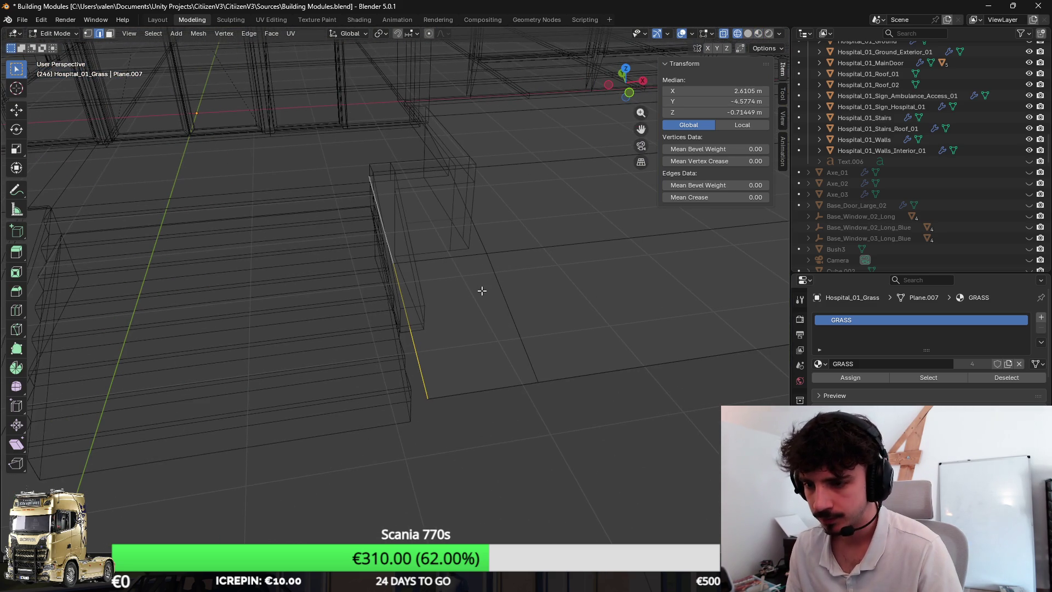
key(g)
key(x)
click(516, 232)
mouse_move(517, 233)
mouse_down()
mouse_move(477, 244)
mouse_move(558, 235)
mouse_move(545, 260)
mouse_up()
drag(391, 257, 419, 242)
Step: In vertex mode, select a strip corner vertex and try a Z height of 0 m, then undo it
click(268, 309)
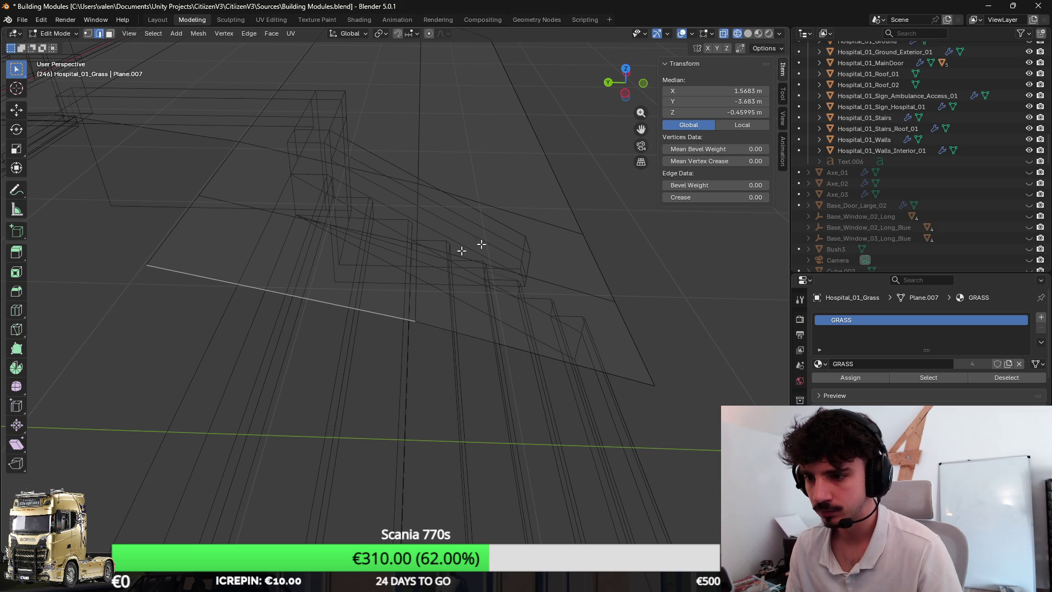
click(88, 34)
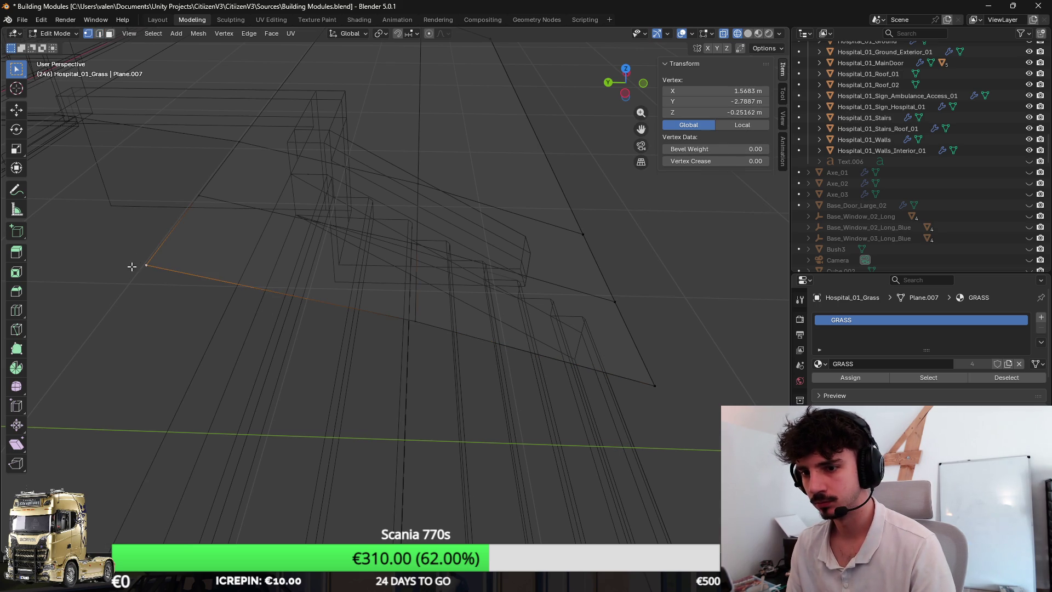
click(412, 317)
click(712, 112)
text(0)
key(Return)
key(ctrl+z)
Step: Lower the strip's outer corner vertex to Z -1 m, then select a strip face by the stairs
mouse_move(535, 188)
mouse_down()
mouse_move(470, 160)
mouse_move(158, 168)
mouse_up()
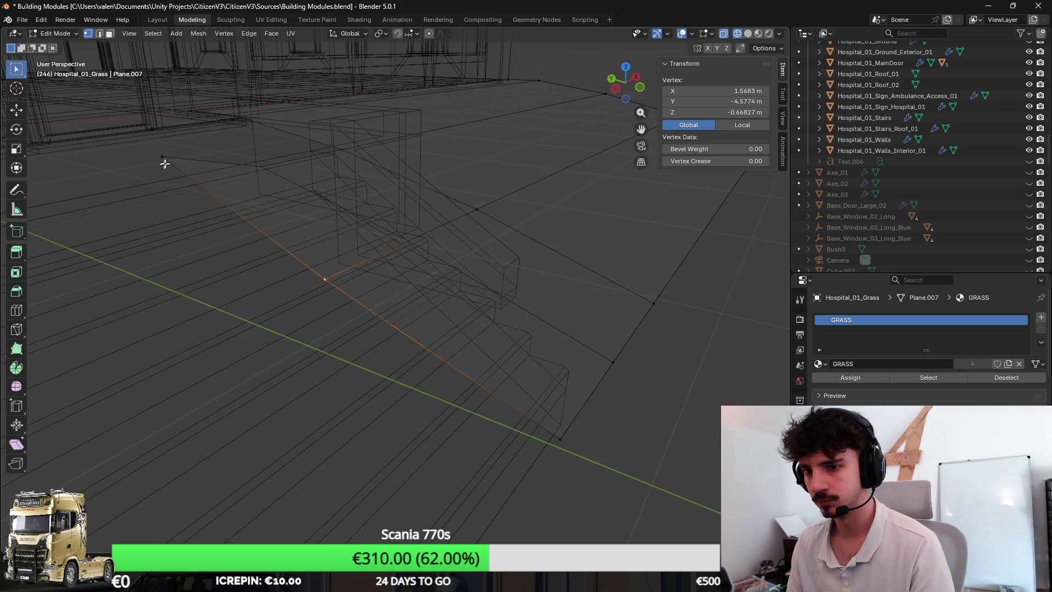
click(751, 113)
key(Escape)
click(325, 279)
click(712, 112)
key(Escape)
click(590, 387)
click(560, 439)
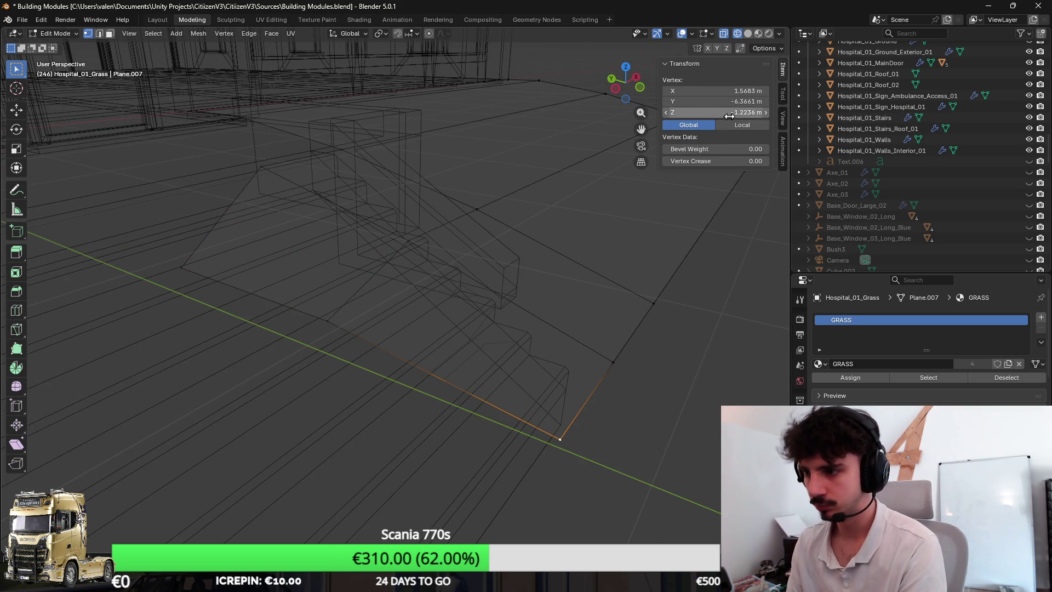
key(Return)
drag(548, 197, 423, 281)
key(3)
click(352, 273)
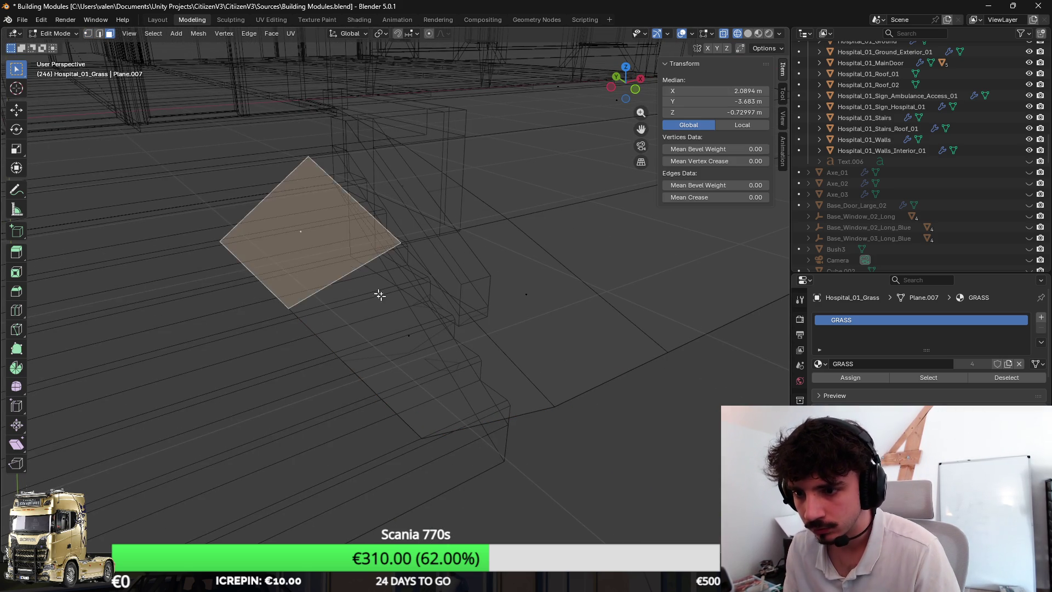
Step: Triangulate the two grass faces beside the stairs and check them in Material Preview
shift+click(424, 342)
key(F3)
text(tri)
key(Return)
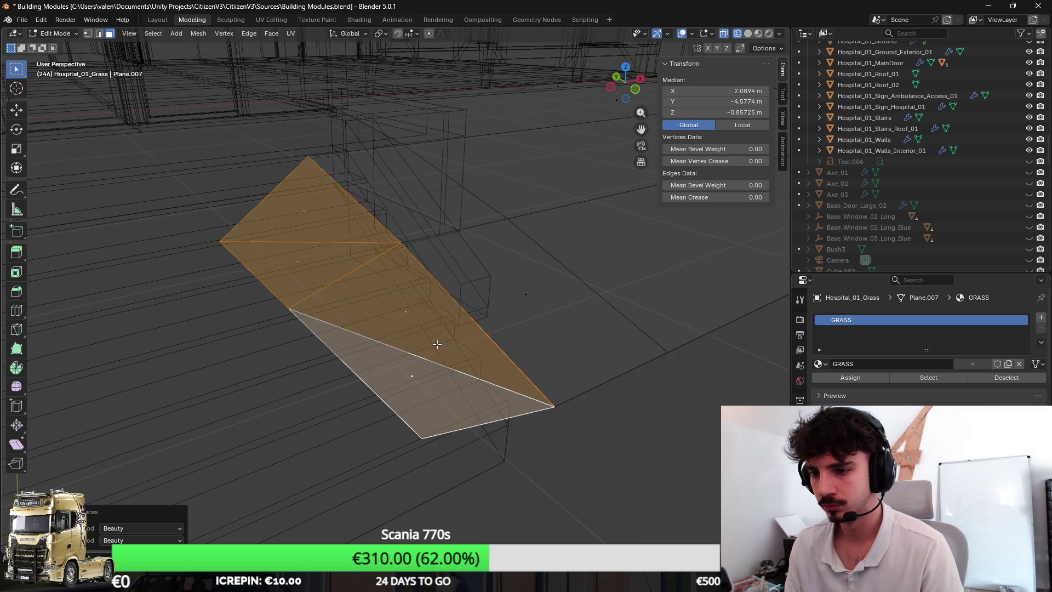
key(Tab)
key(z)
click(514, 377)
drag(514, 377, 462, 361)
Step: Back in Edit Mode with wireframe, select the edges running from the stair-corner vertex
key(Tab)
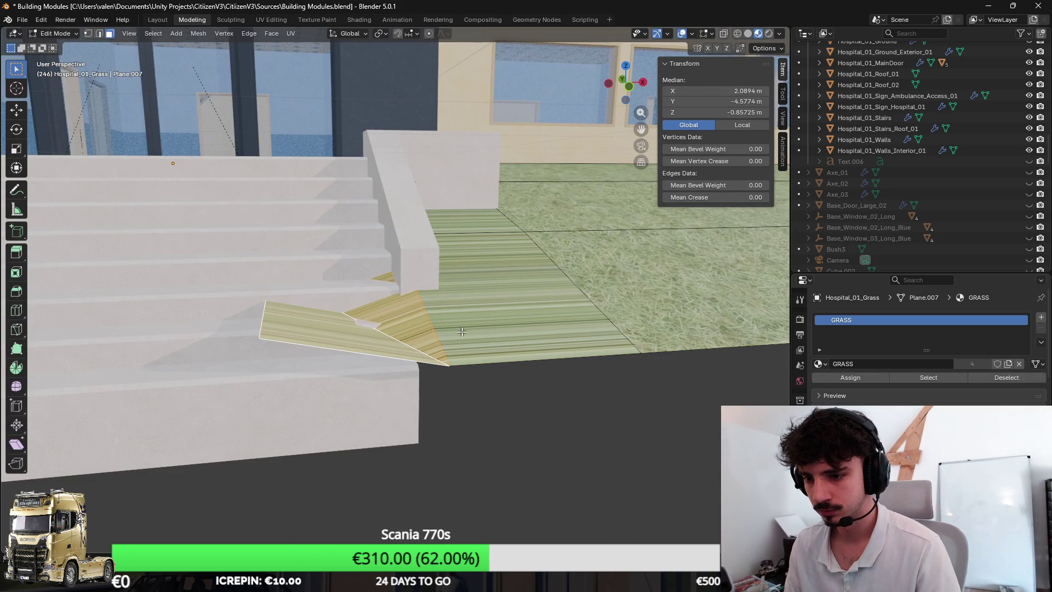
key(1)
click(260, 339)
key(z)
key(4)
mouse_move(284, 285)
mouse_down()
mouse_move(307, 258)
mouse_move(285, 274)
mouse_move(326, 308)
mouse_move(278, 286)
mouse_up()
alt+click(291, 294)
alt+shift+click(220, 256)
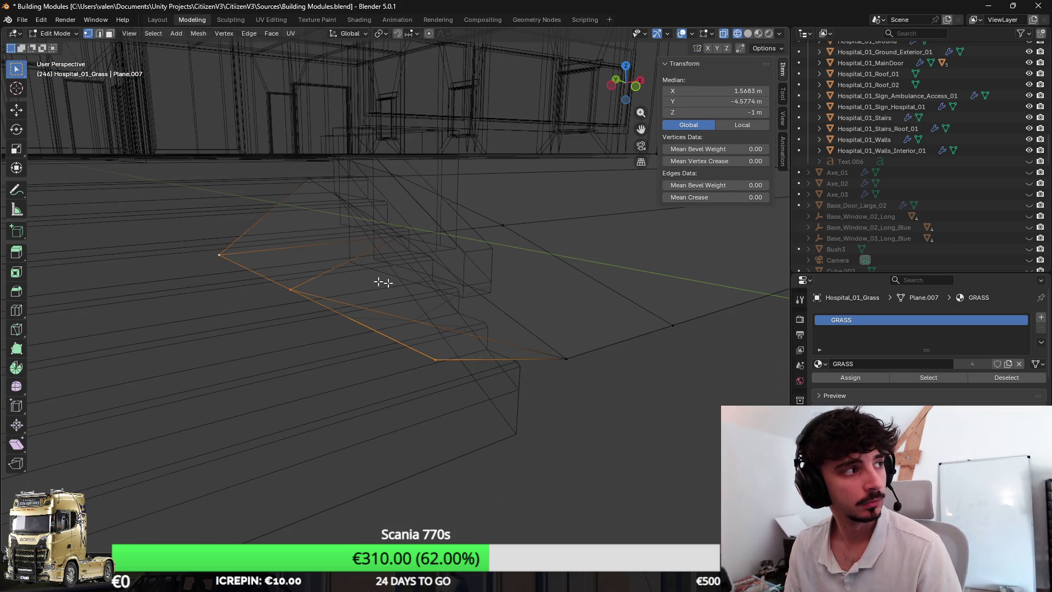
Step: Lower the stair-corner edges about 0.33 m along Z and select the stray edge
mouse_move(493, 289)
mouse_down()
mouse_move(500, 263)
mouse_move(462, 214)
mouse_up()
key(g)
key(z)
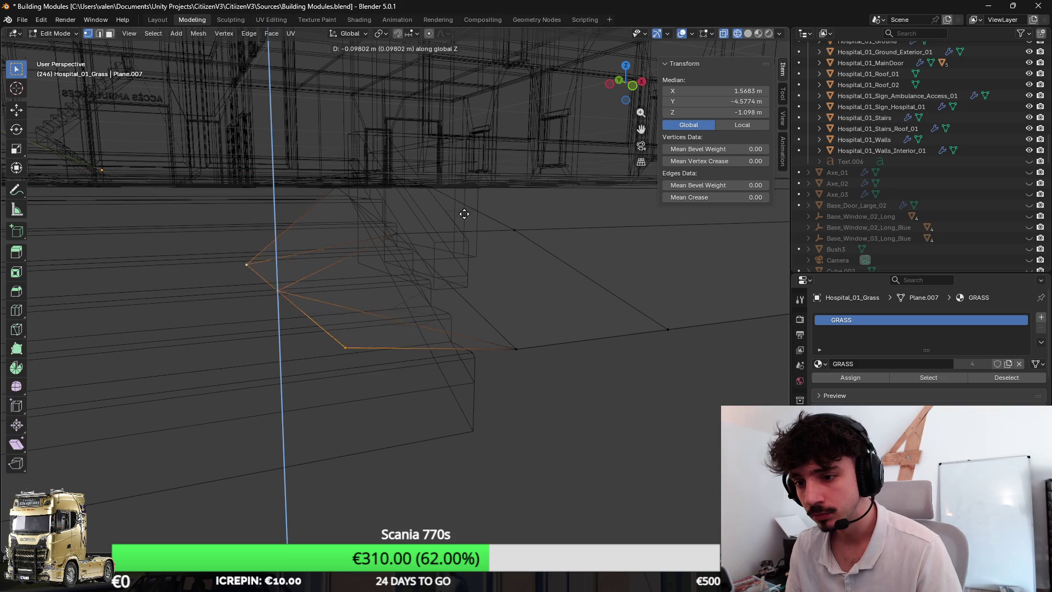
click(463, 242)
mouse_move(479, 263)
mouse_down()
mouse_move(590, 268)
mouse_move(487, 344)
mouse_up()
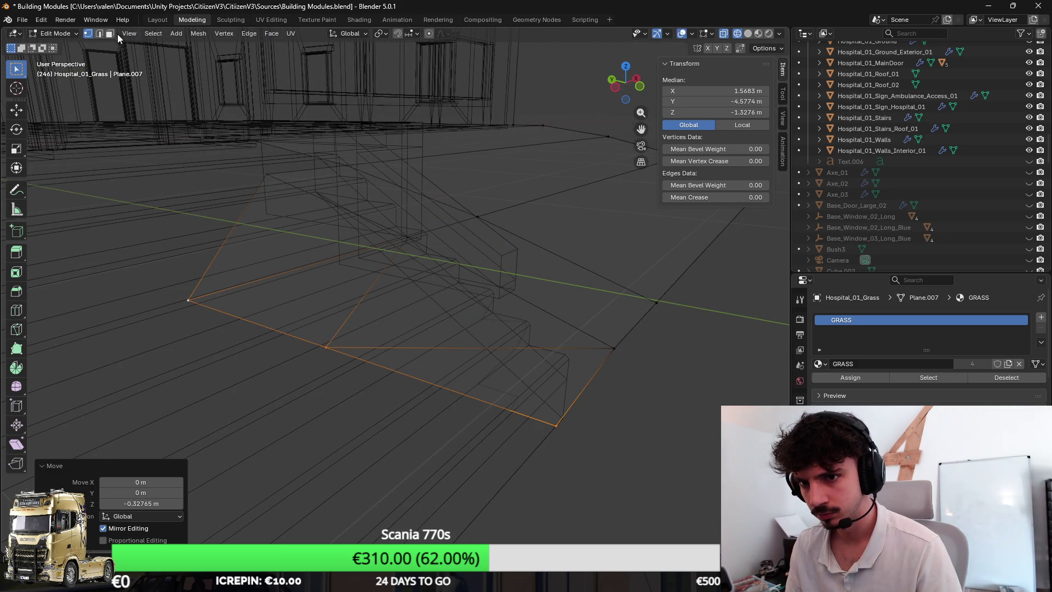
click(98, 34)
click(445, 347)
Step: Delete the stray edge and inspect the surrounding grass edges
key(x)
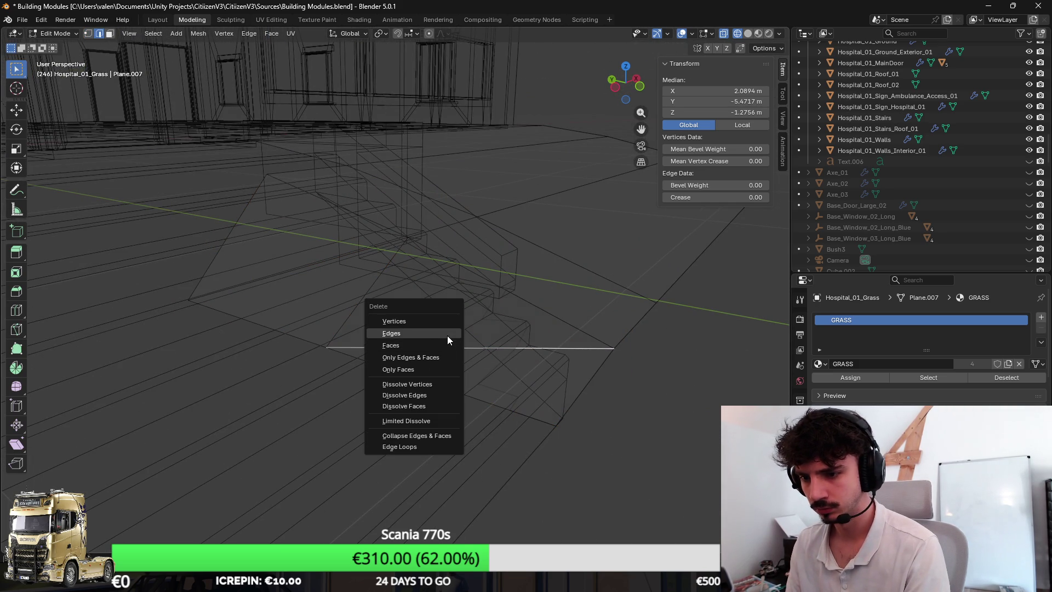
click(448, 336)
mouse_move(293, 284)
mouse_down()
mouse_move(360, 277)
mouse_move(472, 298)
mouse_move(147, 55)
mouse_up()
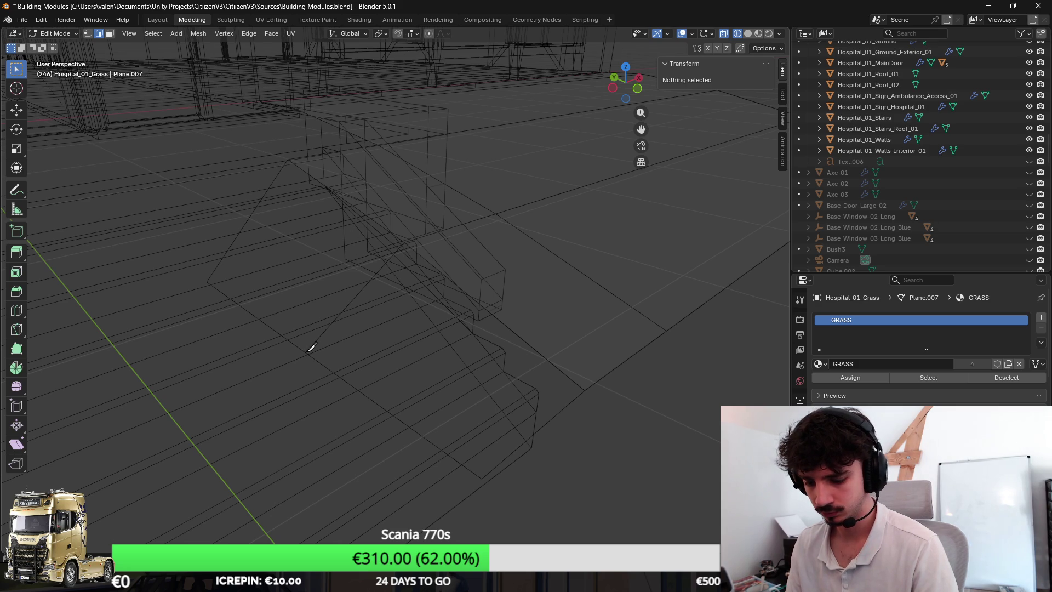
mouse_move(308, 351)
mouse_down()
mouse_move(422, 336)
mouse_move(424, 321)
mouse_up()
alt+click(413, 327)
key(alt+a)
click(442, 324)
scroll(432, 326, up, 1)
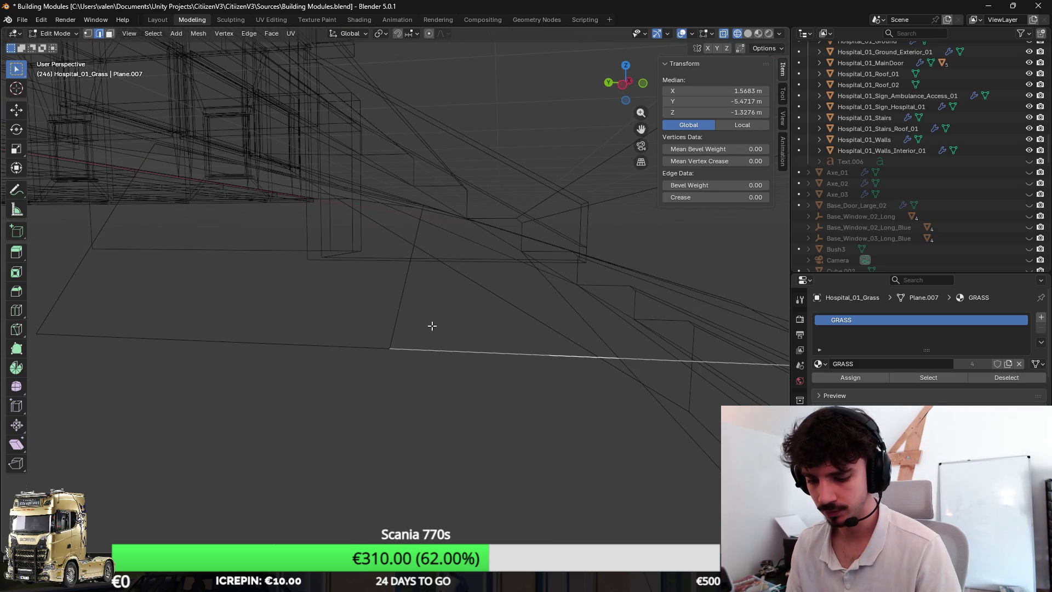
mouse_move(472, 239)
mouse_down()
mouse_move(402, 245)
mouse_move(370, 229)
mouse_up()
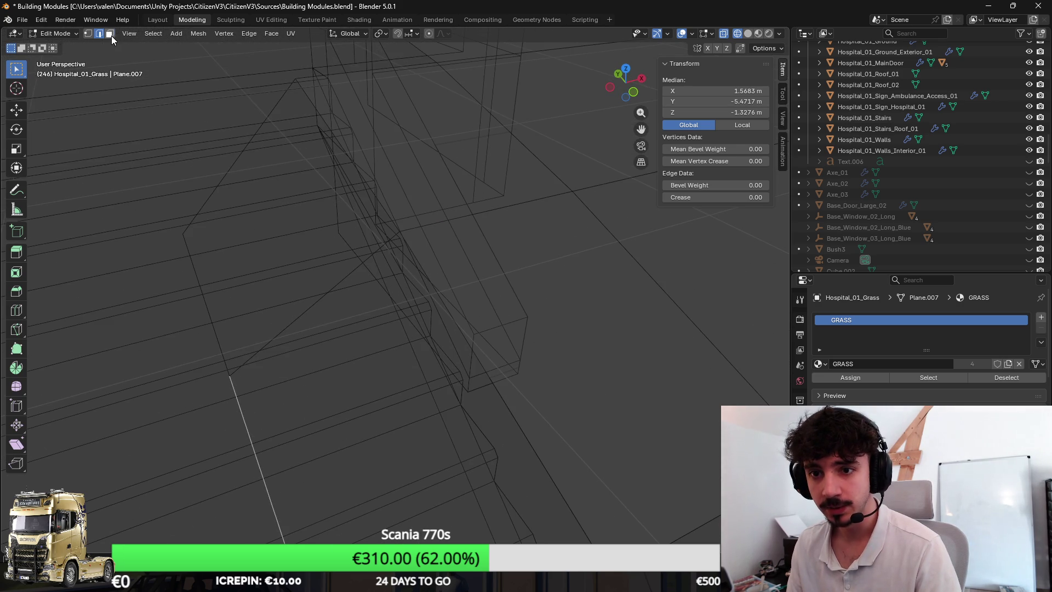
Step: Return to Object Mode and view the grass around the stairs in Material Preview
key(Tab)
key(z)
click(290, 328)
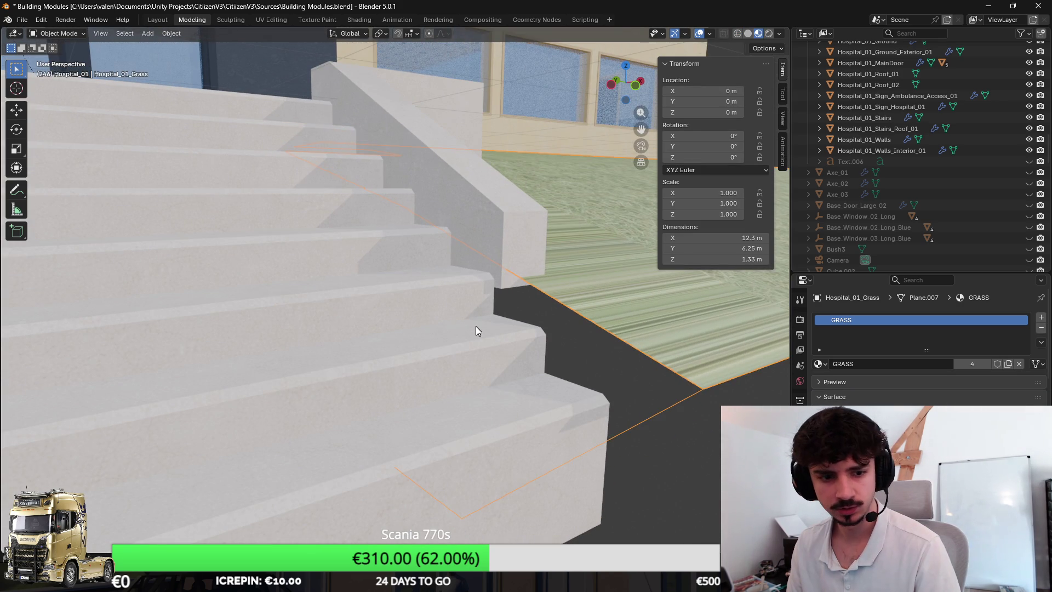